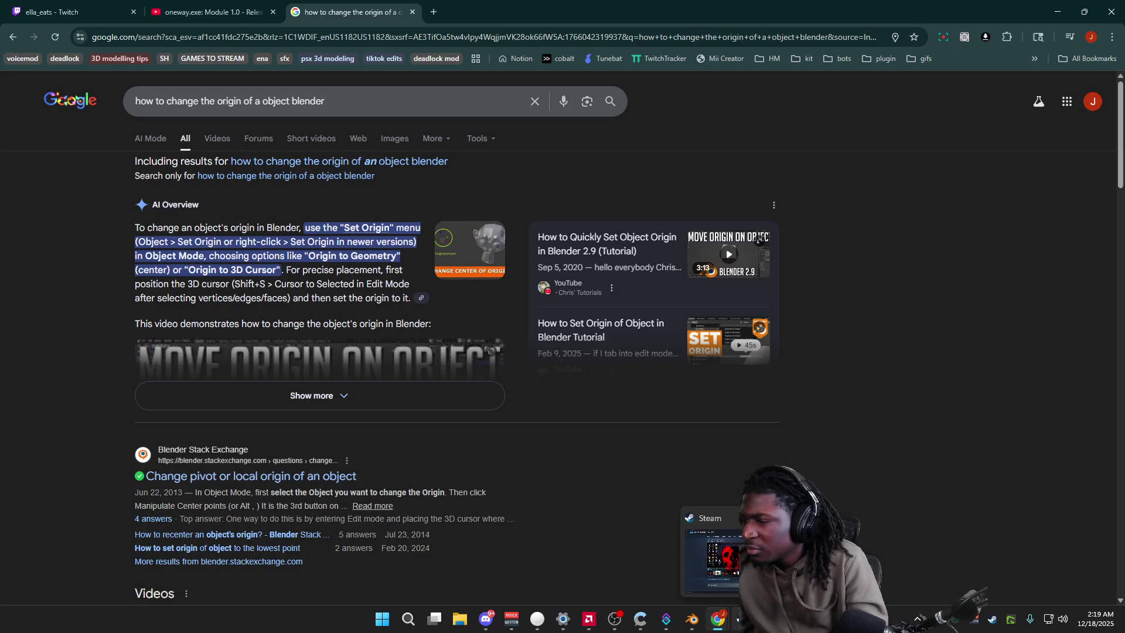
Step: Switch from Chrome back to the Blender cat project and orbit toward the head
{"action": "left_click", "coordinate": [692, 619]}
{"action": "middle_click_drag", "start_coordinate": [653, 325], "coordinate": [483, 298]}
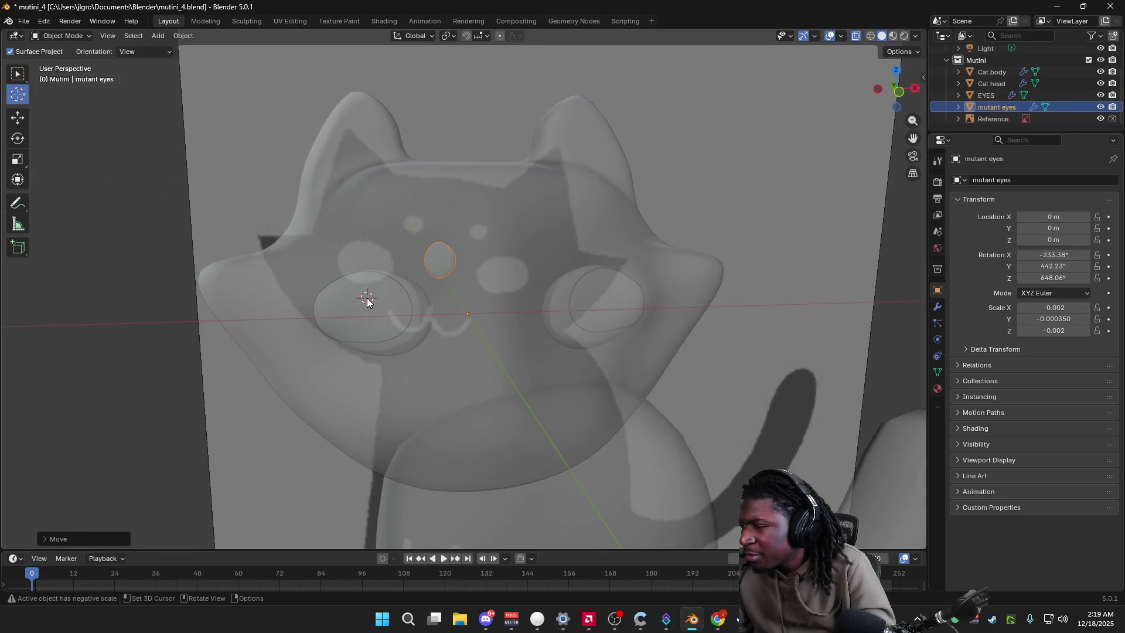
Step: Snap mutant eyes' geometry to its origin, then set Origin to Geometry
{"action": "right_click", "coordinate": [447, 256]}
{"action": "mouse_move", "coordinate": [395, 308]}
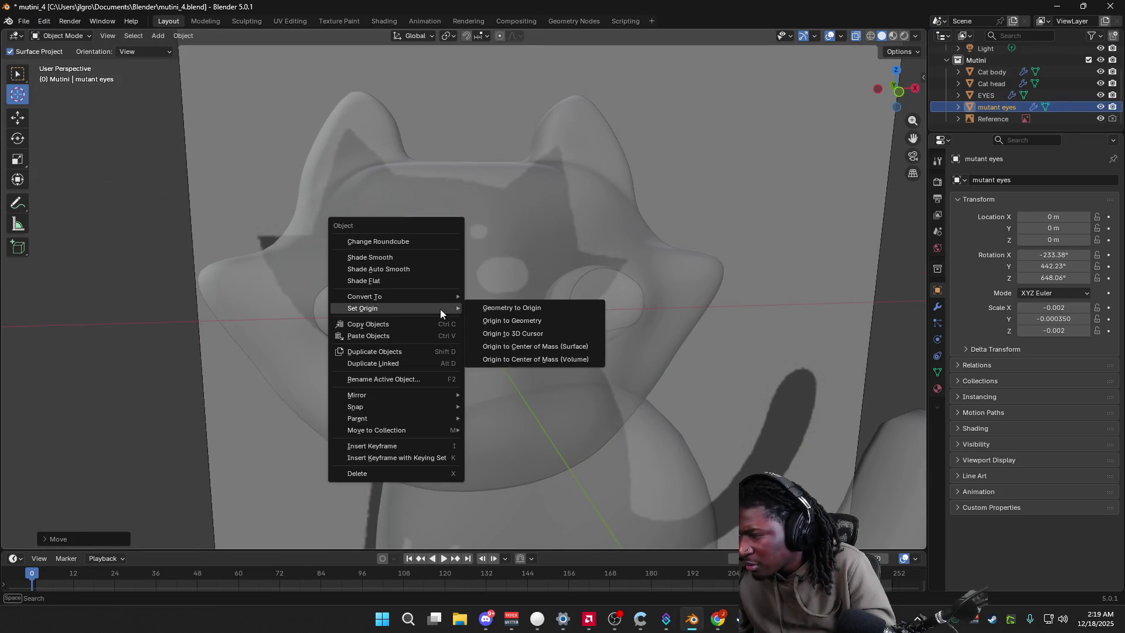
{"action": "left_click", "coordinate": [518, 308]}
{"action": "mouse_move", "coordinate": [487, 308]}
{"action": "middle_mouse_down"}
{"action": "mouse_move", "coordinate": [428, 312]}
{"action": "mouse_move", "coordinate": [465, 321]}
{"action": "mouse_move", "coordinate": [510, 287]}
{"action": "mouse_move", "coordinate": [456, 260]}
{"action": "middle_mouse_up"}
{"action": "right_click", "coordinate": [455, 259]}
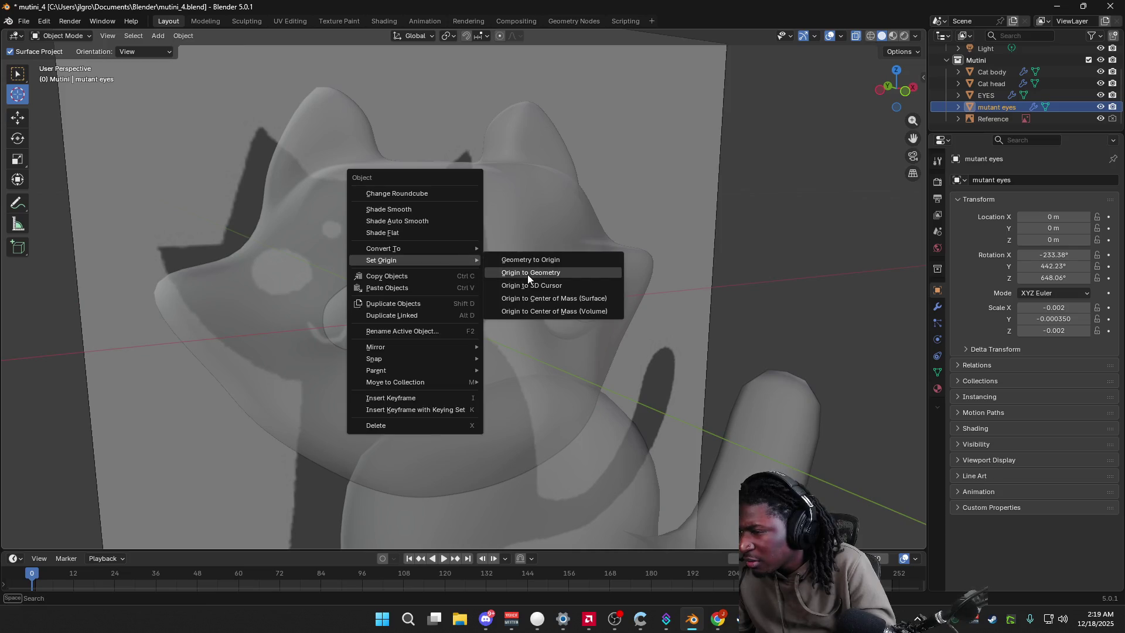
{"action": "left_click", "coordinate": [525, 282]}
Step: Start a move on mutant eyes and bring up its modifier properties
{"action": "mouse_move", "coordinate": [490, 303]}
{"action": "middle_mouse_down"}
{"action": "mouse_move", "coordinate": [426, 296]}
{"action": "mouse_move", "coordinate": [356, 247]}
{"action": "middle_mouse_up"}
{"action": "key", "text": "g"}
{"action": "middle_click_drag", "start_coordinate": [251, 263], "coordinate": [335, 277]}
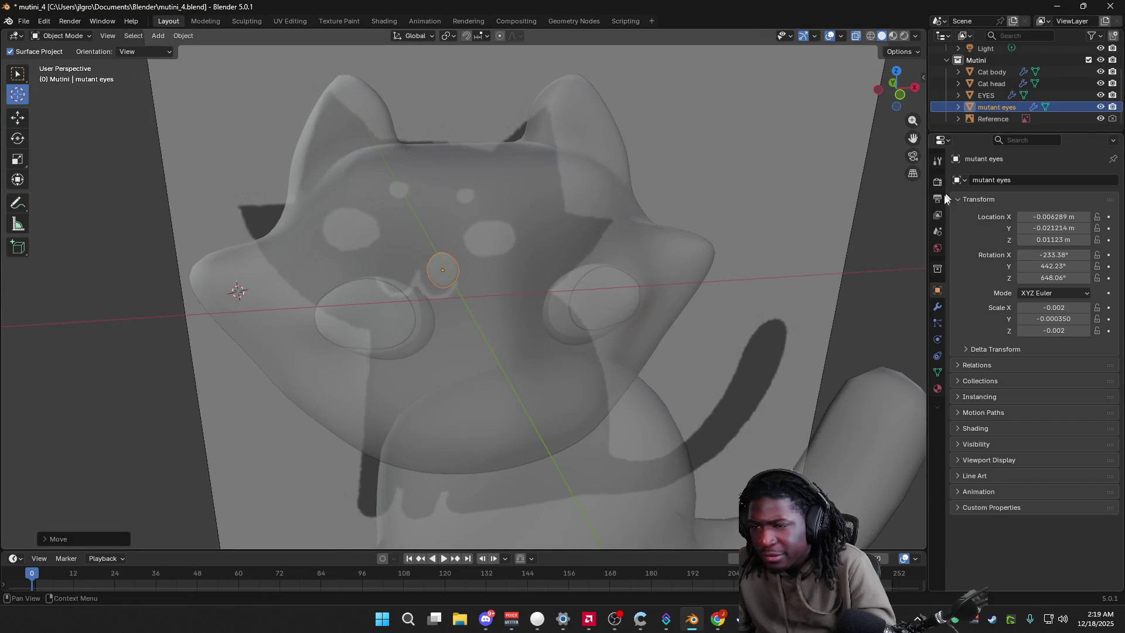
{"action": "left_click", "coordinate": [937, 307]}
Step: Add a Mirror modifier to mutant eyes, mirroring on the X axis only
{"action": "left_click", "coordinate": [991, 180]}
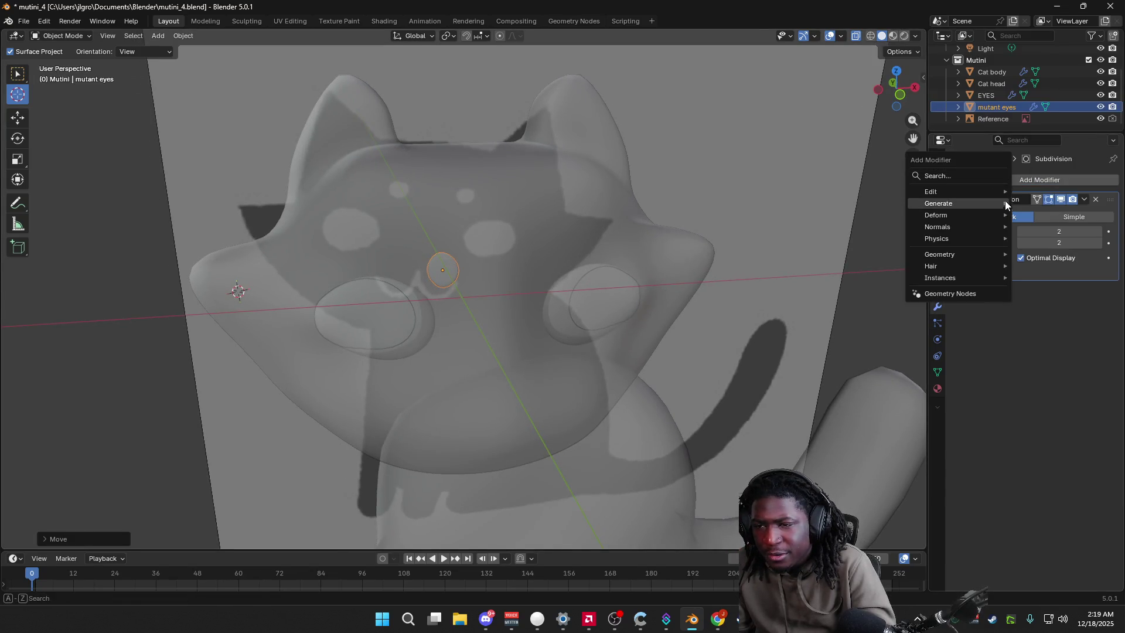
{"action": "type", "text": "mirror"}
{"action": "left_click", "coordinate": [966, 228]}
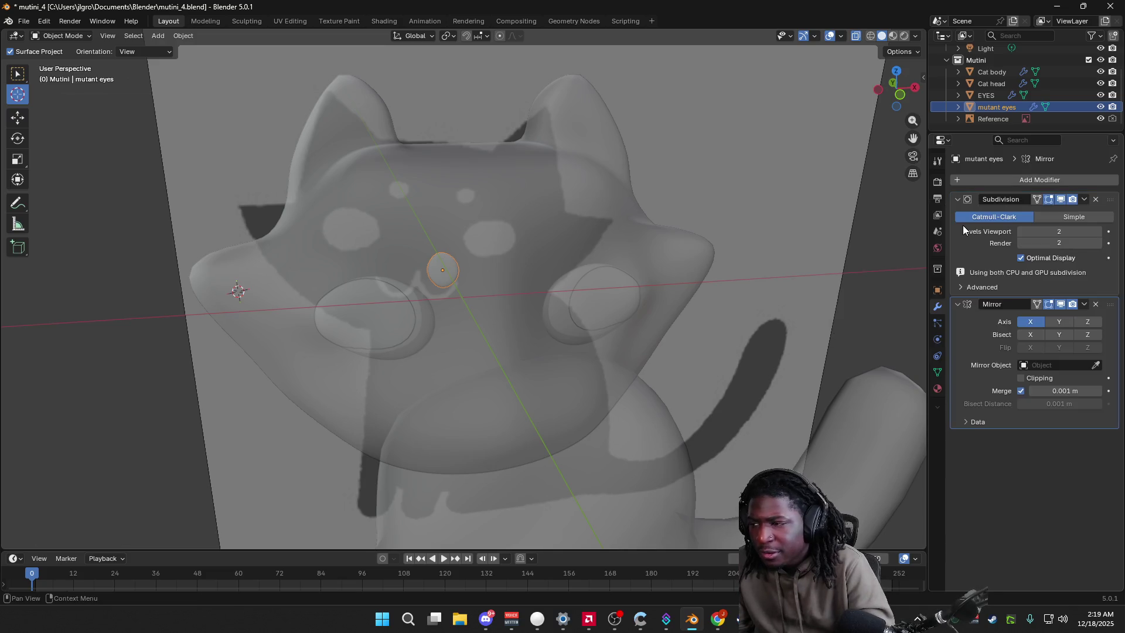
{"action": "left_click", "coordinate": [1055, 322]}
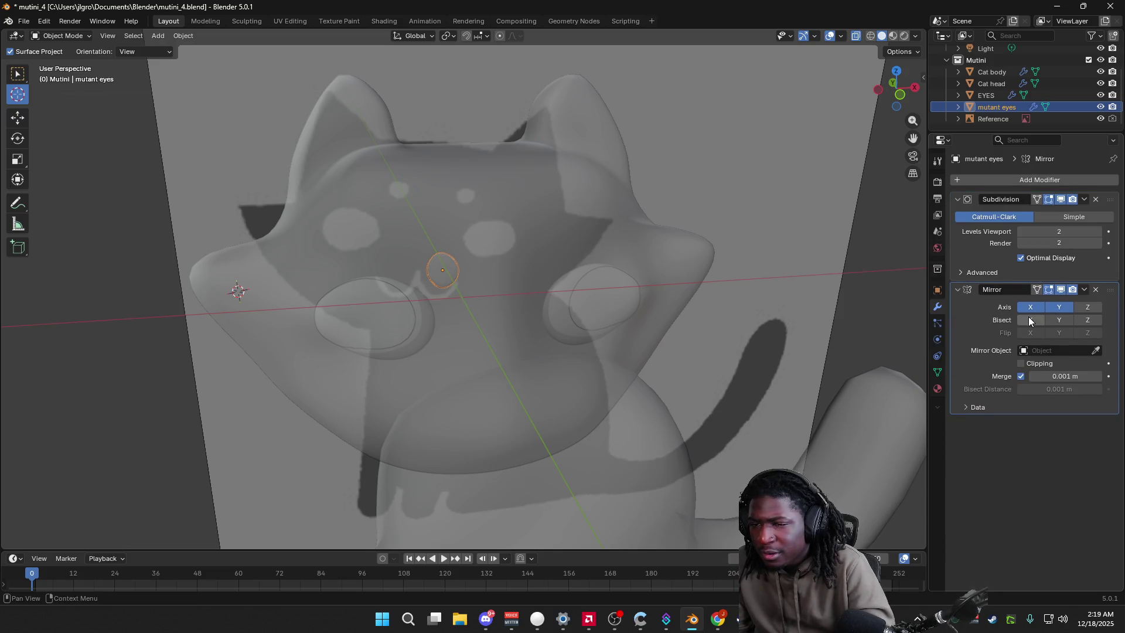
{"action": "left_click", "coordinate": [1033, 306]}
Step: Toggle the mirror's clipping and view the cat in Front Orthographic
{"action": "mouse_move", "coordinate": [775, 306]}
{"action": "middle_mouse_down"}
{"action": "mouse_move", "coordinate": [731, 263]}
{"action": "mouse_move", "coordinate": [761, 267]}
{"action": "middle_mouse_up"}
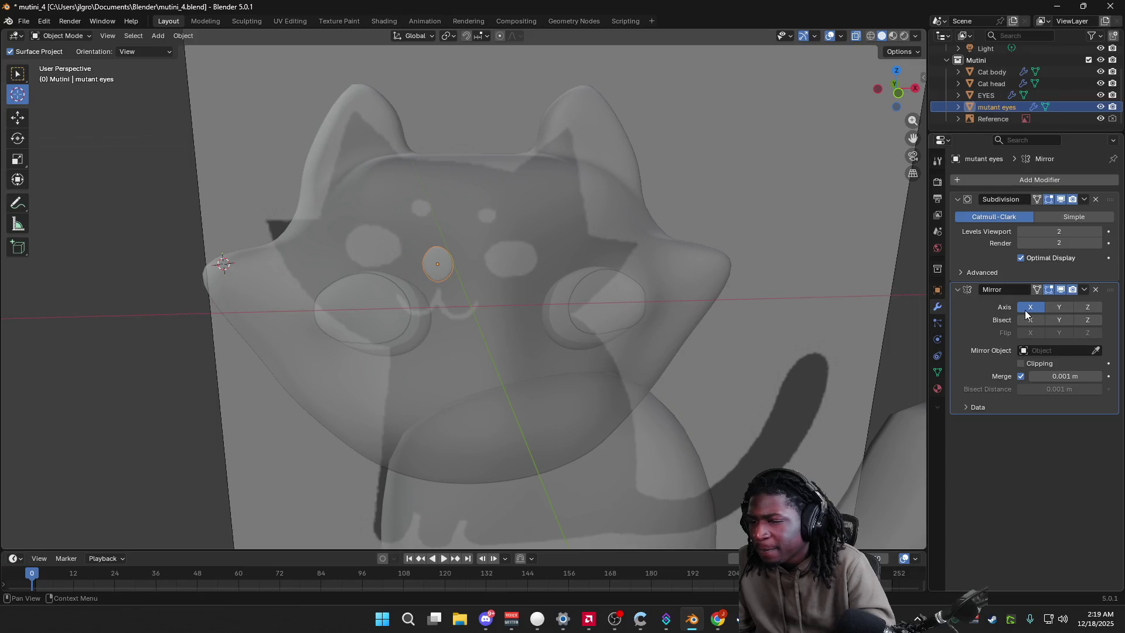
{"action": "left_click", "coordinate": [1024, 363]}
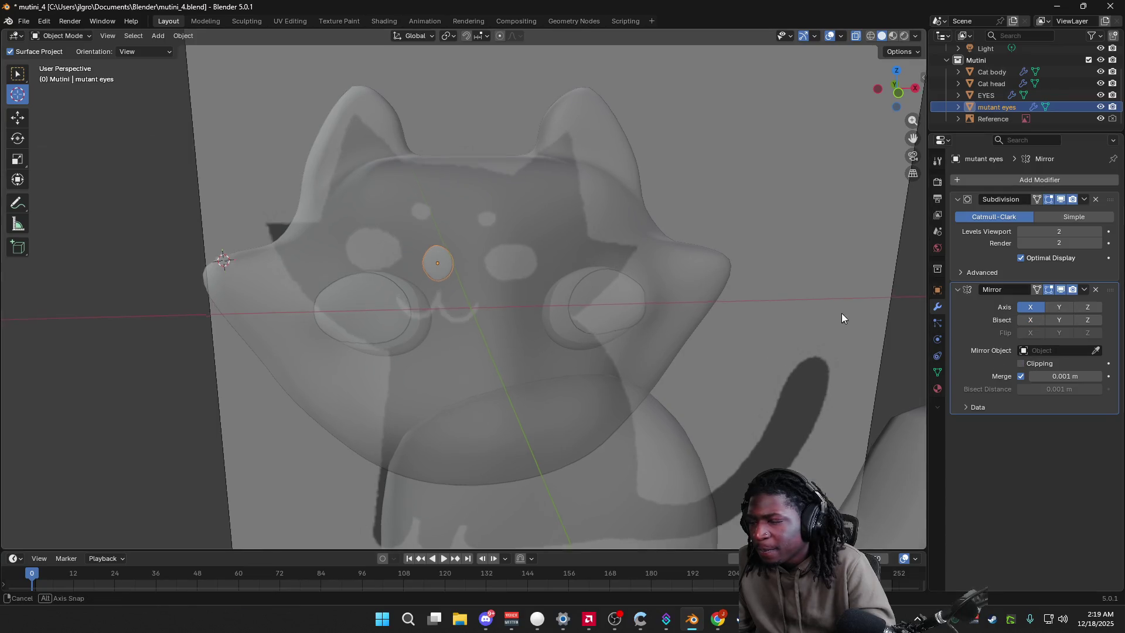
{"action": "left_click", "coordinate": [887, 91]}
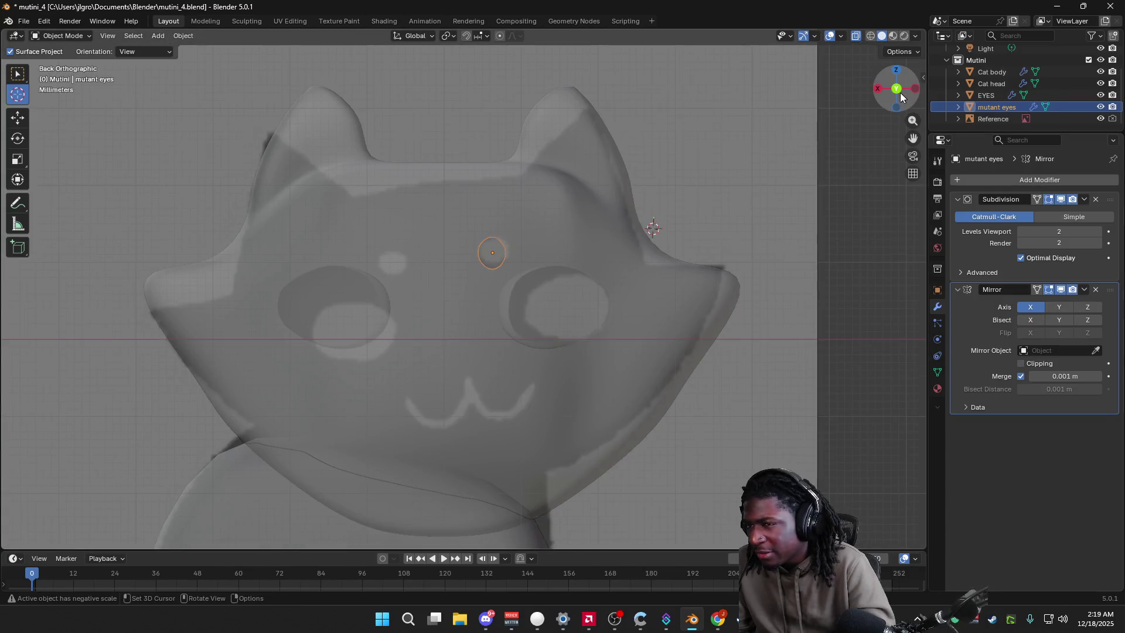
{"action": "left_click", "coordinate": [897, 90]}
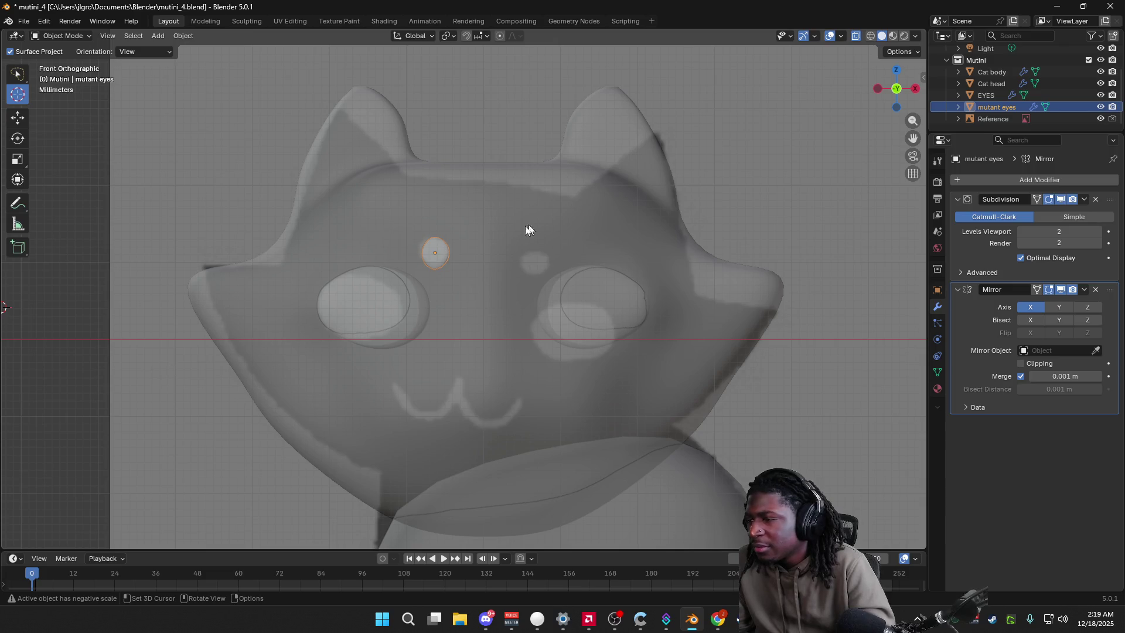
Step: Paste a copy of mutant eyes, cancel its move and remove the copy again
{"action": "key", "text": "ctrl+v"}
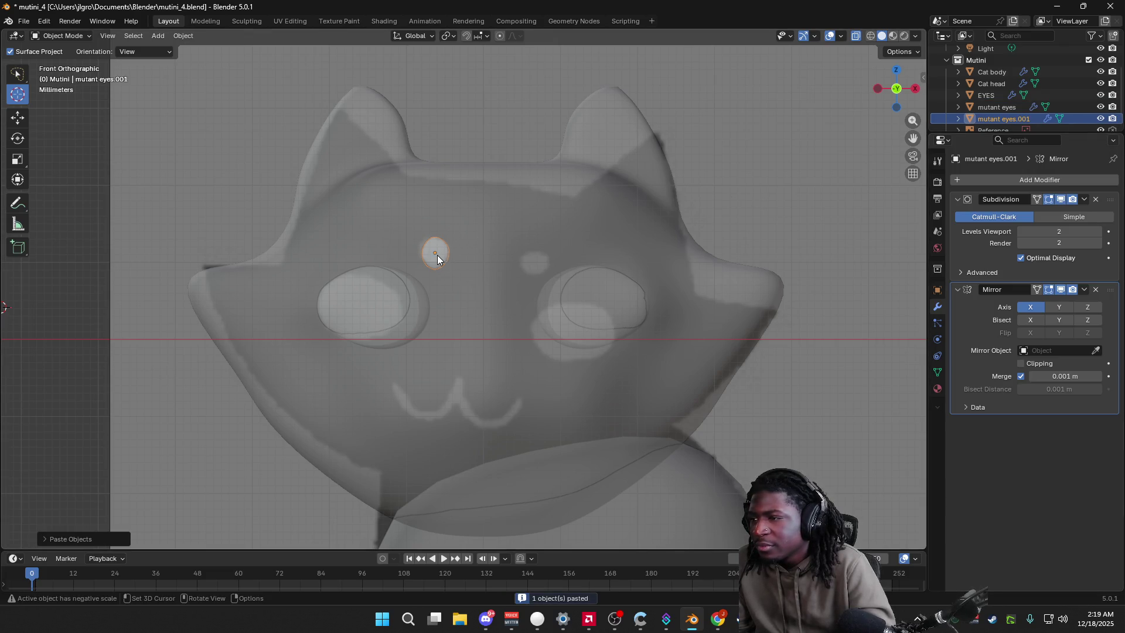
{"action": "key", "text": "g"}
{"action": "left_click", "coordinate": [440, 258]}
{"action": "right_click", "coordinate": [136, 263], "text": "shift"}
{"action": "key", "text": "ctrl+j"}
Step: Briefly enter and leave Edit Mode, then bring up the viewport shading settings
{"action": "key", "text": "Tab"}
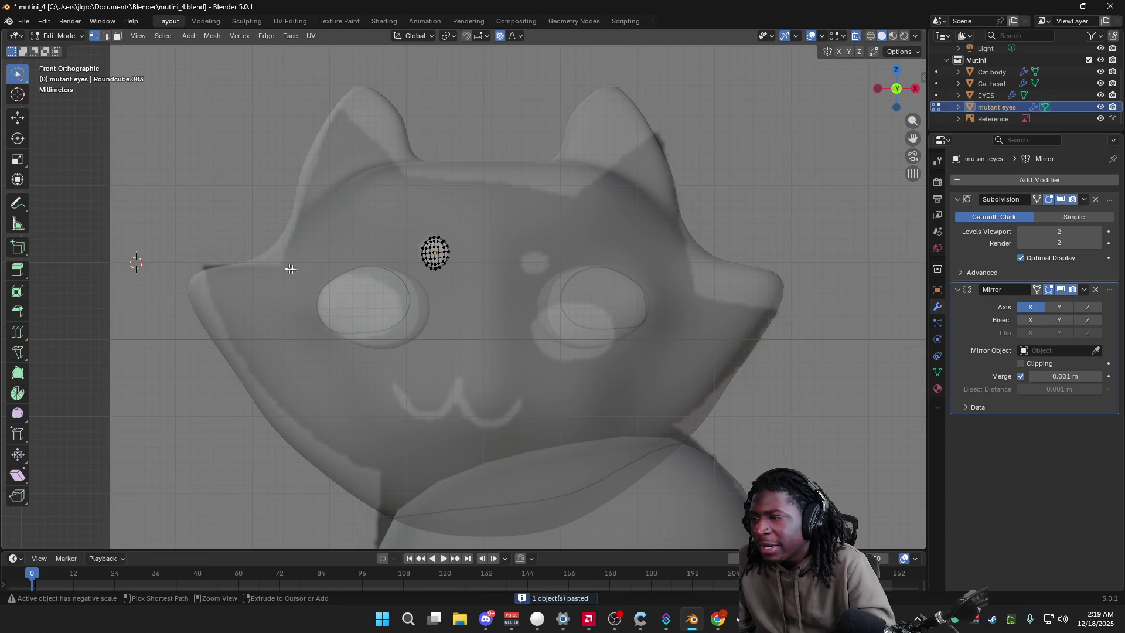
{"action": "key", "text": "Tab"}
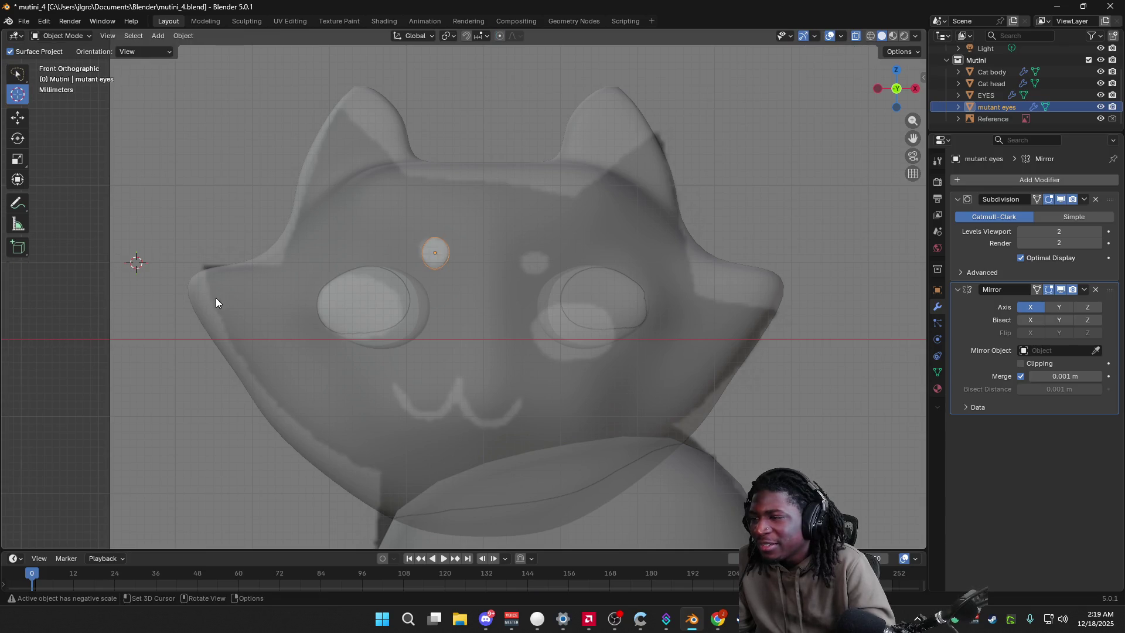
{"action": "middle_click_drag", "start_coordinate": [216, 298], "coordinate": [192, 329]}
{"action": "left_click", "coordinate": [915, 36]}
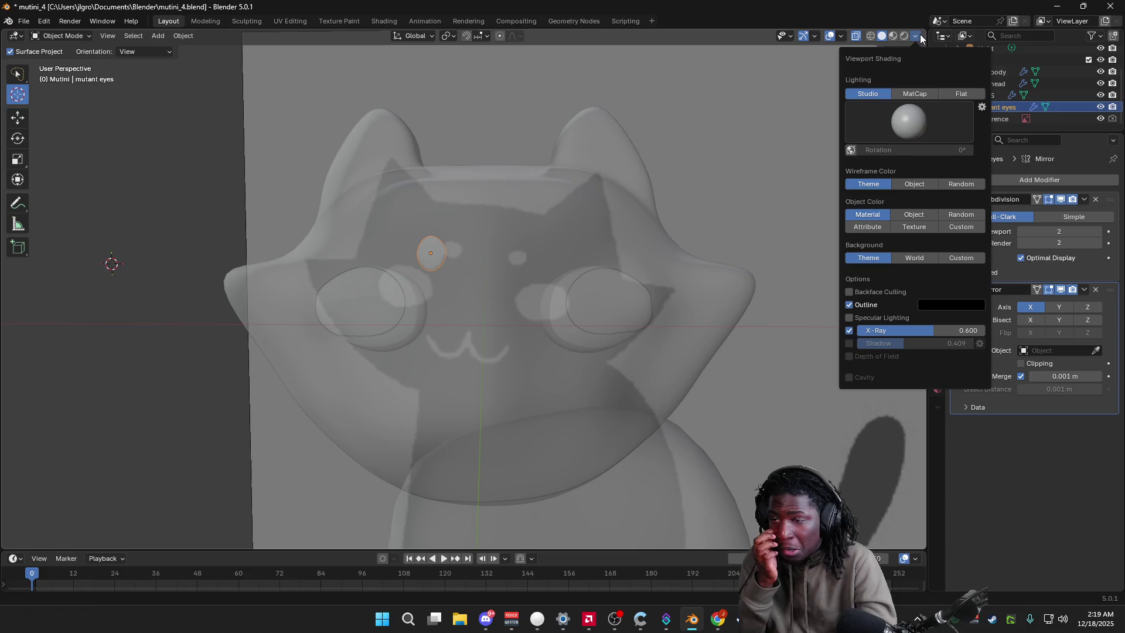
Step: Turn off X-Ray shading so the cat shows solid, save mutini_4.blend, and place the 3D cursor left of the cat
{"action": "left_click", "coordinate": [849, 330]}
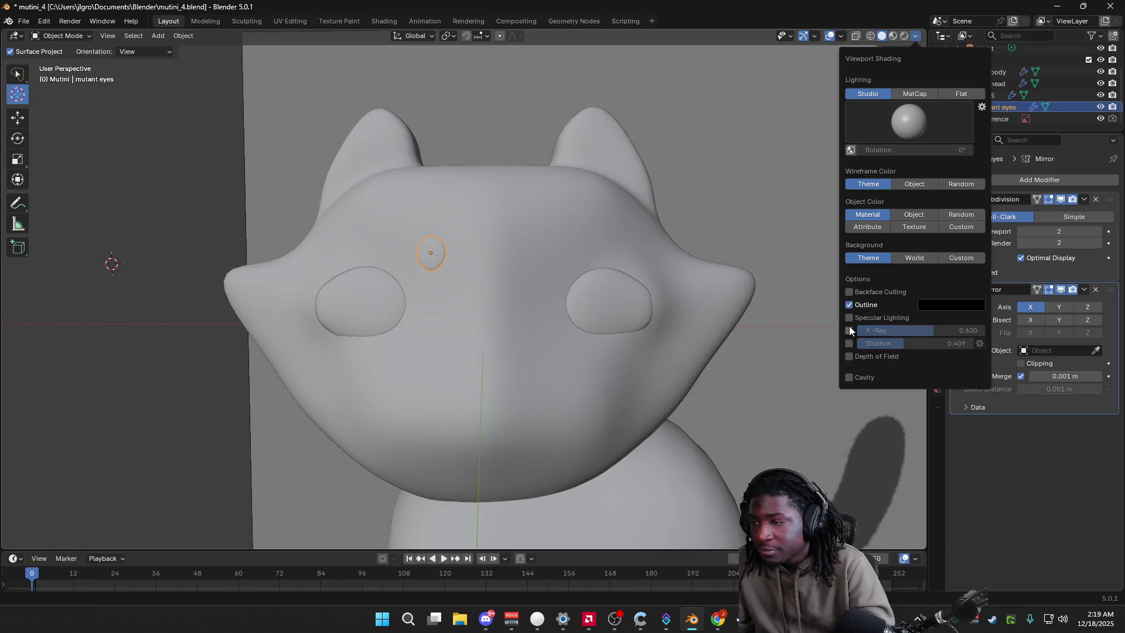
{"action": "mouse_move", "coordinate": [132, 442]}
{"action": "middle_mouse_down"}
{"action": "mouse_move", "coordinate": [276, 450]}
{"action": "mouse_move", "coordinate": [125, 440]}
{"action": "middle_mouse_up"}
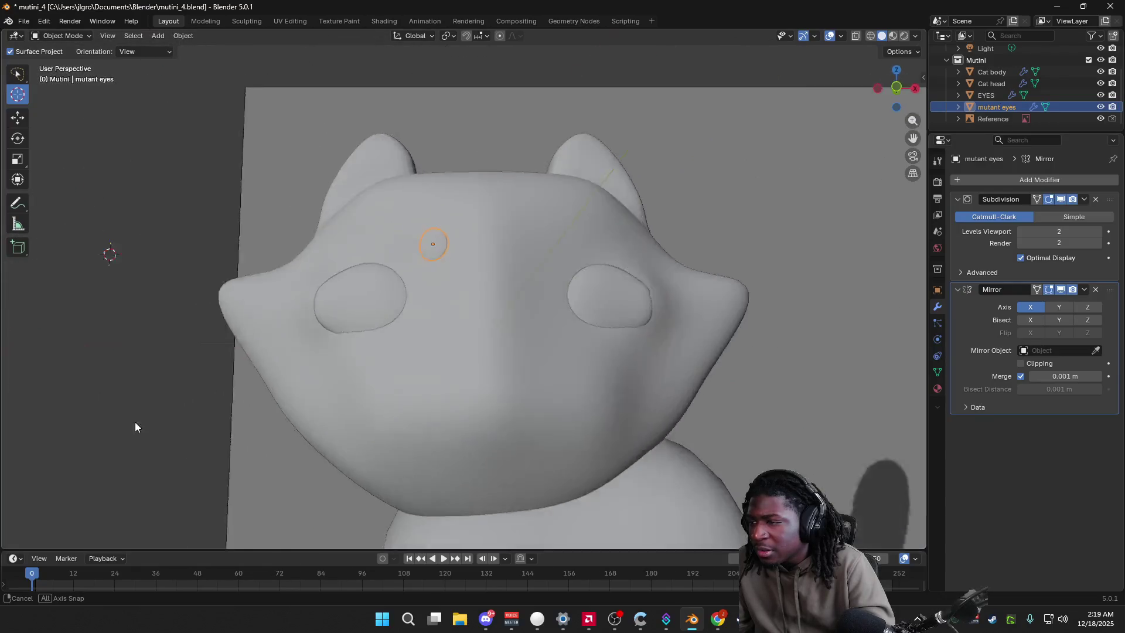
{"action": "scroll", "coordinate": [158, 417], "scroll_direction": "down", "scroll_amount": 3}
{"action": "key", "text": "ctrl+s"}
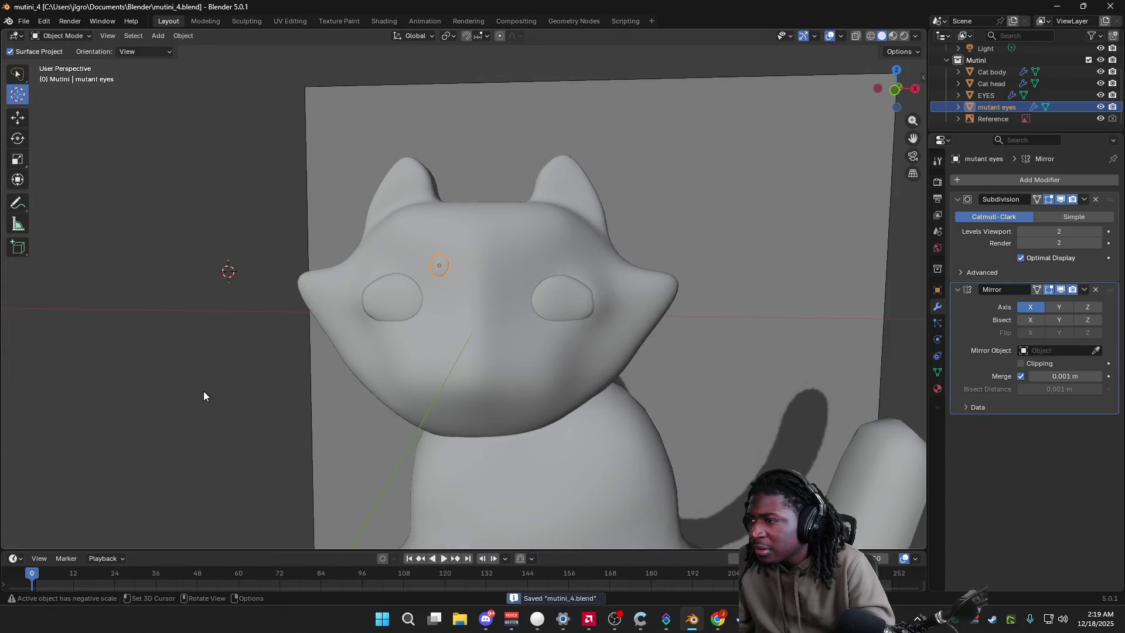
{"action": "scroll", "coordinate": [203, 391], "scroll_direction": "down", "scroll_amount": 2}
{"action": "scroll", "coordinate": [209, 380], "scroll_direction": "down", "scroll_amount": 2}
{"action": "scroll", "coordinate": [208, 379], "scroll_direction": "down", "scroll_amount": 1}
{"action": "scroll", "coordinate": [238, 382], "scroll_direction": "down", "scroll_amount": 1}
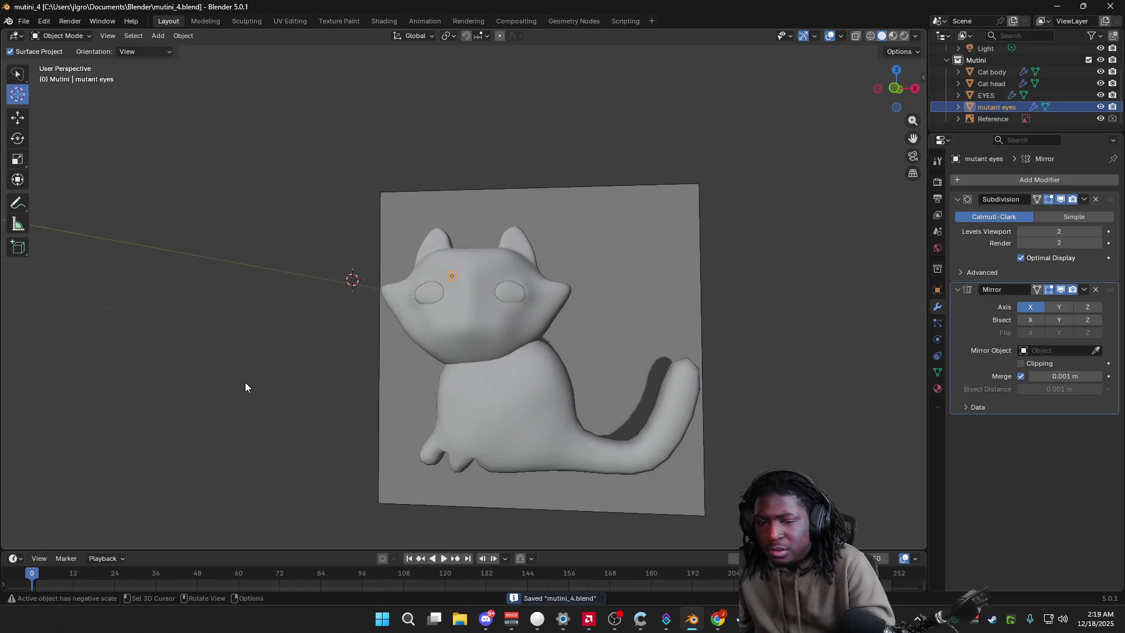
{"action": "scroll", "coordinate": [254, 386], "scroll_direction": "down", "scroll_amount": 1}
{"action": "scroll", "coordinate": [260, 395], "scroll_direction": "down", "scroll_amount": 1}
{"action": "mouse_move", "coordinate": [261, 400]}
{"action": "middle_mouse_down"}
{"action": "mouse_move", "coordinate": [390, 448]}
{"action": "mouse_move", "coordinate": [336, 372]}
{"action": "middle_mouse_up"}
{"action": "scroll", "coordinate": [396, 440], "scroll_direction": "up", "scroll_amount": 4}
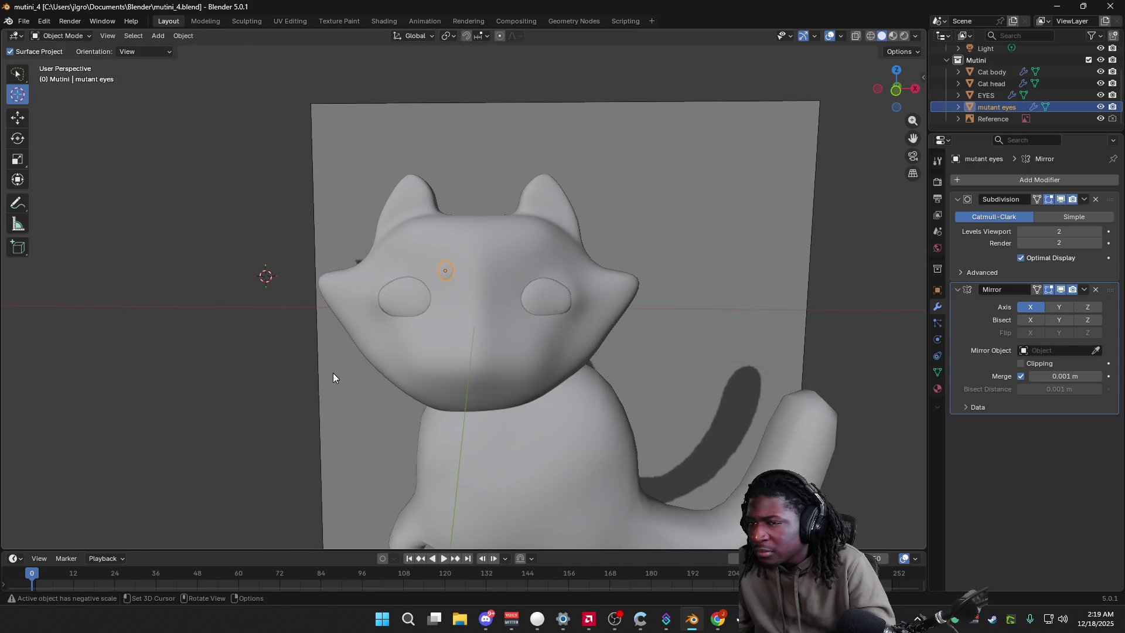
{"action": "scroll", "coordinate": [333, 374], "scroll_direction": "up", "scroll_amount": 3}
{"action": "mouse_move", "coordinate": [368, 316]}
{"action": "right_mouse_down", "text": "shift"}
{"action": "mouse_move", "coordinate": [64, 341]}
{"action": "mouse_move", "coordinate": [26, 364]}
{"action": "right_mouse_up", "text": "shift"}
Step: Switch to box selection and select the EYES object
{"action": "right_click", "coordinate": [369, 294]}
{"action": "left_click", "coordinate": [24, 79]}
{"action": "left_click", "coordinate": [365, 319]}
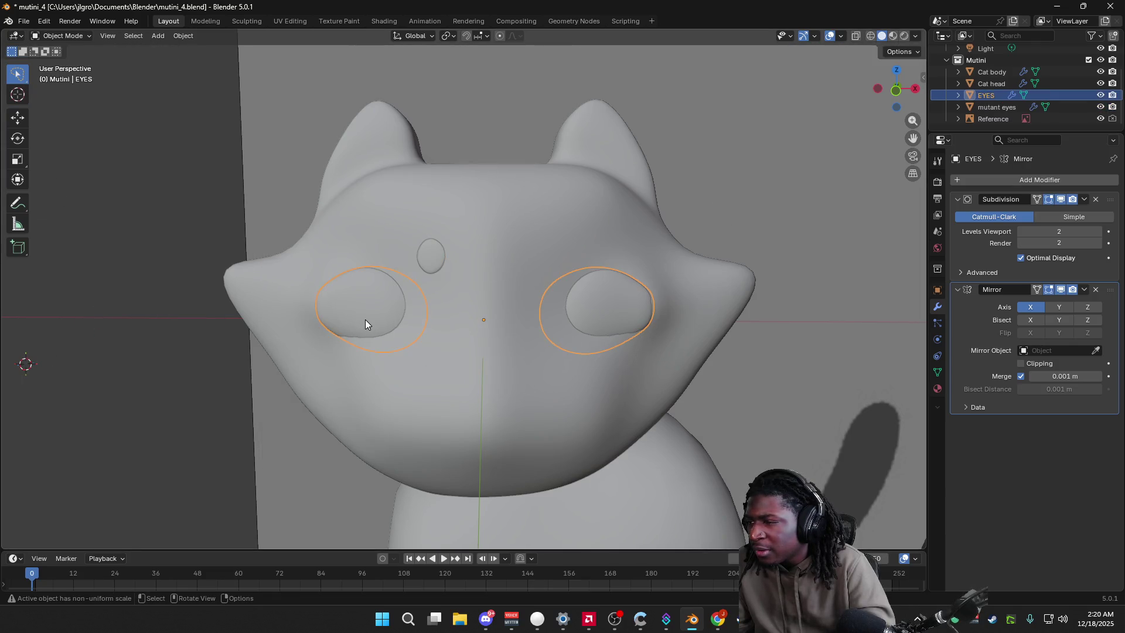
{"action": "left_click", "coordinate": [430, 261]}
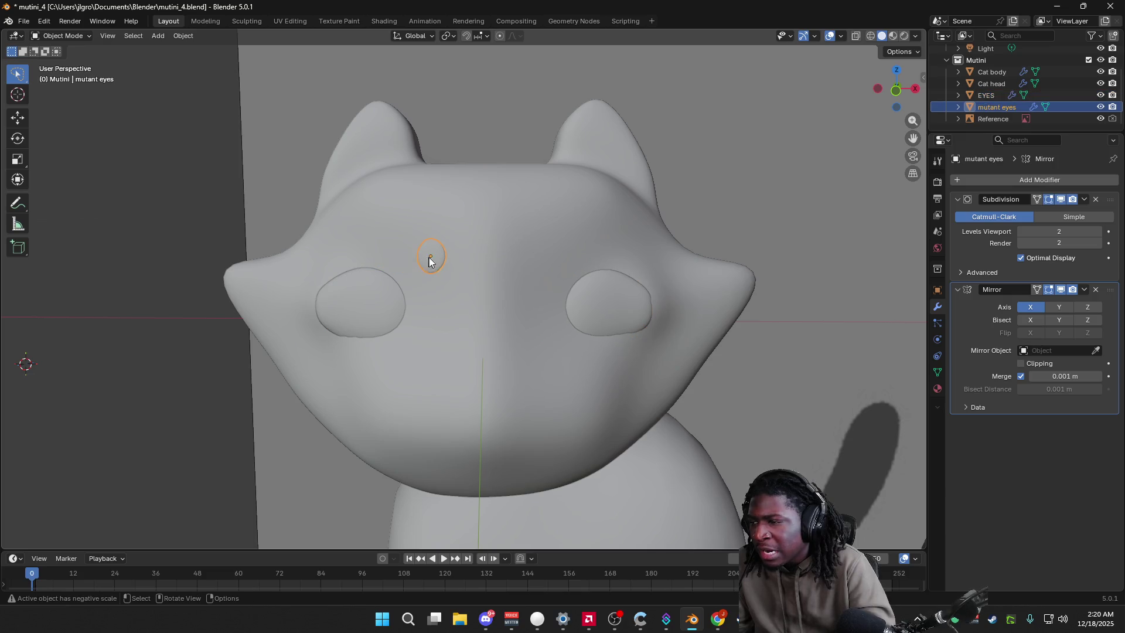
{"action": "left_click", "coordinate": [379, 296]}
Step: Apply Geometry to Origin and another Set Origin option to EYES
{"action": "right_click", "coordinate": [362, 308]}
{"action": "mouse_move", "coordinate": [287, 304]}
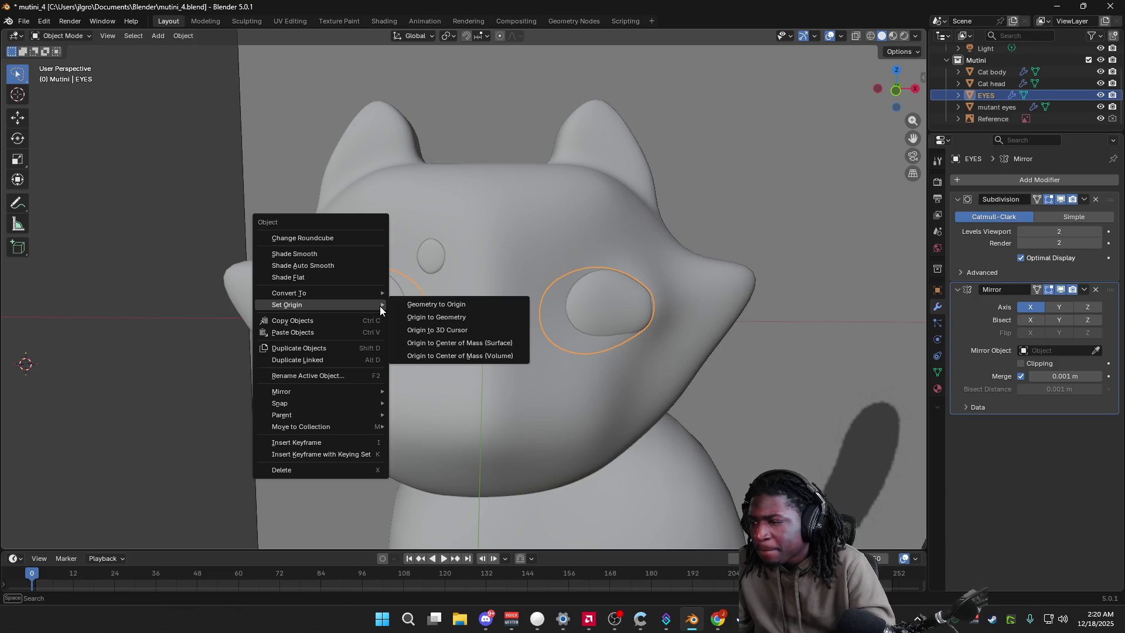
{"action": "left_click", "coordinate": [437, 304]}
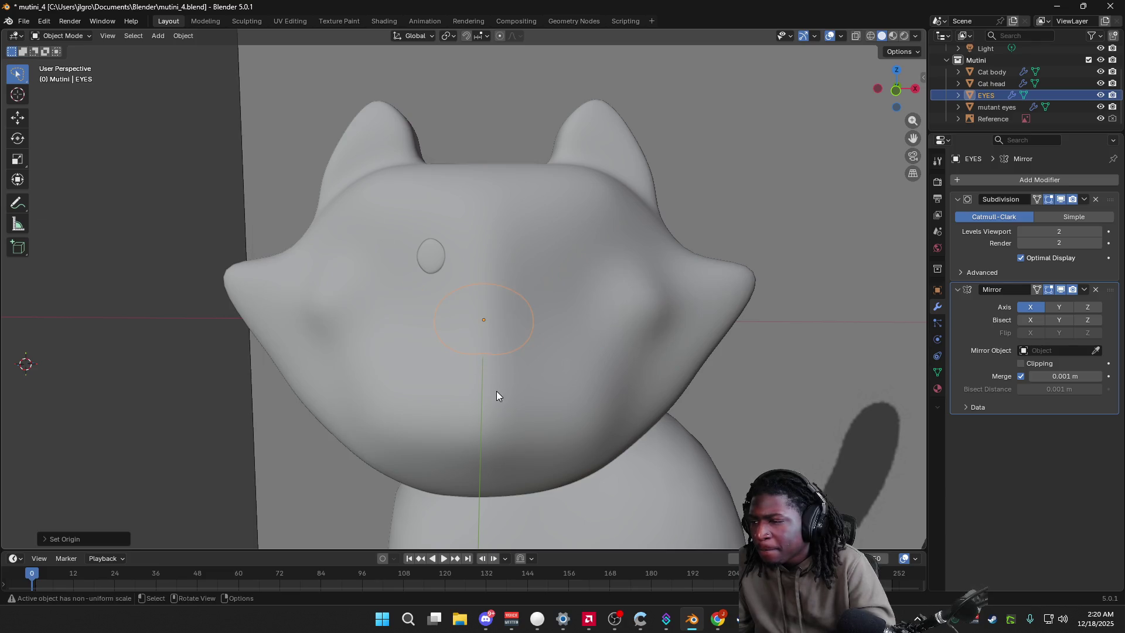
{"action": "right_click", "coordinate": [379, 307]}
{"action": "left_click", "coordinate": [510, 319]}
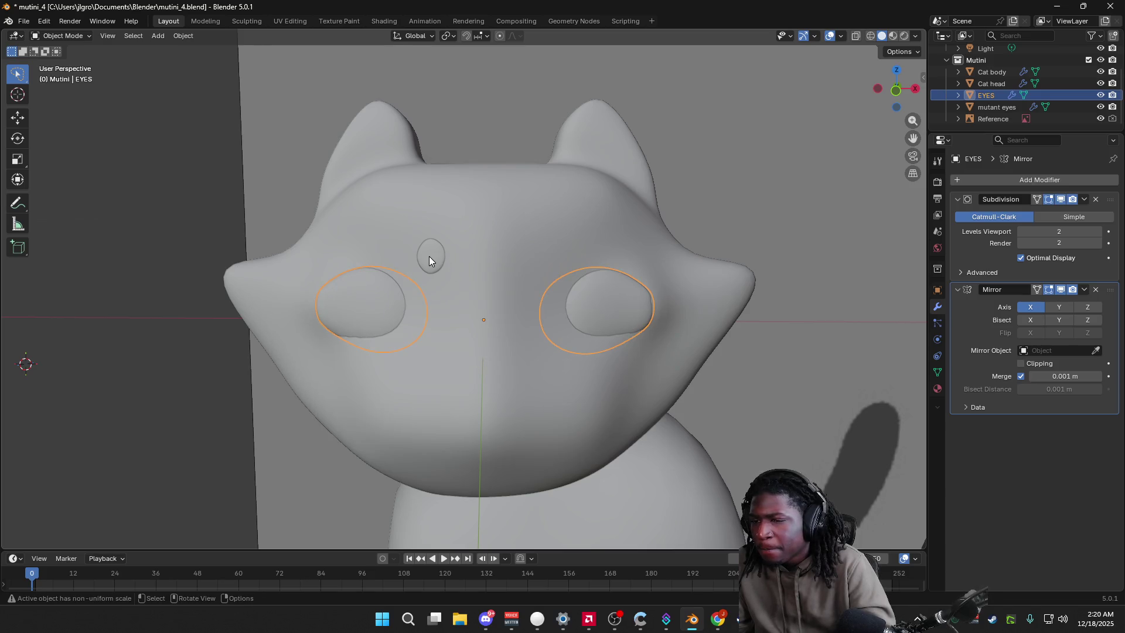
{"action": "mouse_move", "coordinate": [474, 328]}
{"action": "middle_mouse_down"}
{"action": "mouse_move", "coordinate": [308, 434]}
{"action": "mouse_move", "coordinate": [267, 407]}
{"action": "mouse_move", "coordinate": [442, 282]}
{"action": "middle_mouse_up"}
Step: Apply Geometry to Origin then Origin to Geometry on the small mutant eyes sphere
{"action": "left_click", "coordinate": [454, 252]}
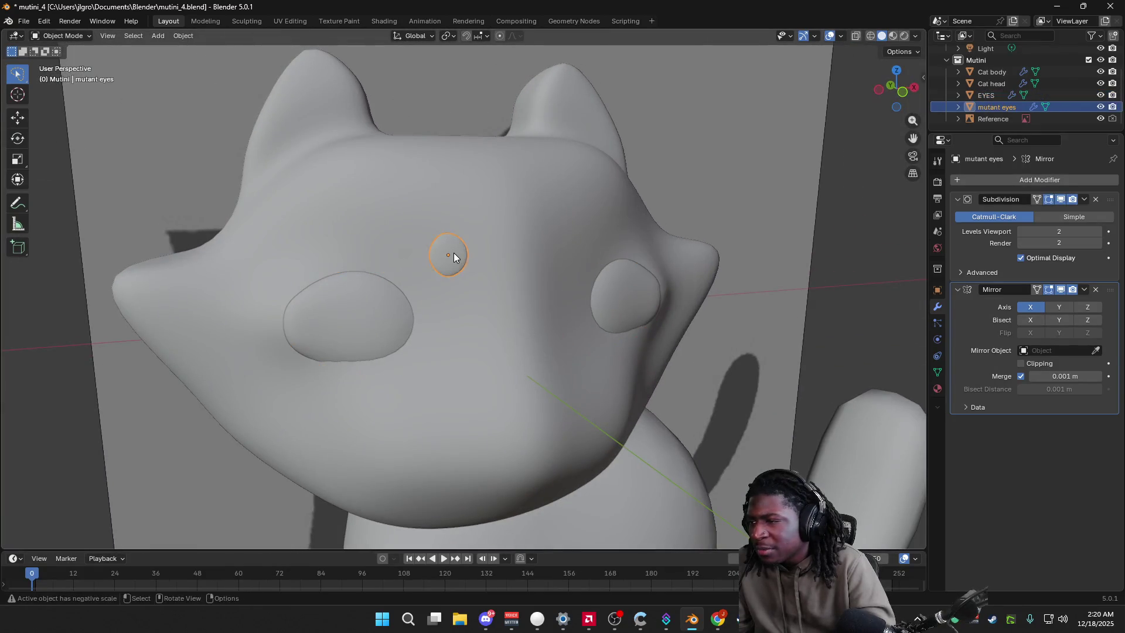
{"action": "right_click", "coordinate": [454, 252]}
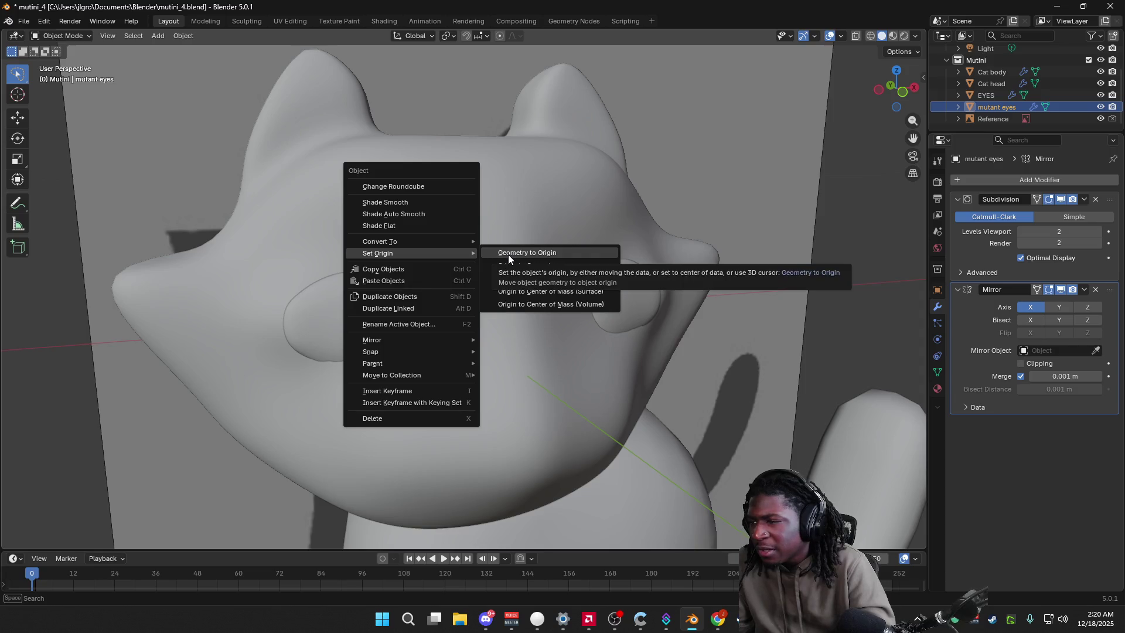
{"action": "left_click", "coordinate": [568, 252]}
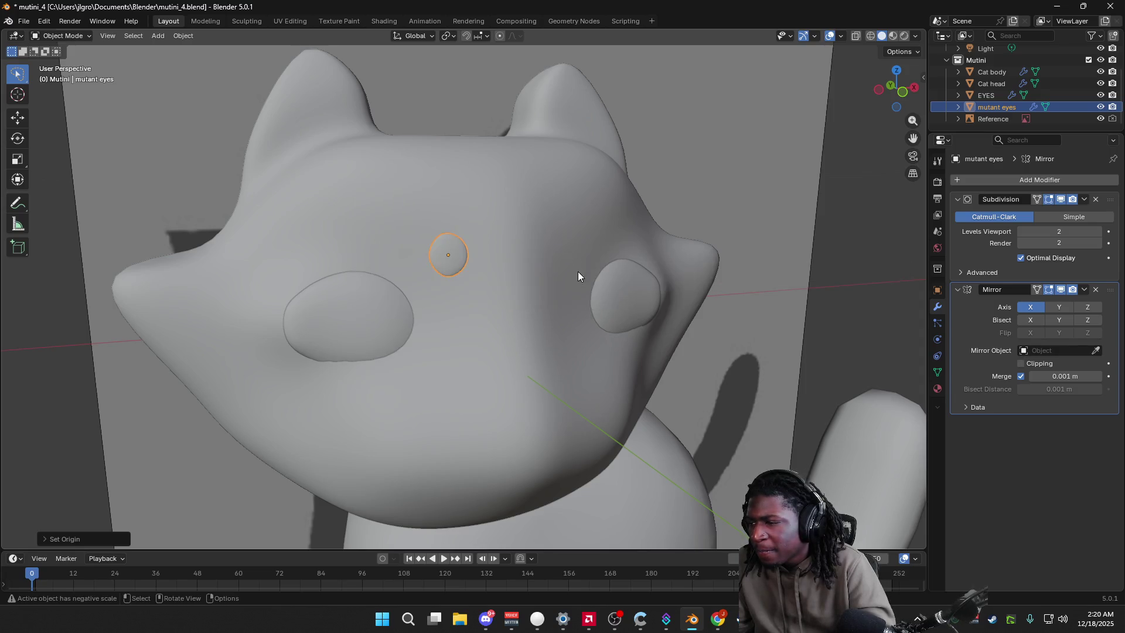
{"action": "middle_click_drag", "start_coordinate": [577, 275], "coordinate": [536, 284]}
{"action": "right_click", "coordinate": [421, 258]}
{"action": "mouse_move", "coordinate": [387, 259]}
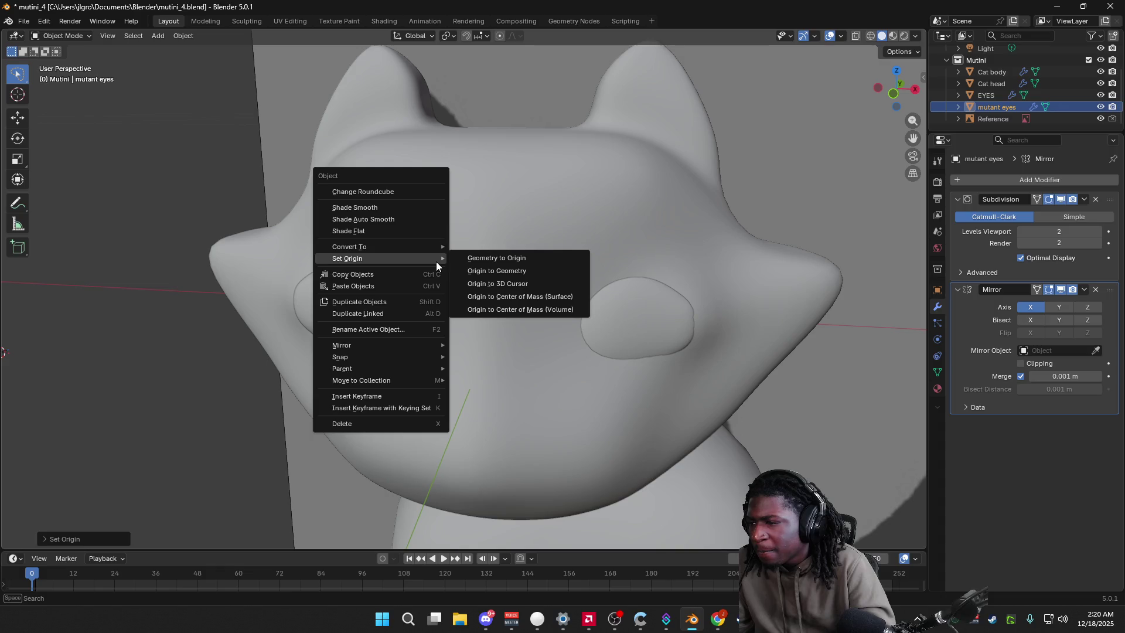
{"action": "left_click", "coordinate": [524, 269]}
{"action": "middle_click_drag", "start_coordinate": [528, 272], "coordinate": [539, 281]}
Step: Reselect EYES and try further Set Origin options on it
{"action": "right_click", "coordinate": [377, 306]}
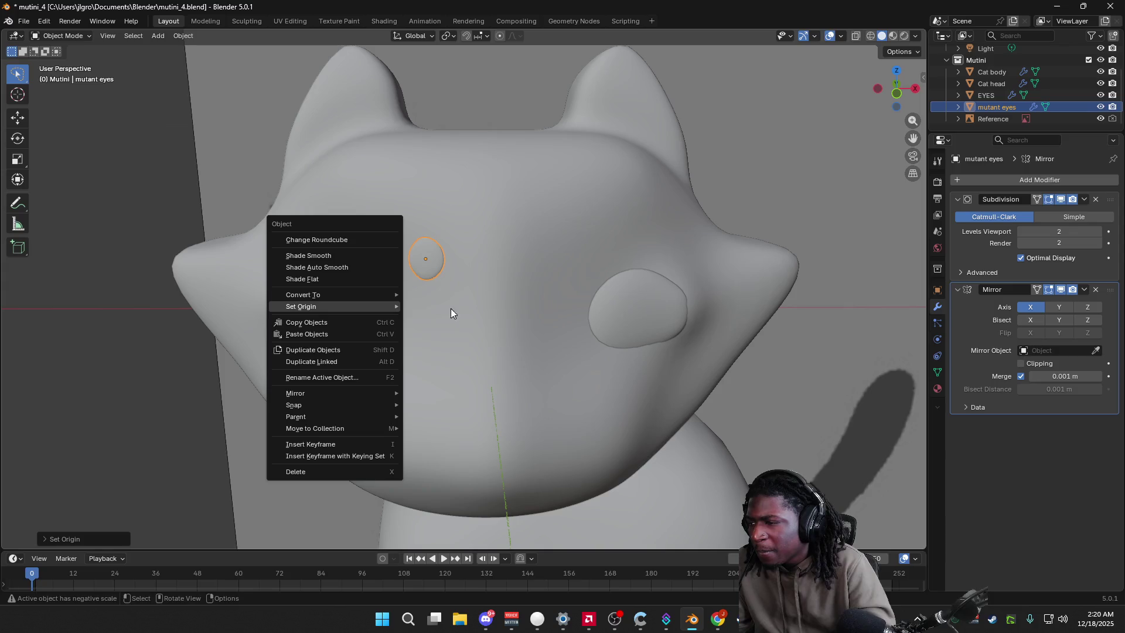
{"action": "left_click", "coordinate": [354, 307]}
{"action": "right_click", "coordinate": [348, 301]}
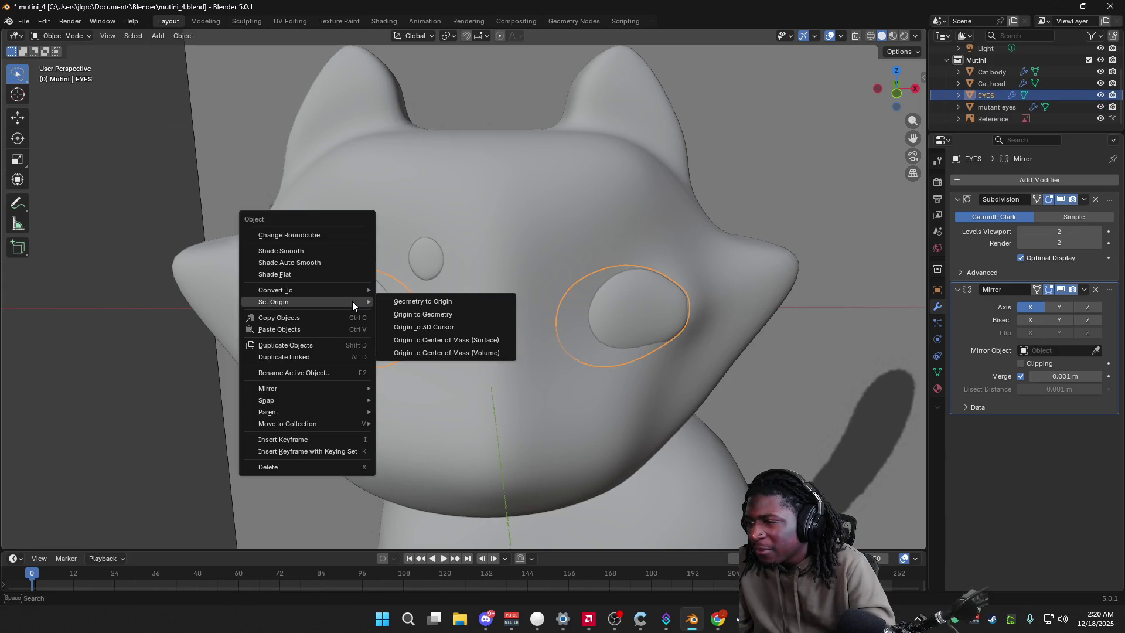
{"action": "left_click", "coordinate": [410, 301]}
{"action": "left_click", "coordinate": [413, 321]}
{"action": "right_click", "coordinate": [364, 313]}
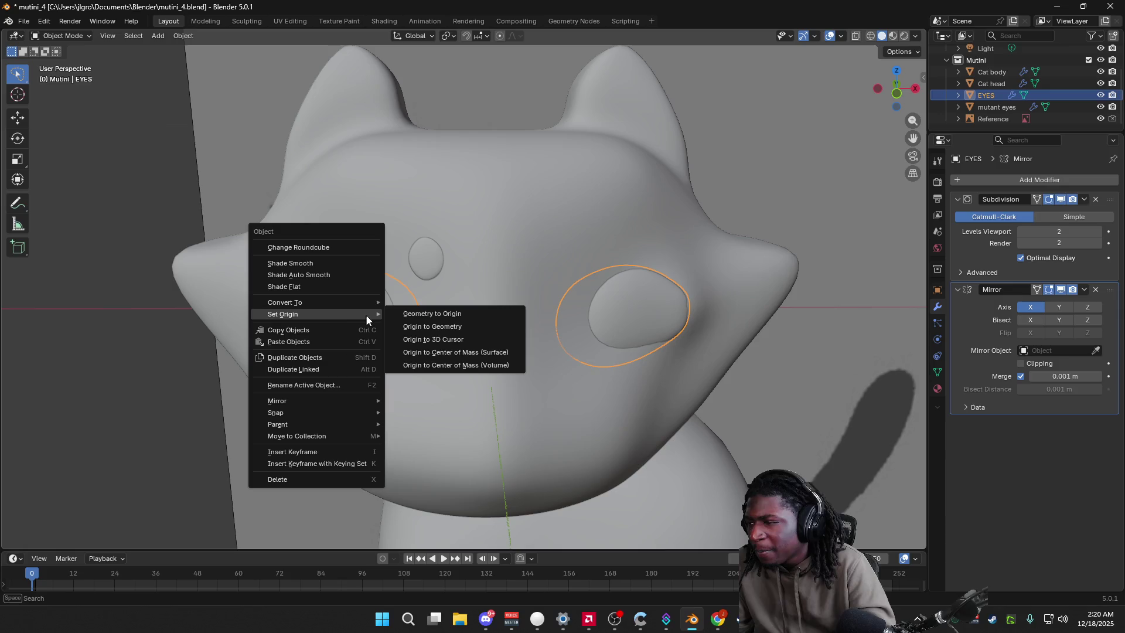
{"action": "left_click", "coordinate": [509, 257]}
Step: Clear the selection, switch to the Cursor tool, then bring the browser search back up
{"action": "mouse_move", "coordinate": [248, 364]}
{"action": "middle_mouse_down"}
{"action": "mouse_move", "coordinate": [195, 305]}
{"action": "mouse_move", "coordinate": [199, 317]}
{"action": "middle_mouse_up"}
{"action": "left_click", "coordinate": [242, 301]}
{"action": "right_click", "coordinate": [79, 305]}
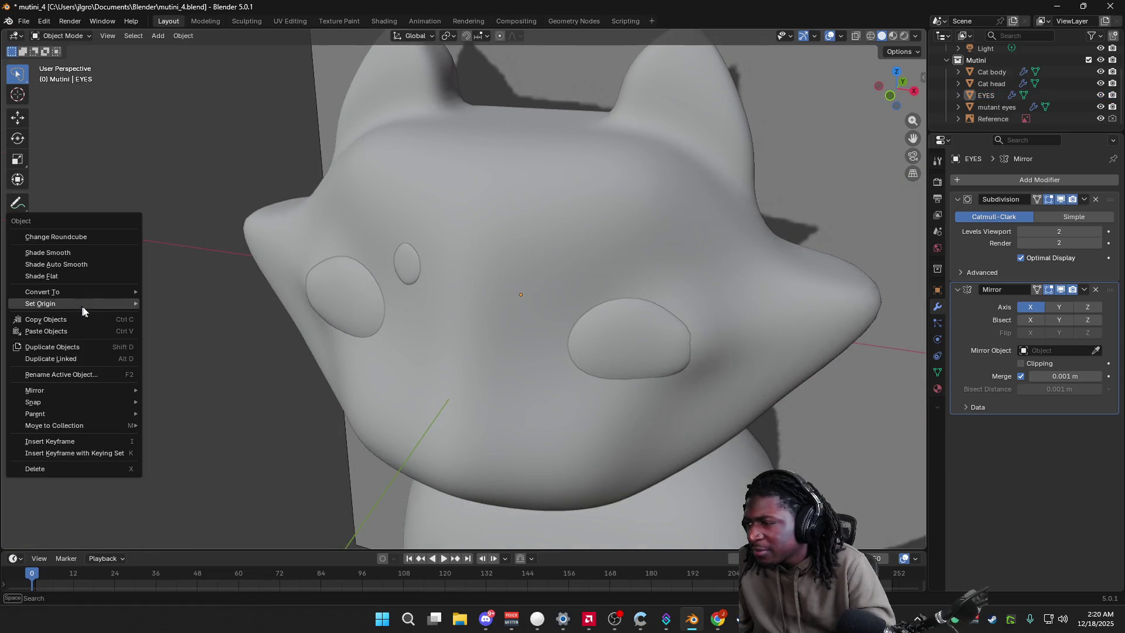
{"action": "left_click", "coordinate": [230, 274]}
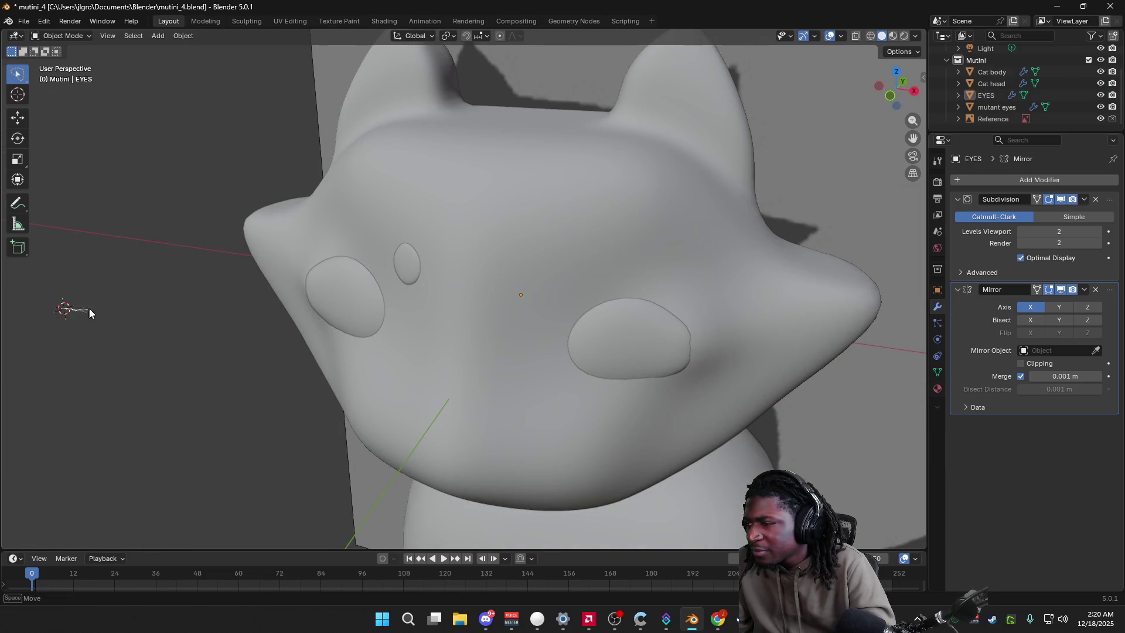
{"action": "left_click", "coordinate": [20, 94]}
{"action": "right_click", "coordinate": [66, 310]}
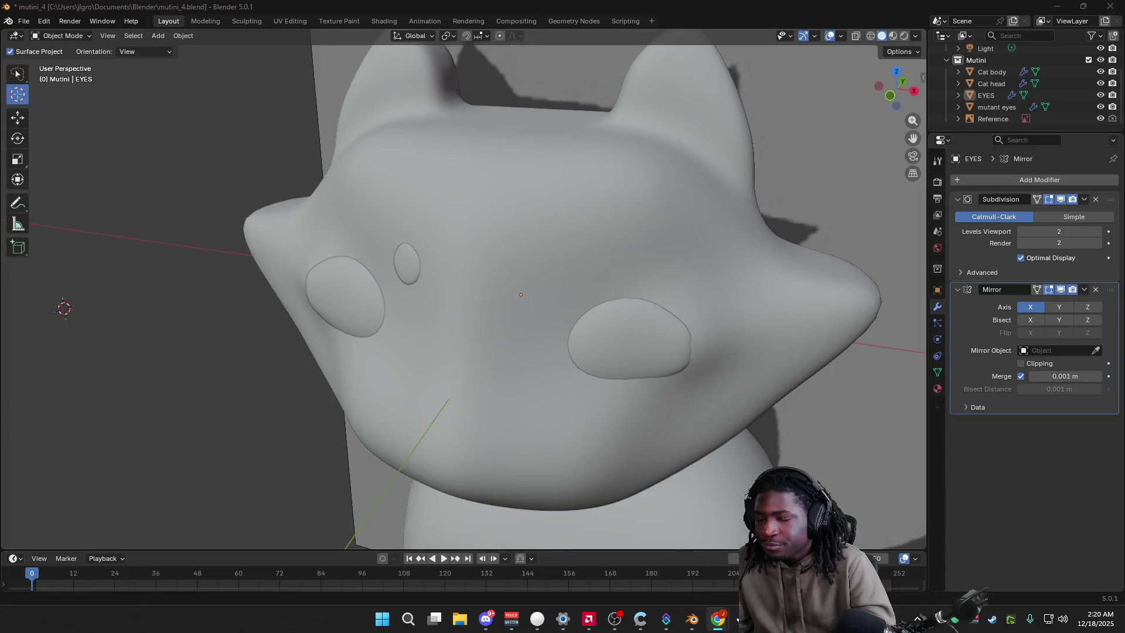
{"action": "left_click", "coordinate": [791, 563]}
Step: Search Google for 'how to reset 3d cursor in blender' and minimize Chrome
{"action": "triple_click", "coordinate": [335, 104]}
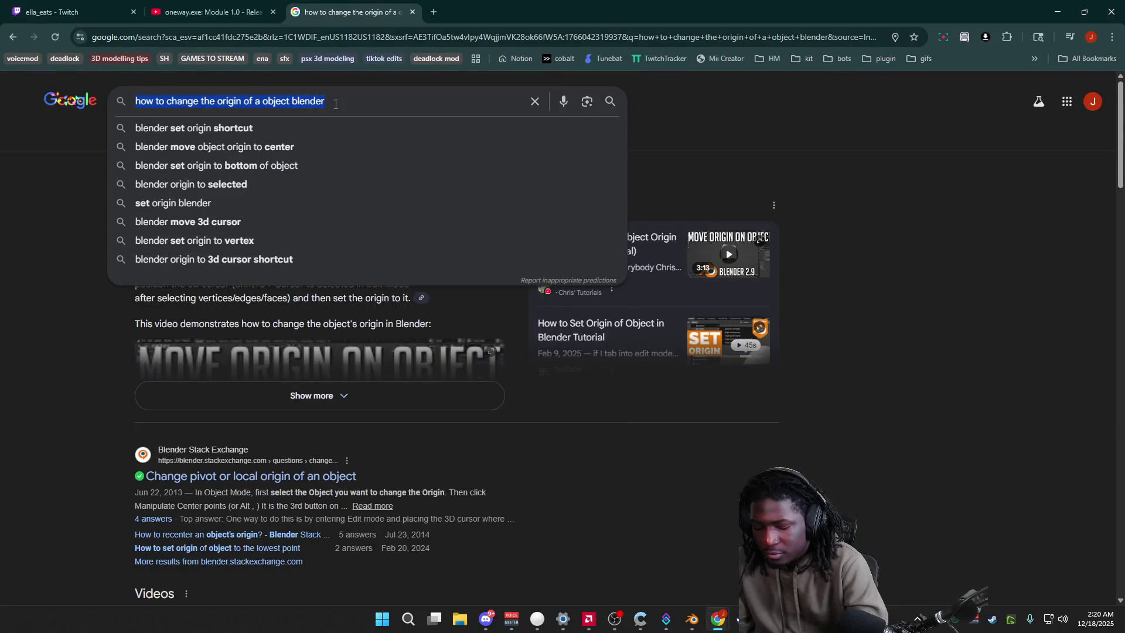
{"action": "type", "text": "how to rtese"}
{"action": "key", "text": "BackSpace"}
{"action": "key", "text": "BackSpace"}
{"action": "key", "text": "BackSpace"}
{"action": "type", "text": "se"}
{"action": "key", "text": "BackSpace"}
{"action": "key", "text": "BackSpace"}
{"action": "type", "text": "ese"}
{"action": "key", "text": "BackSpace"}
{"action": "key", "text": "BackSpace"}
{"action": "key", "text": "BackSpace"}
{"action": "type", "text": "eset 3d cursor in blender"}
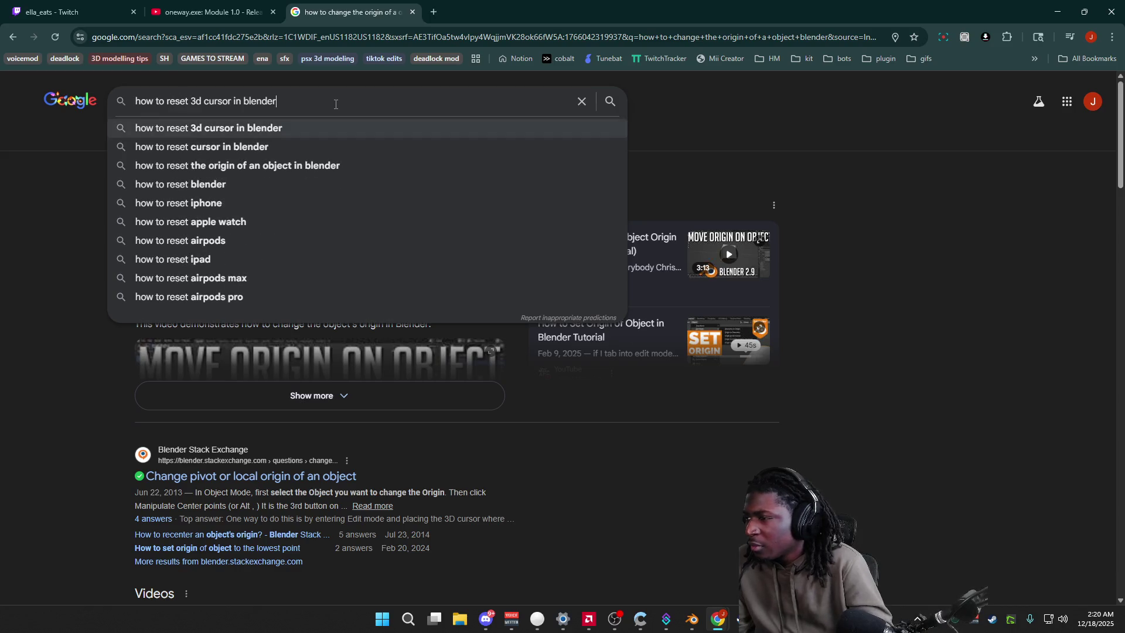
{"action": "key", "text": "Return"}
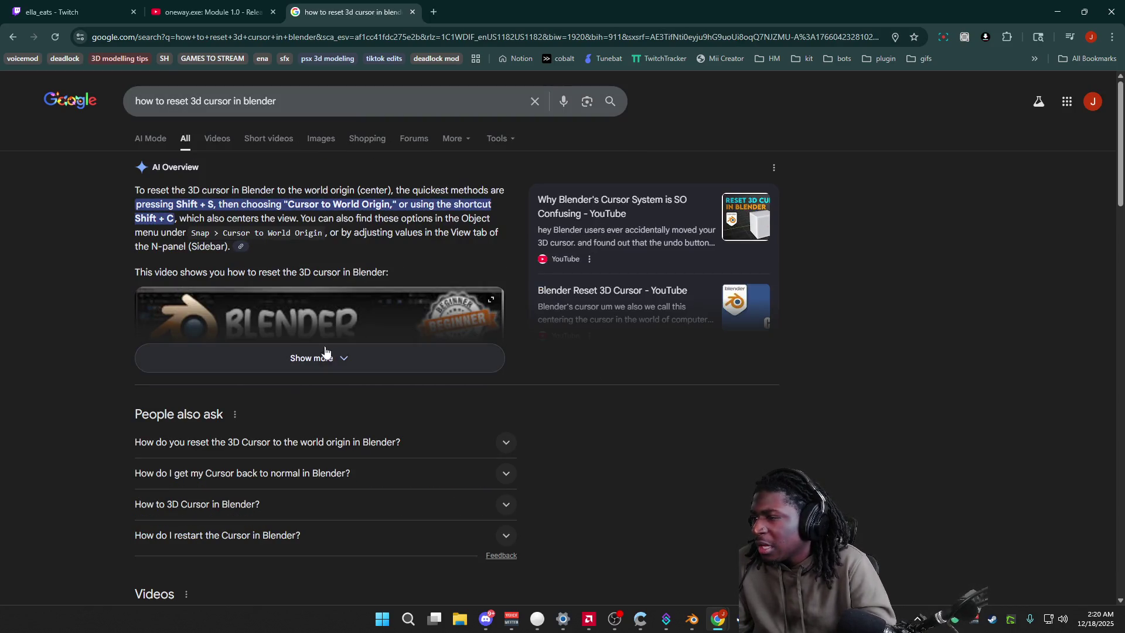
{"action": "left_click", "coordinate": [1058, 12]}
Step: Reset the 3D cursor to the world origin with Shift+C and close the quick tool menu
{"action": "key", "text": "shift+c"}
{"action": "key", "text": "shift+space"}
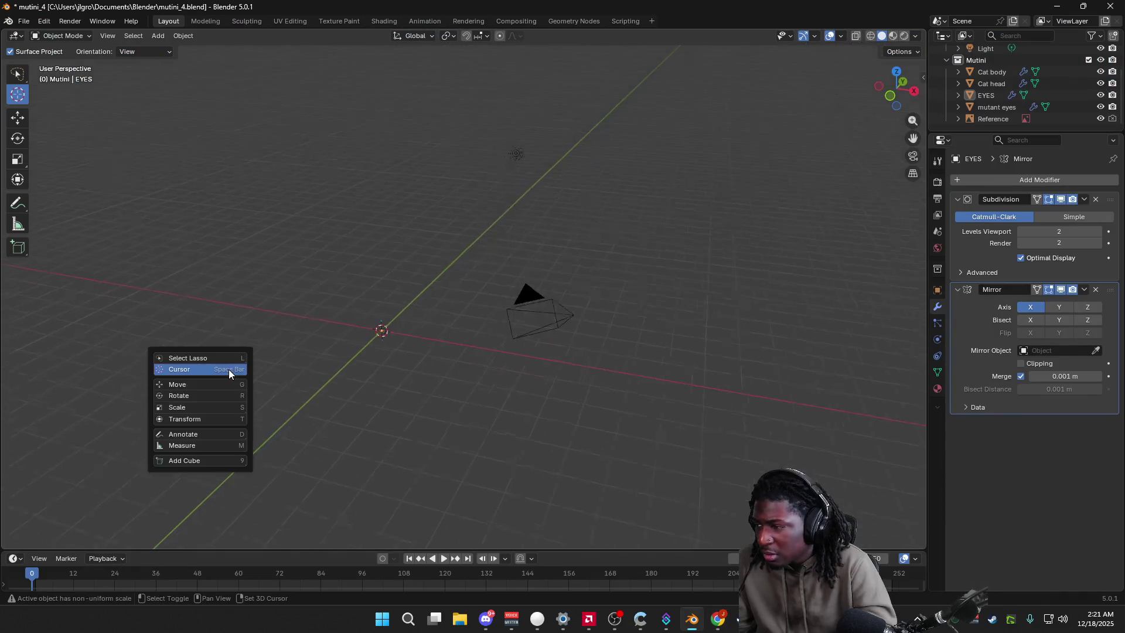
{"action": "key", "text": "Escape"}
{"action": "mouse_move", "coordinate": [417, 354]}
{"action": "middle_mouse_down"}
{"action": "mouse_move", "coordinate": [367, 398]}
{"action": "mouse_move", "coordinate": [474, 395]}
{"action": "mouse_move", "coordinate": [550, 420]}
{"action": "mouse_move", "coordinate": [565, 373]}
{"action": "mouse_move", "coordinate": [572, 454]}
{"action": "mouse_move", "coordinate": [548, 372]}
{"action": "mouse_move", "coordinate": [466, 314]}
{"action": "mouse_move", "coordinate": [425, 356]}
{"action": "middle_mouse_up"}
{"action": "scroll", "coordinate": [512, 336], "scroll_direction": "down", "scroll_amount": 3}
{"action": "scroll", "coordinate": [512, 335], "scroll_direction": "down", "scroll_amount": 3}
{"action": "scroll", "coordinate": [512, 341], "scroll_direction": "down", "scroll_amount": 2}
Step: Orbit the scene and frame the selected eyes with View Selected
{"action": "mouse_move", "coordinate": [452, 359]}
{"action": "middle_mouse_down"}
{"action": "mouse_move", "coordinate": [445, 388]}
{"action": "mouse_move", "coordinate": [482, 349]}
{"action": "mouse_move", "coordinate": [448, 492]}
{"action": "mouse_move", "coordinate": [647, 396]}
{"action": "mouse_move", "coordinate": [636, 264]}
{"action": "mouse_move", "coordinate": [598, 204]}
{"action": "mouse_move", "coordinate": [655, 293]}
{"action": "mouse_move", "coordinate": [612, 139]}
{"action": "middle_mouse_up"}
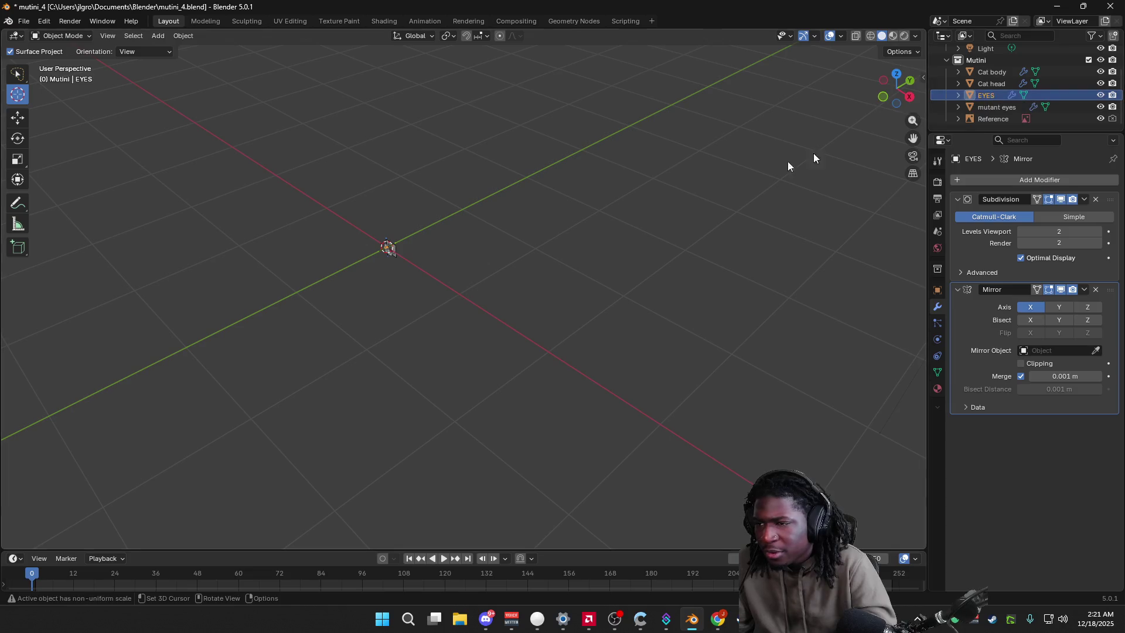
{"action": "key", "text": "grave"}
{"action": "left_click", "coordinate": [648, 295]}
Step: Move the 3D cursor off the head and select the small mutant eyes oval
{"action": "mouse_move", "coordinate": [645, 302]}
{"action": "middle_mouse_down"}
{"action": "mouse_move", "coordinate": [574, 318]}
{"action": "mouse_move", "coordinate": [618, 290]}
{"action": "middle_mouse_up"}
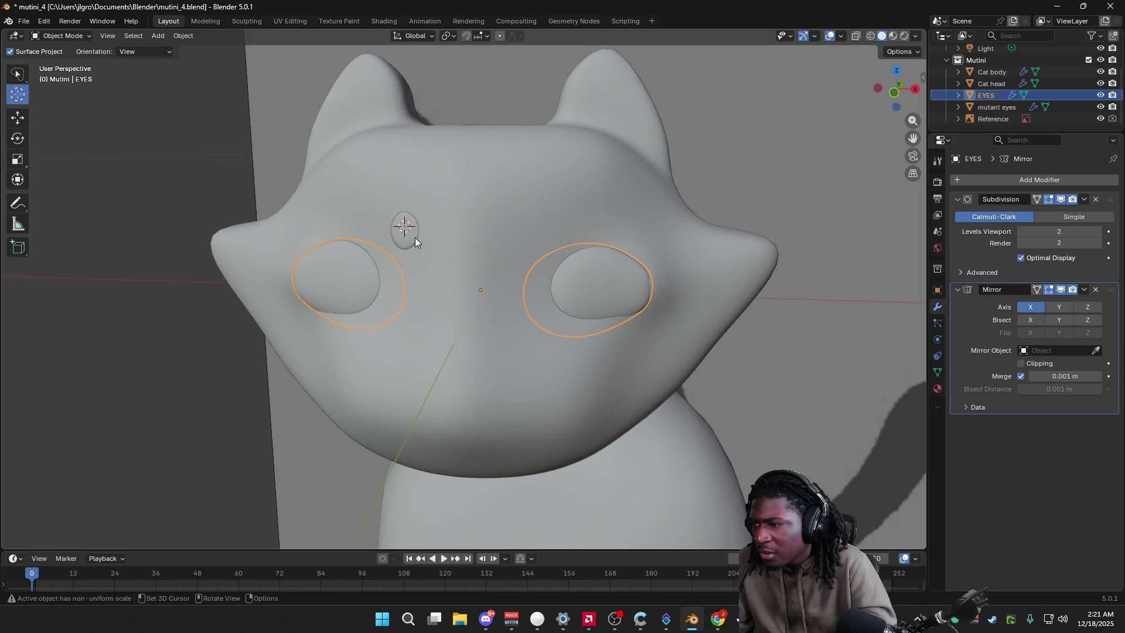
{"action": "left_click_drag", "start_coordinate": [379, 229], "coordinate": [108, 231]}
{"action": "left_click", "coordinate": [14, 77]}
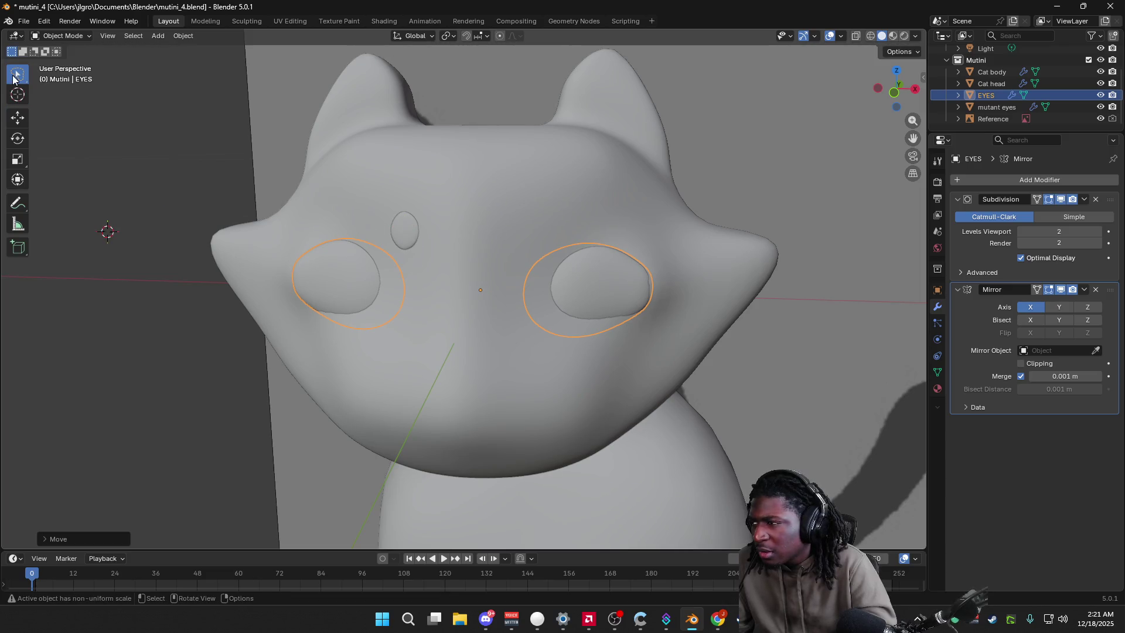
{"action": "left_click", "coordinate": [411, 233]}
{"action": "right_click", "coordinate": [411, 237]}
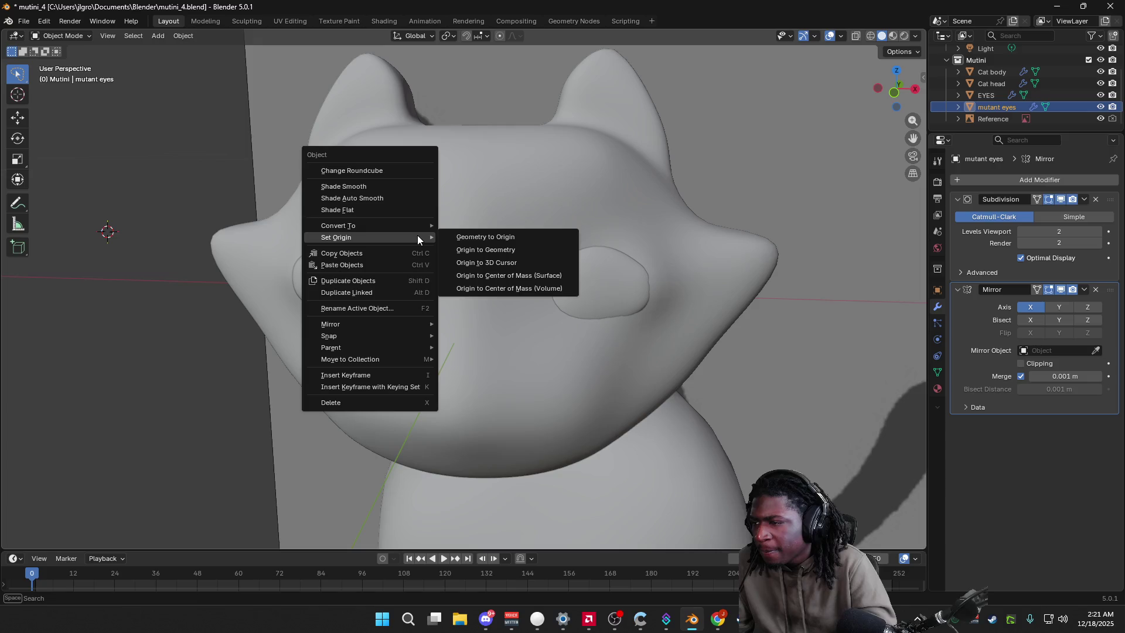
Step: Reset the 3D cursor to the world origin again and frame the selected oval
{"action": "left_click", "coordinate": [17, 94]}
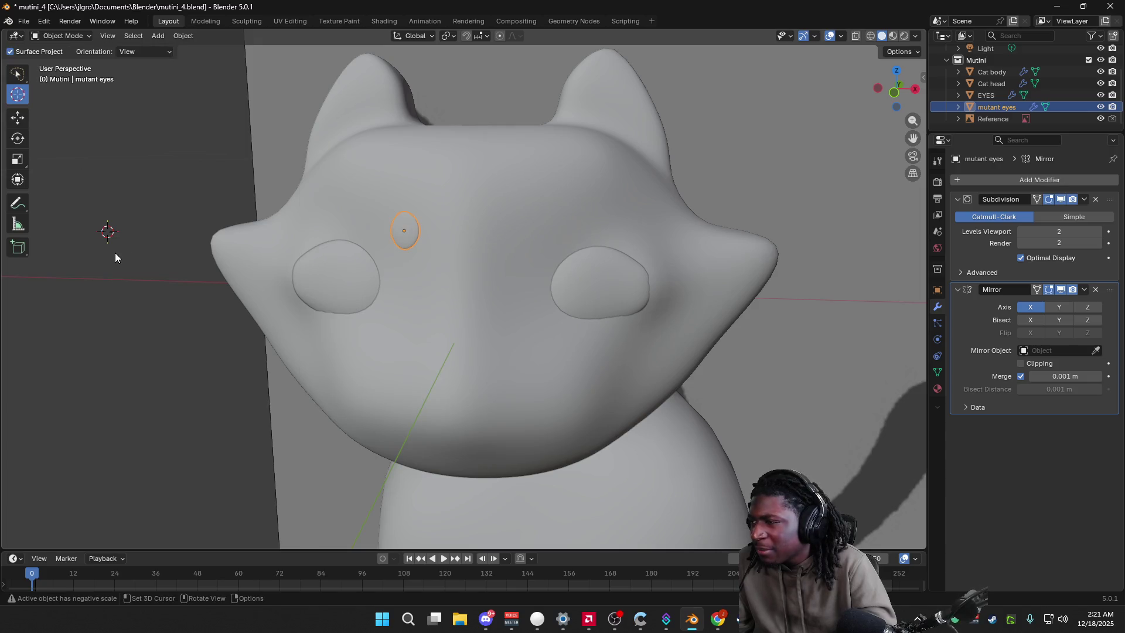
{"action": "key", "text": "shift+c"}
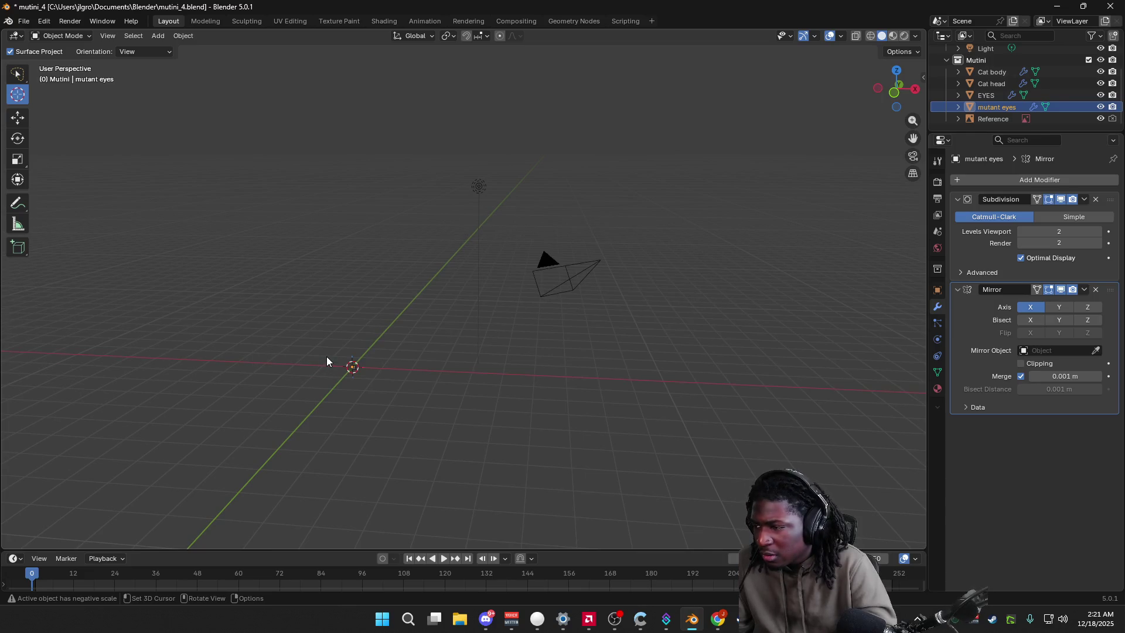
{"action": "key", "text": "grave"}
{"action": "left_click", "coordinate": [413, 404]}
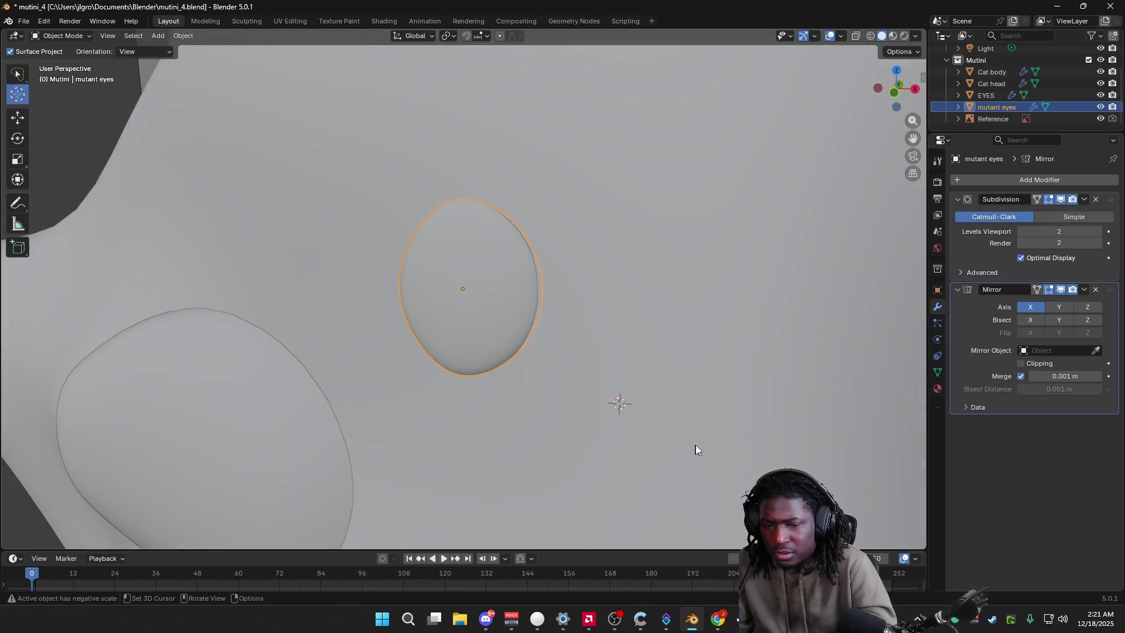
{"action": "scroll", "coordinate": [690, 447], "scroll_direction": "down", "scroll_amount": 3}
{"action": "scroll", "coordinate": [699, 441], "scroll_direction": "down", "scroll_amount": 1}
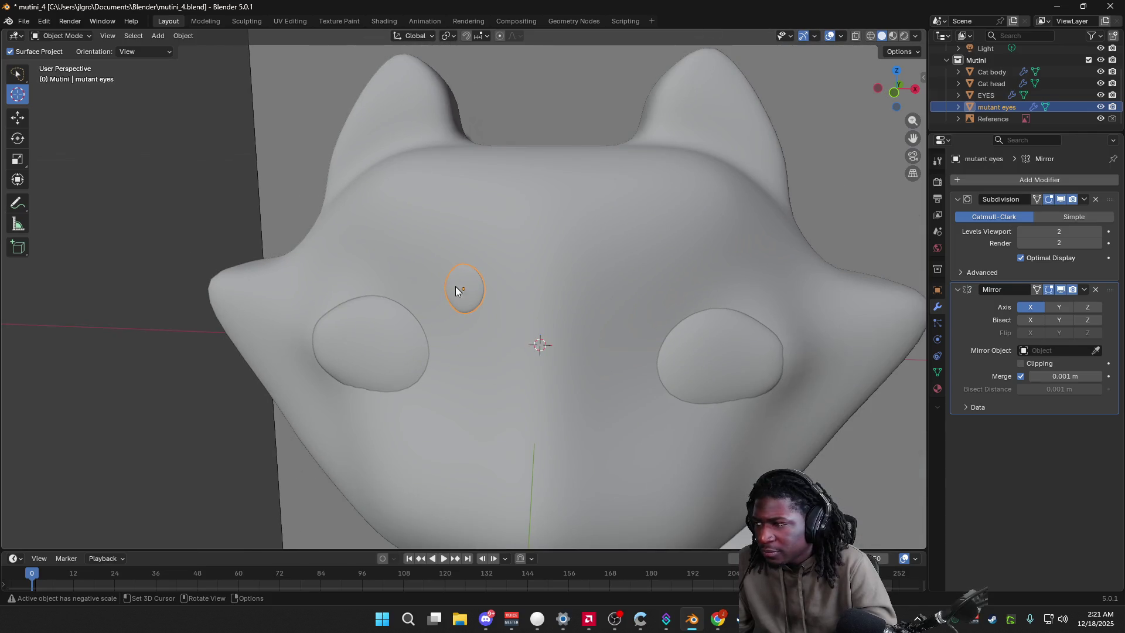
Step: Set the oval's Origin to 3D Cursor, then select EYES and the Cat head
{"action": "key", "text": "w"}
{"action": "right_click", "coordinate": [476, 298]}
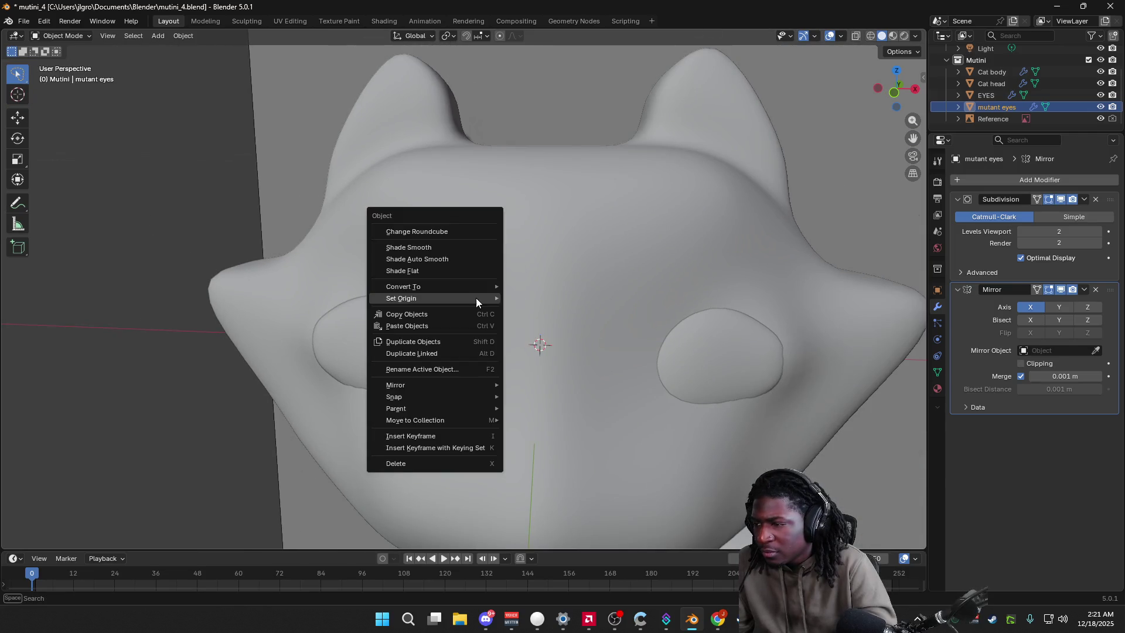
{"action": "mouse_move", "coordinate": [413, 298]}
{"action": "left_click", "coordinate": [550, 323]}
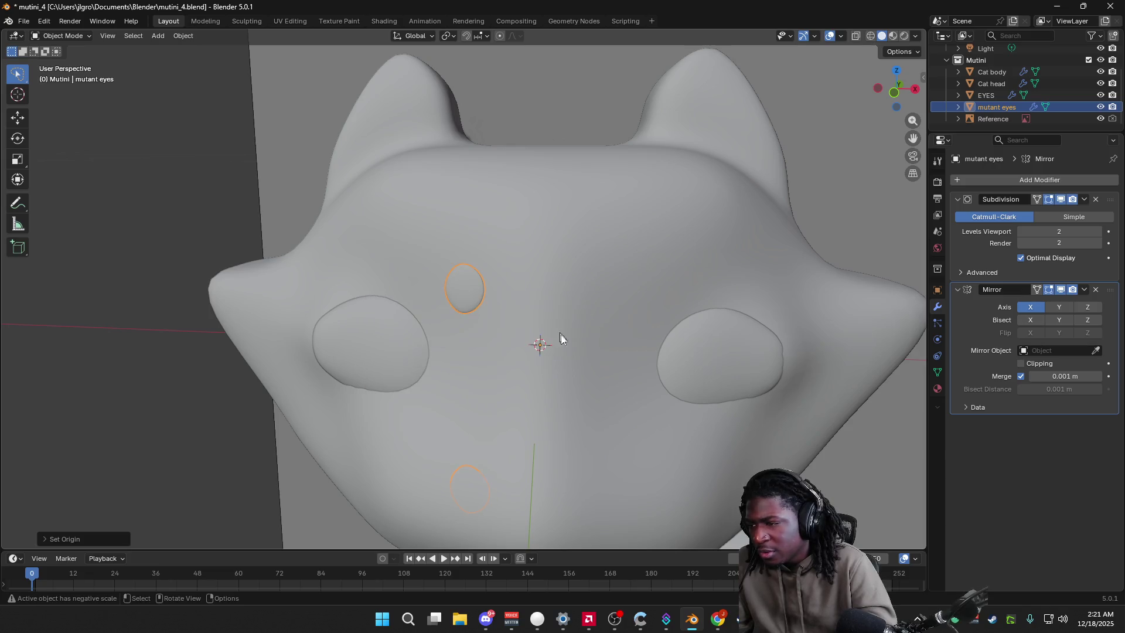
{"action": "scroll", "coordinate": [555, 326], "scroll_direction": "down", "scroll_amount": 2}
{"action": "scroll", "coordinate": [570, 395], "scroll_direction": "down", "scroll_amount": 2}
{"action": "mouse_move", "coordinate": [607, 379]}
{"action": "middle_mouse_down"}
{"action": "mouse_move", "coordinate": [594, 358]}
{"action": "mouse_move", "coordinate": [650, 449]}
{"action": "mouse_move", "coordinate": [577, 435]}
{"action": "middle_mouse_up"}
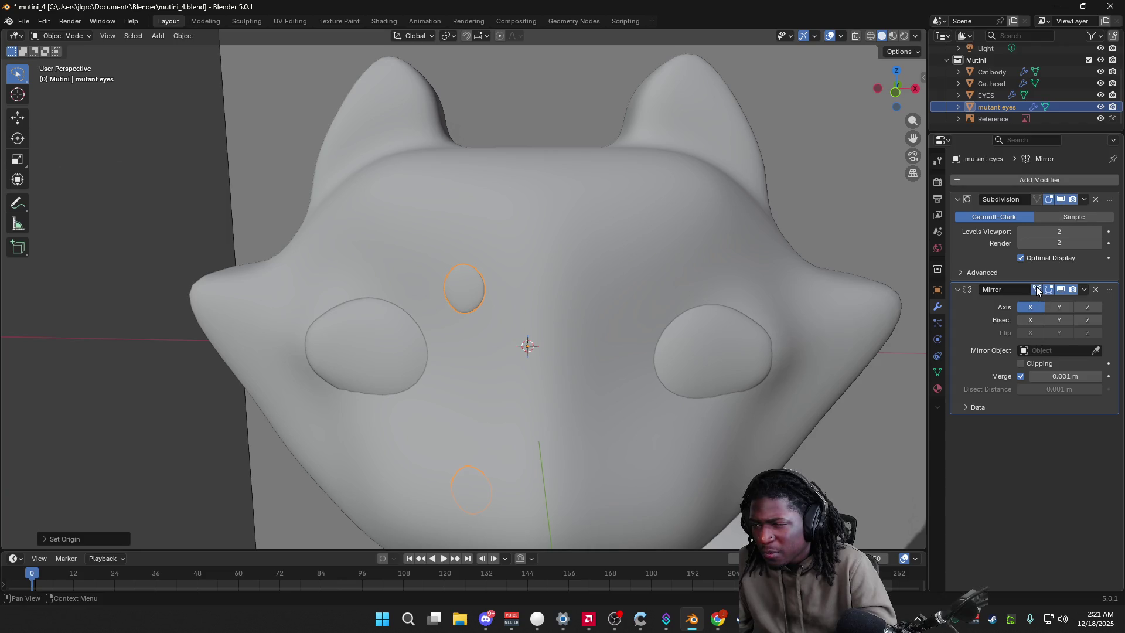
{"action": "left_click", "coordinate": [375, 320]}
{"action": "left_click", "coordinate": [482, 285]}
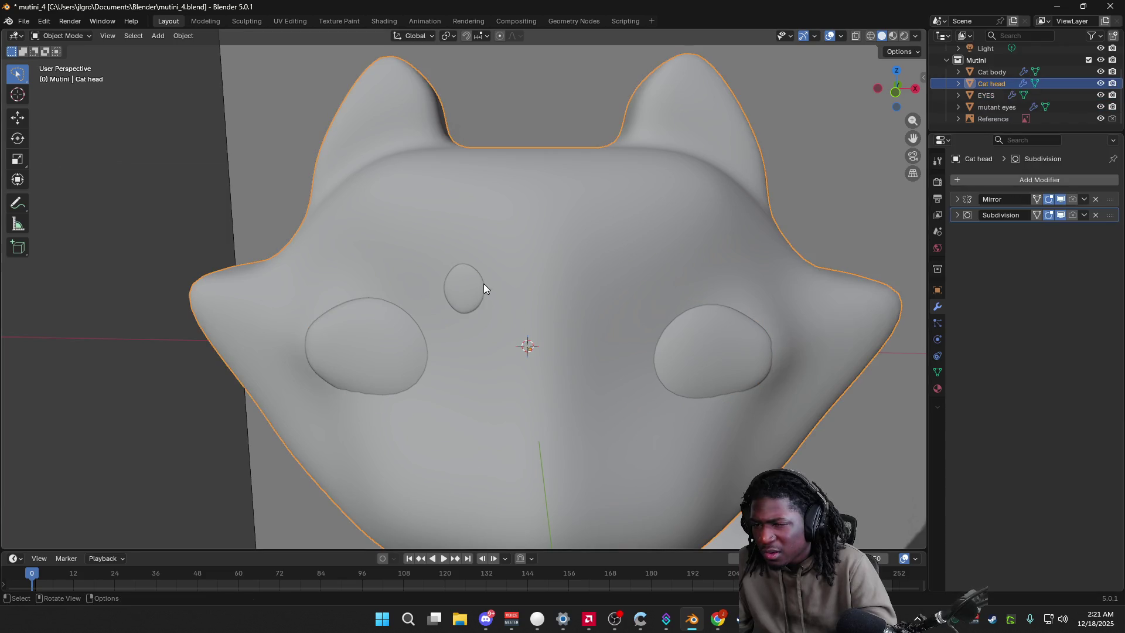
Step: Reselect mutant eyes and browse the property tabs to its Object transform panel
{"action": "left_click", "coordinate": [466, 291]}
{"action": "left_click", "coordinate": [384, 361]}
{"action": "left_click", "coordinate": [465, 299]}
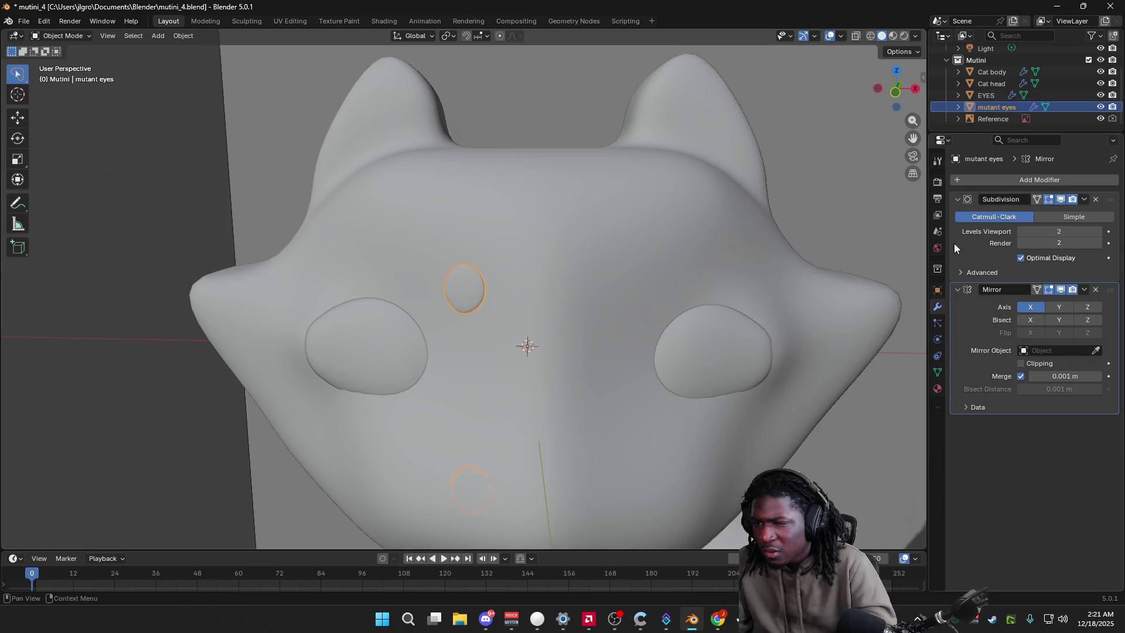
{"action": "left_click", "coordinate": [937, 198]}
{"action": "left_click", "coordinate": [937, 160]}
{"action": "left_click", "coordinate": [939, 182]}
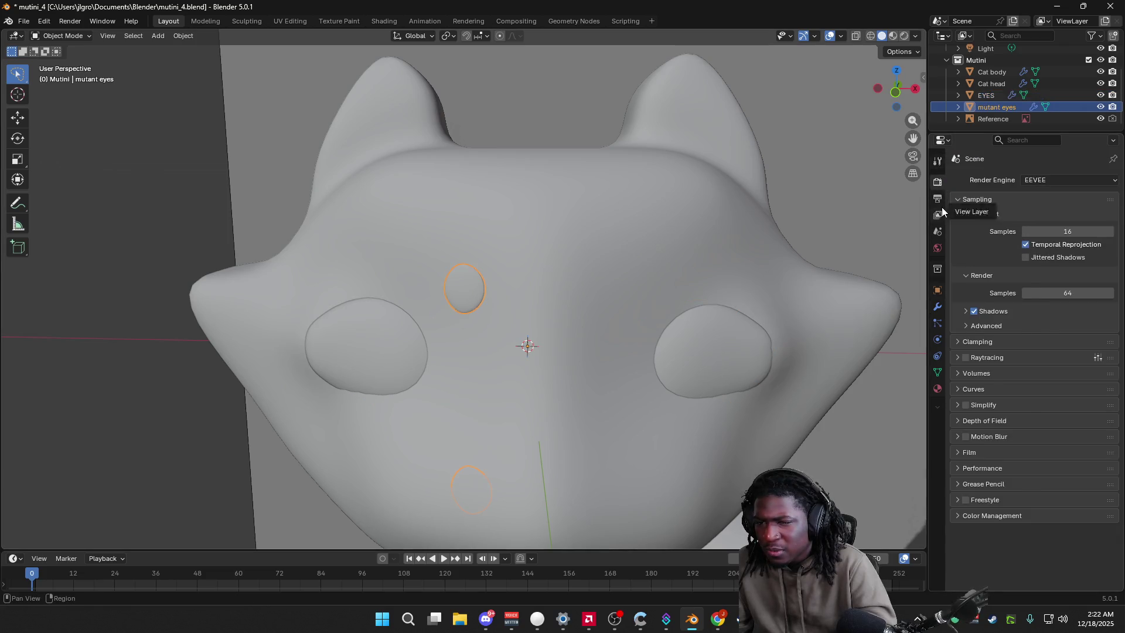
{"action": "left_click", "coordinate": [941, 214]}
{"action": "left_click", "coordinate": [939, 251]}
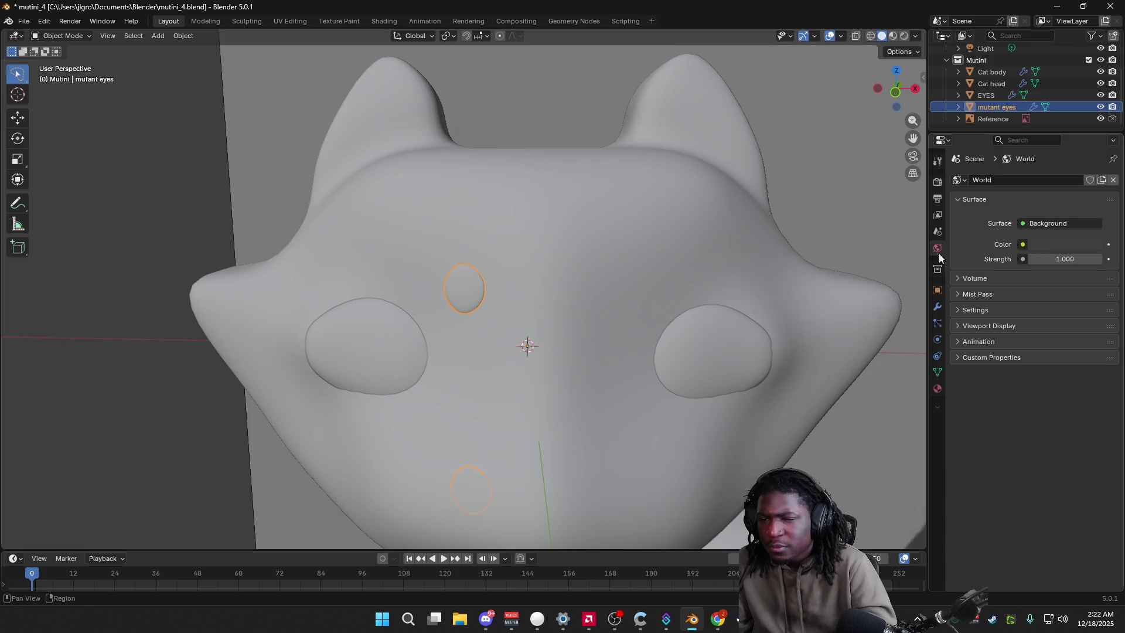
{"action": "left_click", "coordinate": [936, 291]}
Step: Set the mutant eyes X location to 0 m
{"action": "left_click", "coordinate": [361, 347]}
{"action": "left_click", "coordinate": [467, 286]}
{"action": "left_click", "coordinate": [1030, 216]}
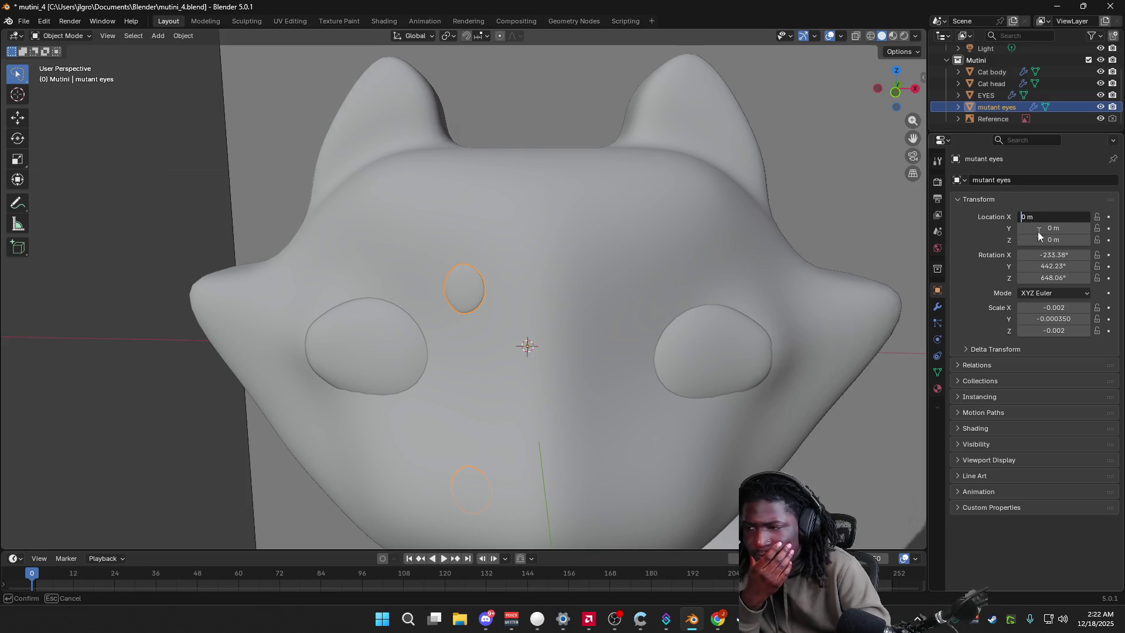
{"action": "key", "text": "Return"}
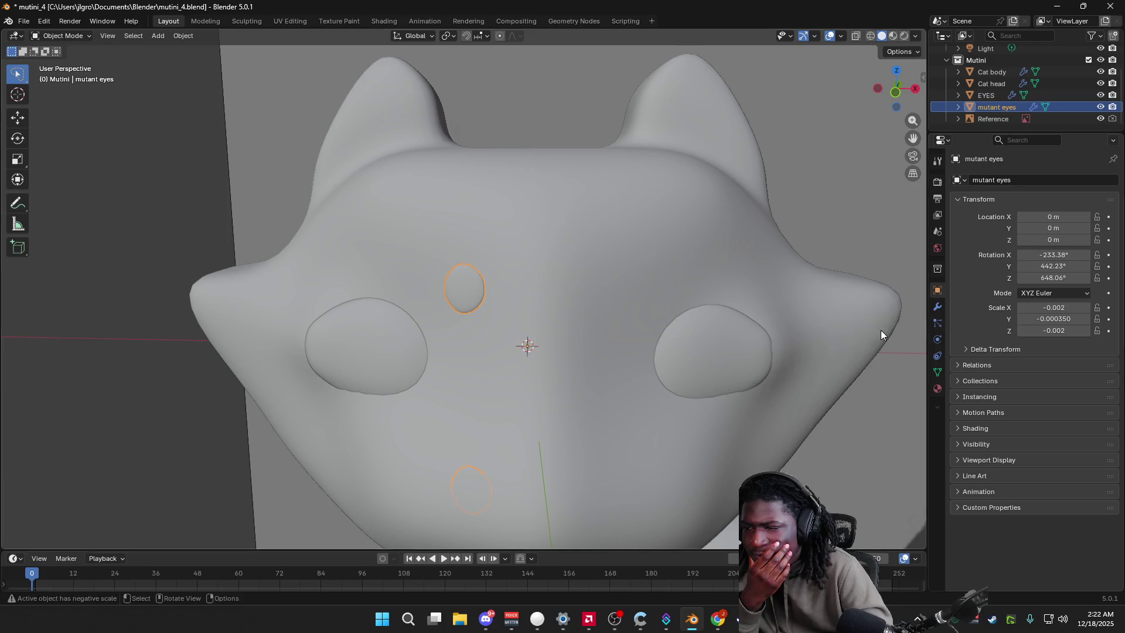
Step: Alternate selection between EYES and mutant eyes to compare their transforms
{"action": "left_click", "coordinate": [396, 332]}
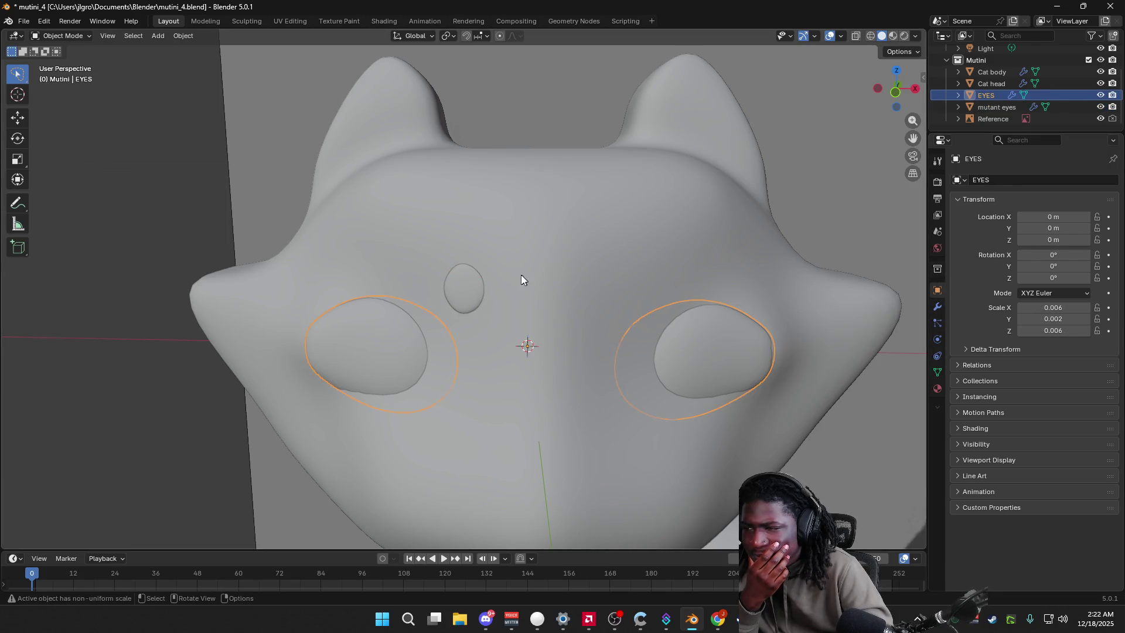
{"action": "left_click", "coordinate": [474, 290]}
{"action": "left_click", "coordinate": [379, 332]}
{"action": "scroll", "coordinate": [460, 289], "scroll_direction": "down", "scroll_amount": 2}
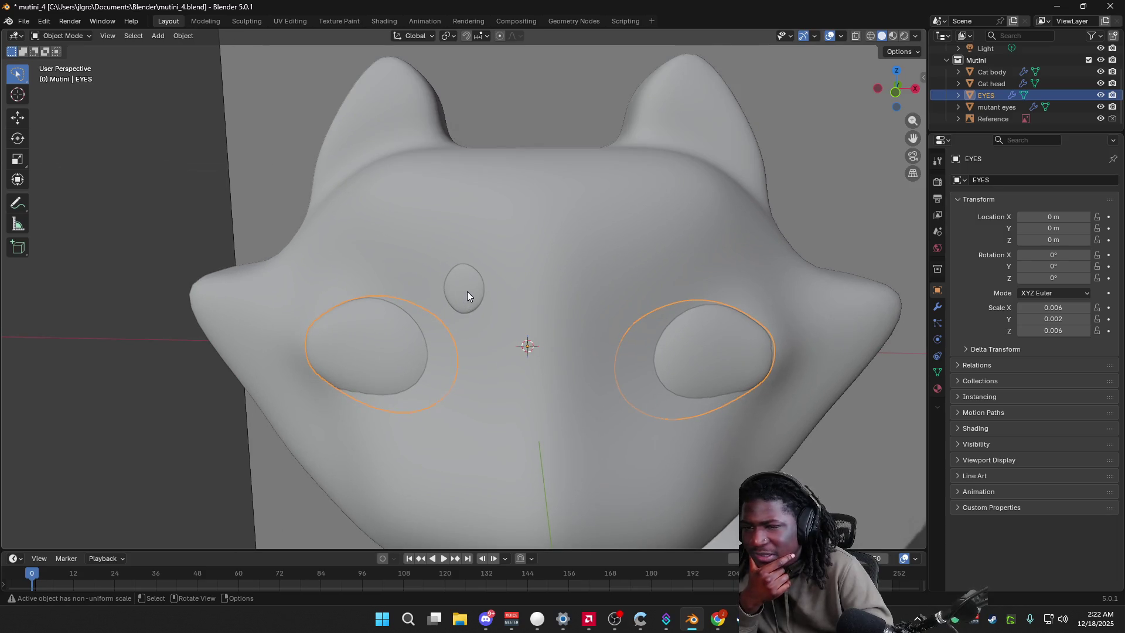
{"action": "left_click", "coordinate": [467, 296]}
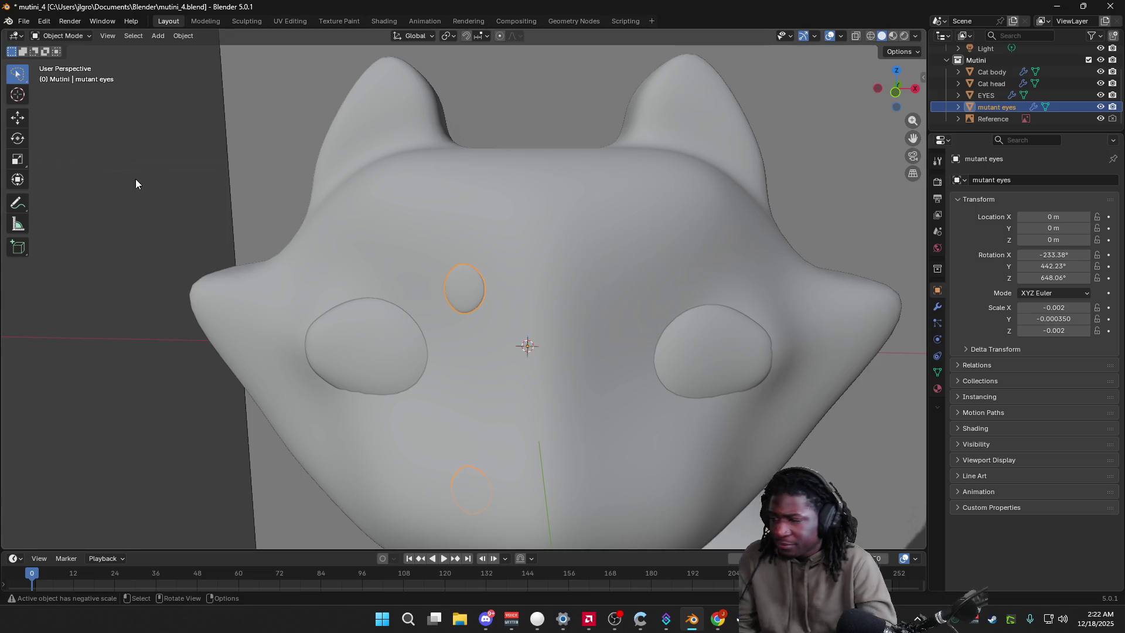
Step: Save the file and apply the mutant eyes' transforms
{"action": "key", "text": "ctrl+s"}
{"action": "left_click", "coordinate": [182, 36]}
{"action": "mouse_move", "coordinate": [196, 96]}
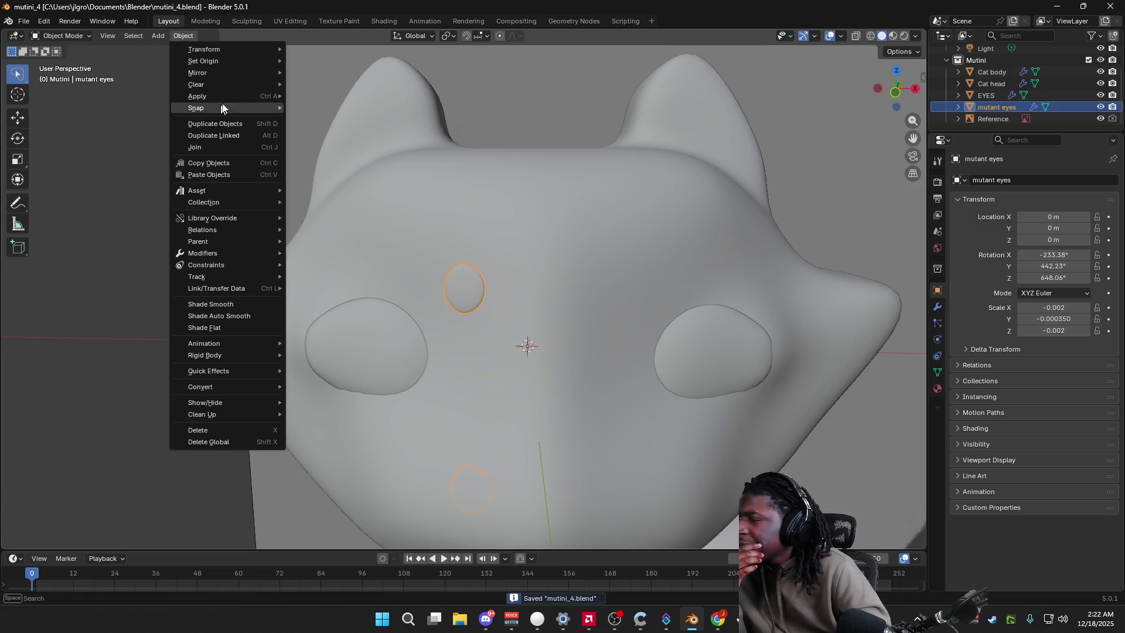
{"action": "left_click", "coordinate": [300, 95]}
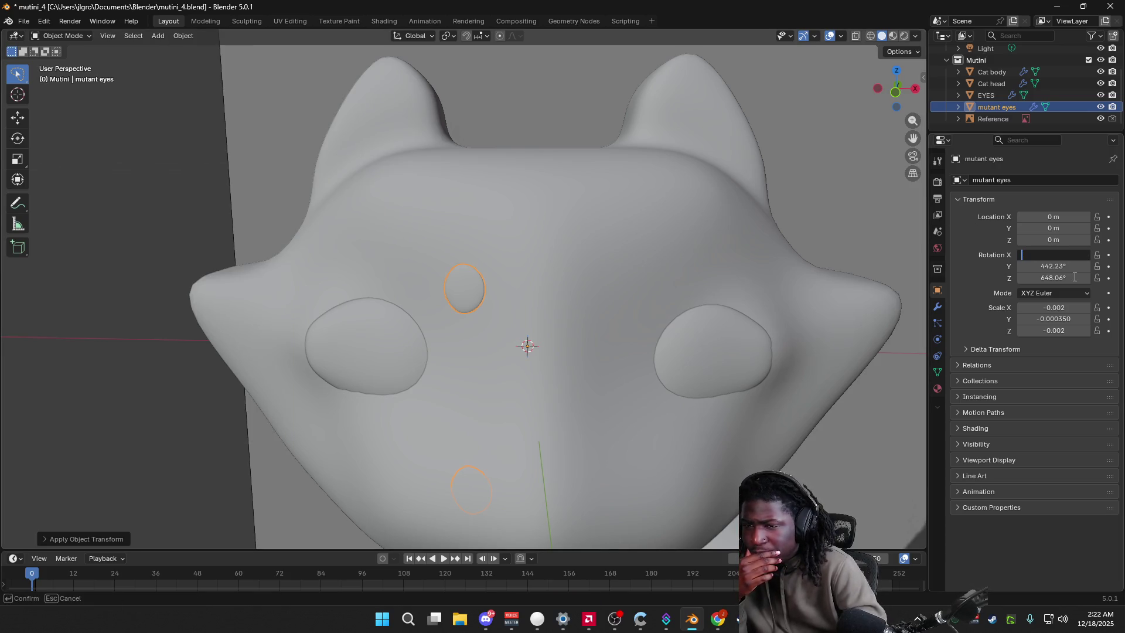
{"action": "type", "text": "0"}
Step: Set the mutant eyes' Rotation X, Y and Z to 0° in the Transform panel
{"action": "key", "text": "Return"}
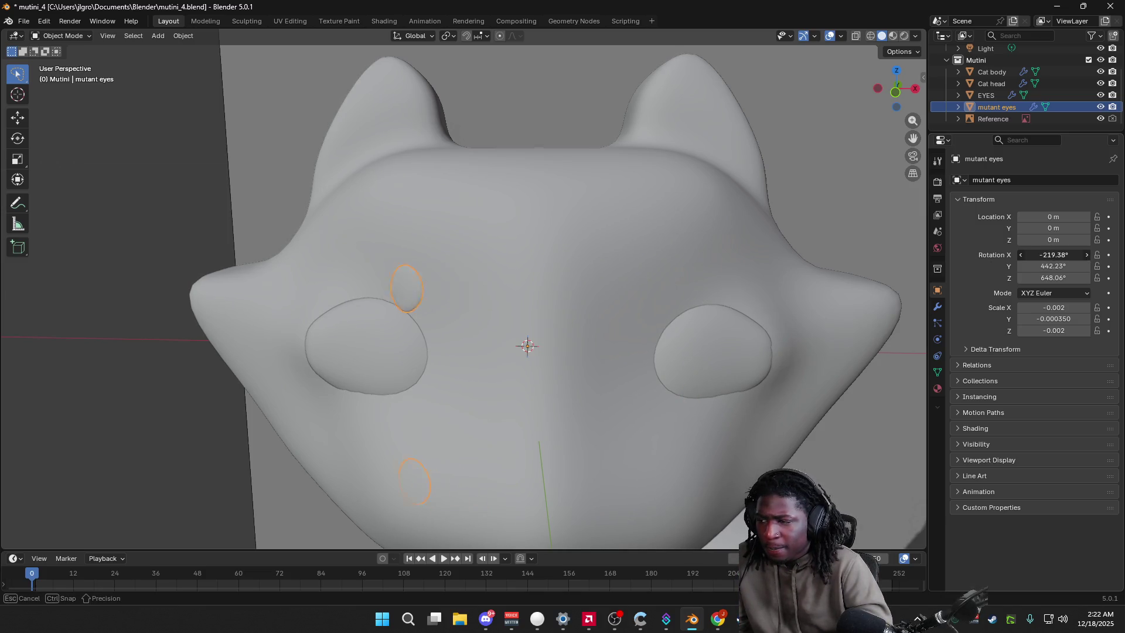
{"action": "left_click", "coordinate": [1045, 256]}
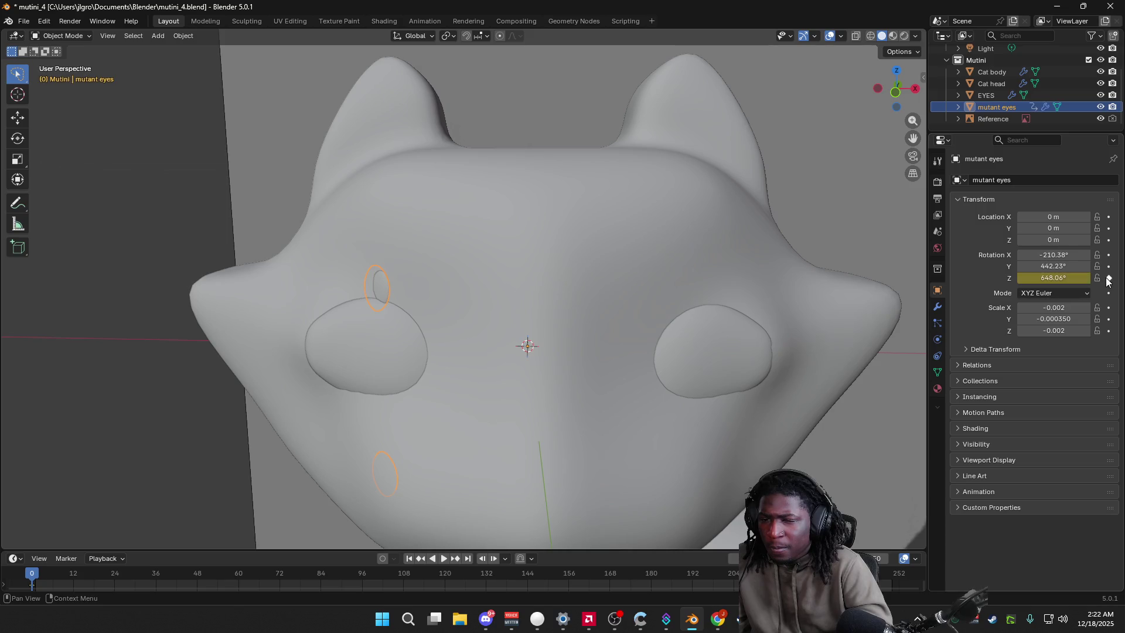
{"action": "right_click", "coordinate": [1066, 268]}
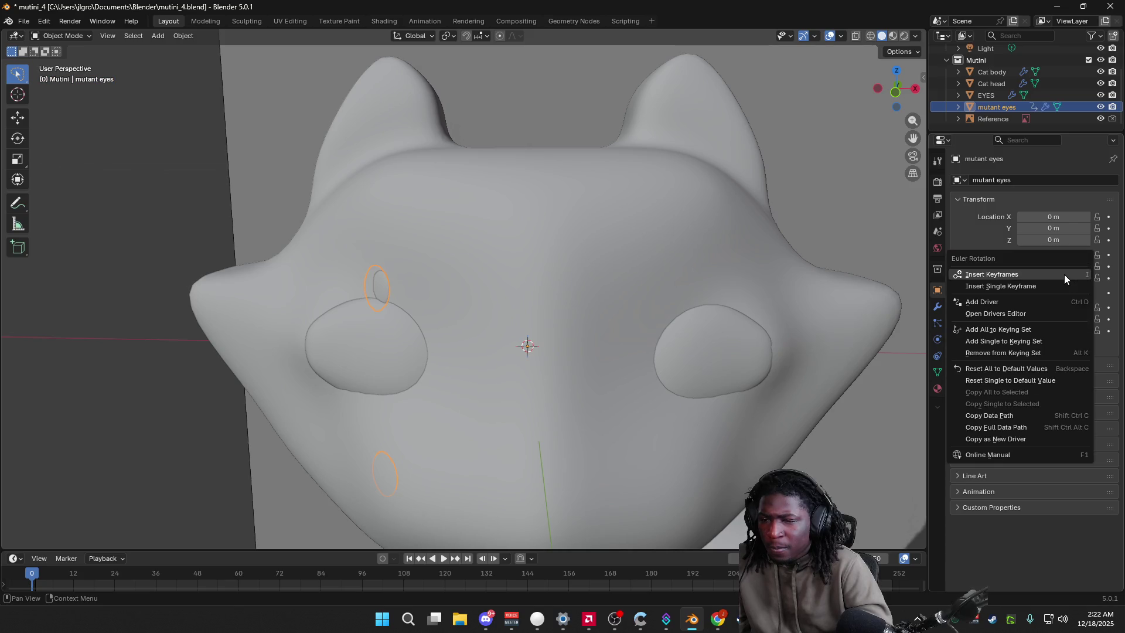
{"action": "left_click", "coordinate": [976, 238]}
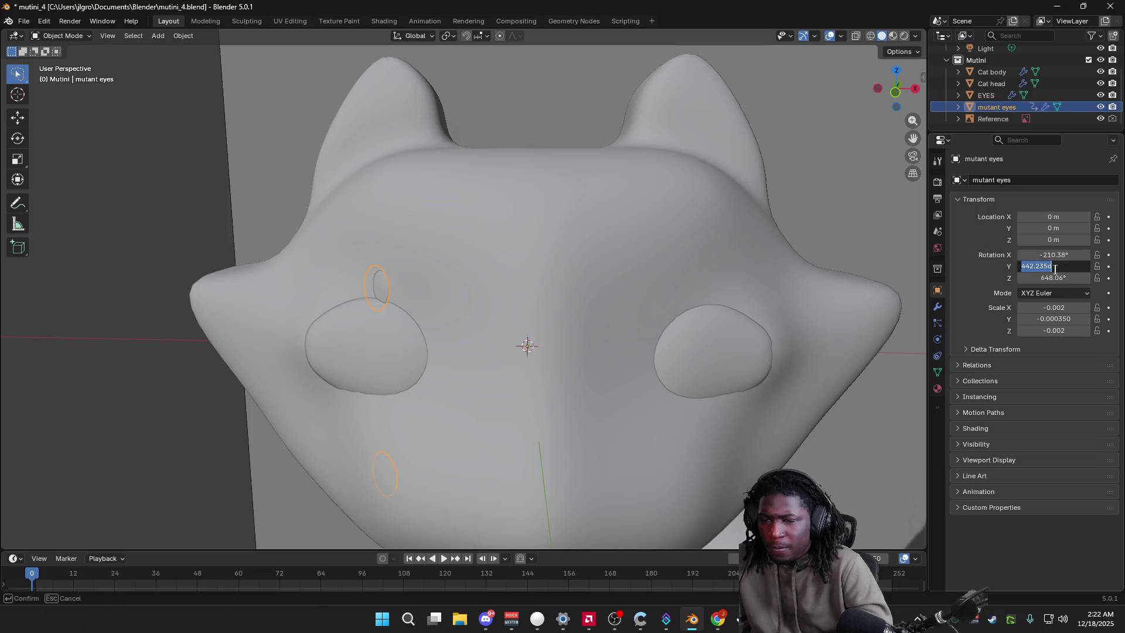
{"action": "type", "text": "0"}
{"action": "key", "text": "Return"}
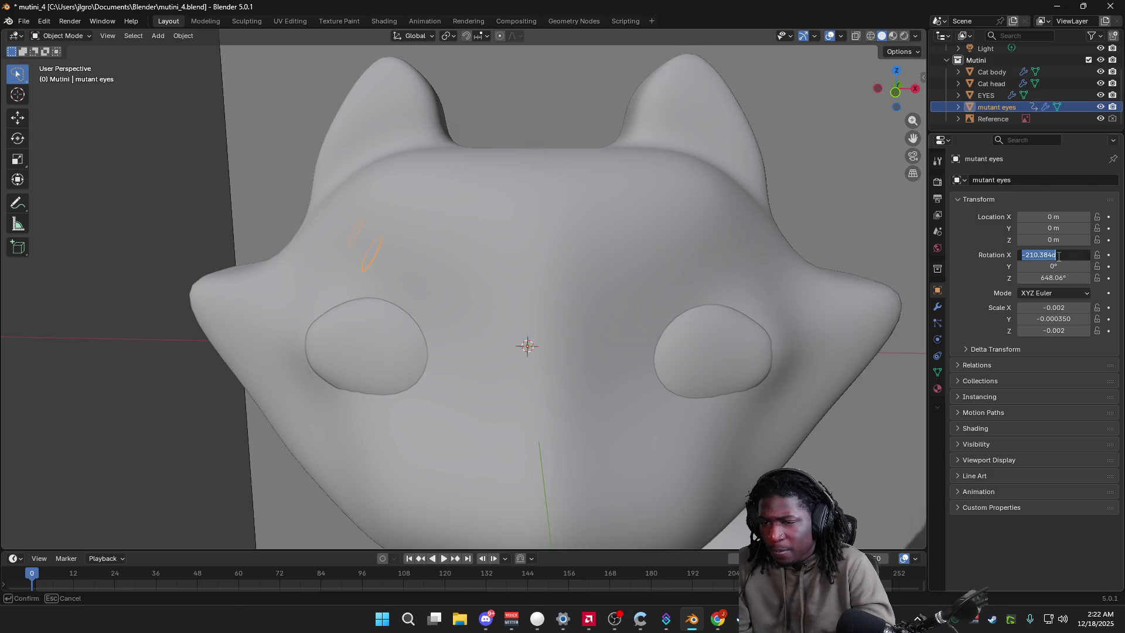
{"action": "type", "text": "0"}
{"action": "key", "text": "Return"}
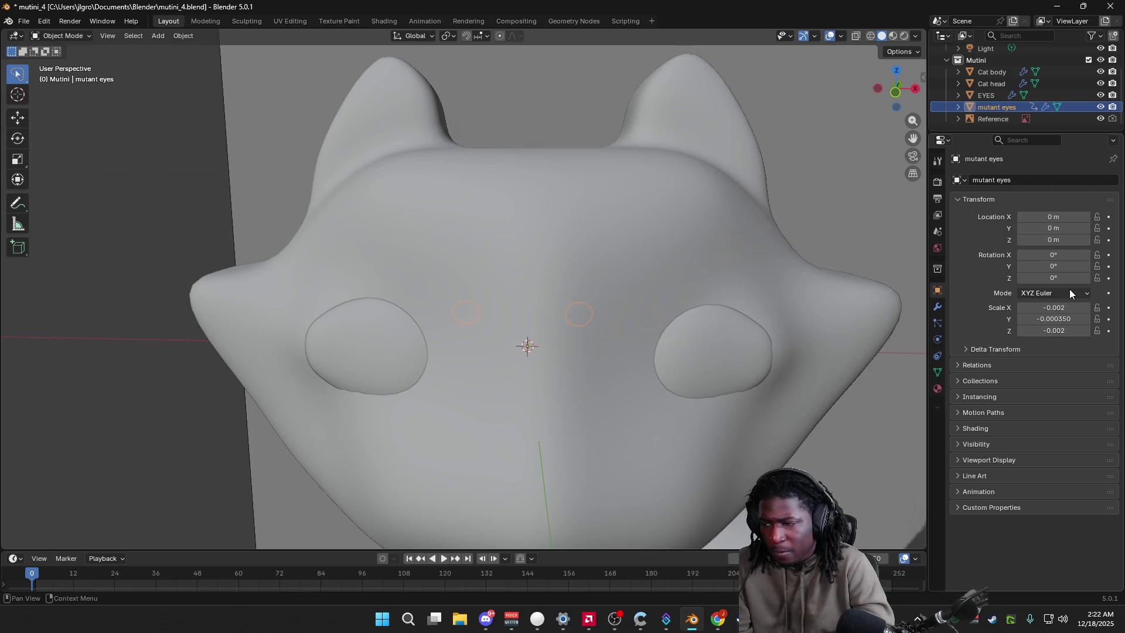
Step: Drag the eyes' Rotation X (briefly testing Y) to tilt the rings onto the face, checking from the side
{"action": "mouse_move", "coordinate": [540, 337]}
{"action": "middle_mouse_down"}
{"action": "mouse_move", "coordinate": [664, 369]}
{"action": "mouse_move", "coordinate": [553, 355]}
{"action": "mouse_move", "coordinate": [583, 344]}
{"action": "mouse_move", "coordinate": [533, 424]}
{"action": "mouse_move", "coordinate": [814, 445]}
{"action": "middle_mouse_up"}
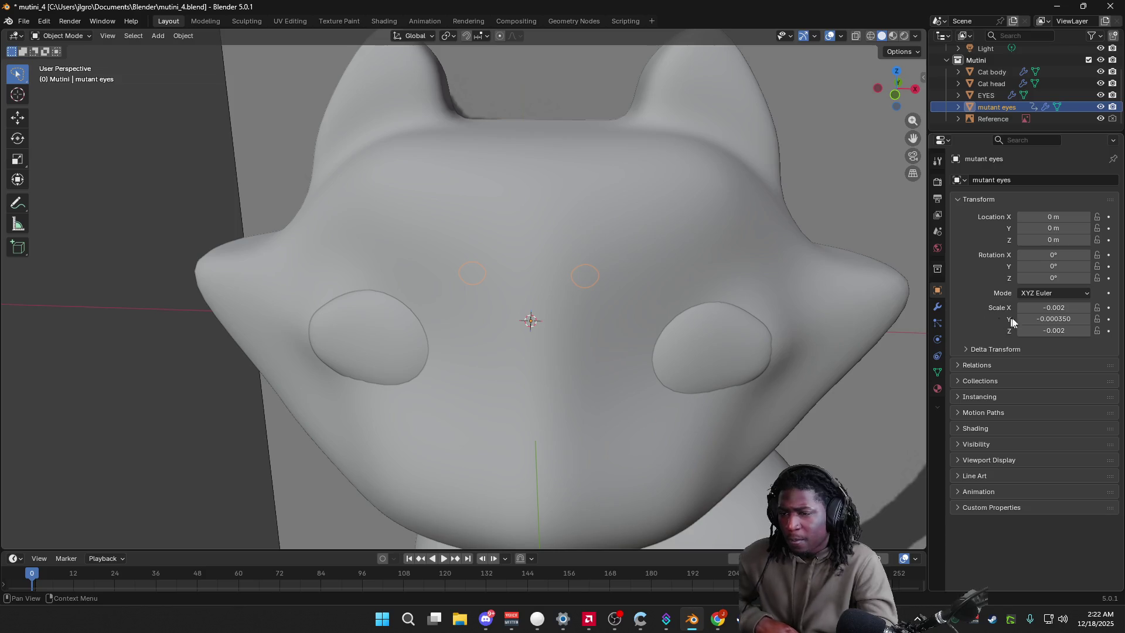
{"action": "mouse_move", "coordinate": [1052, 254]}
{"action": "left_mouse_down"}
{"action": "mouse_move", "coordinate": [1081, 254]}
{"action": "mouse_move", "coordinate": [1020, 254]}
{"action": "mouse_move", "coordinate": [1057, 254]}
{"action": "left_mouse_up"}
{"action": "middle_click_drag", "start_coordinate": [700, 318], "coordinate": [824, 308]}
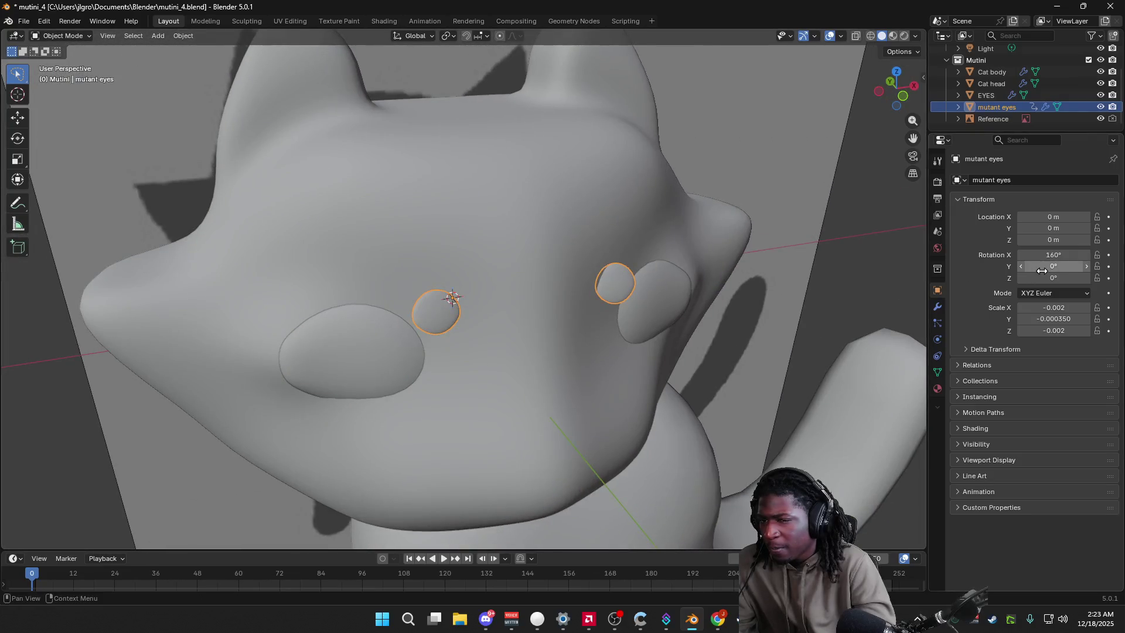
{"action": "mouse_move", "coordinate": [1042, 270]}
{"action": "left_mouse_down"}
{"action": "mouse_move", "coordinate": [1055, 279]}
{"action": "mouse_move", "coordinate": [1046, 254]}
{"action": "left_mouse_up"}
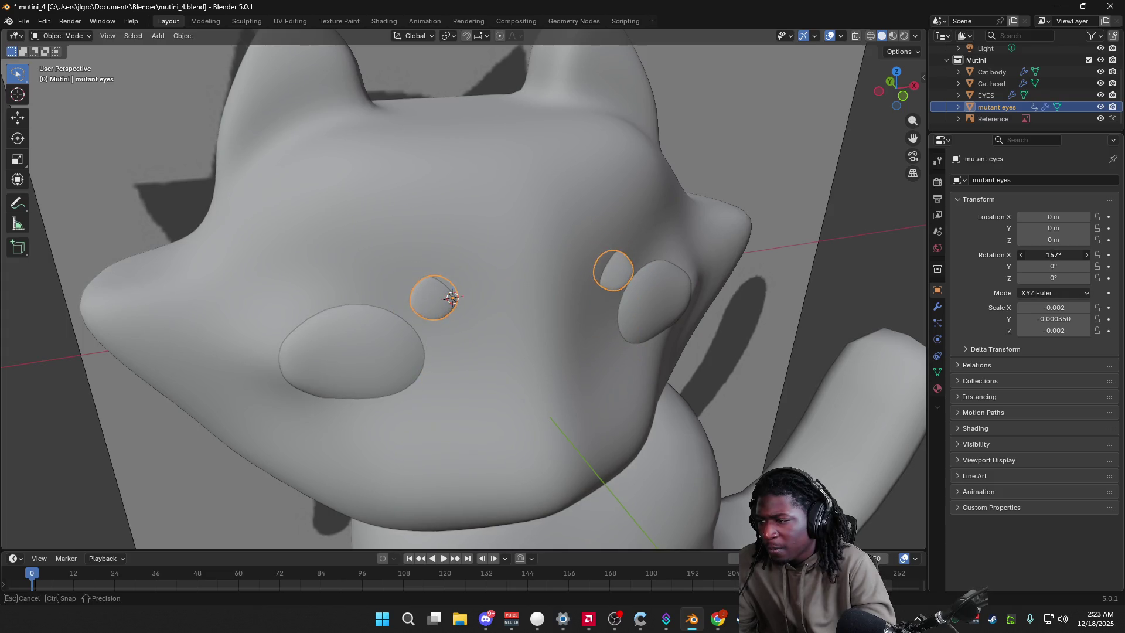
{"action": "left_click_drag", "start_coordinate": [1053, 254], "coordinate": [1046, 254]}
{"action": "middle_click_drag", "start_coordinate": [806, 307], "coordinate": [769, 309]}
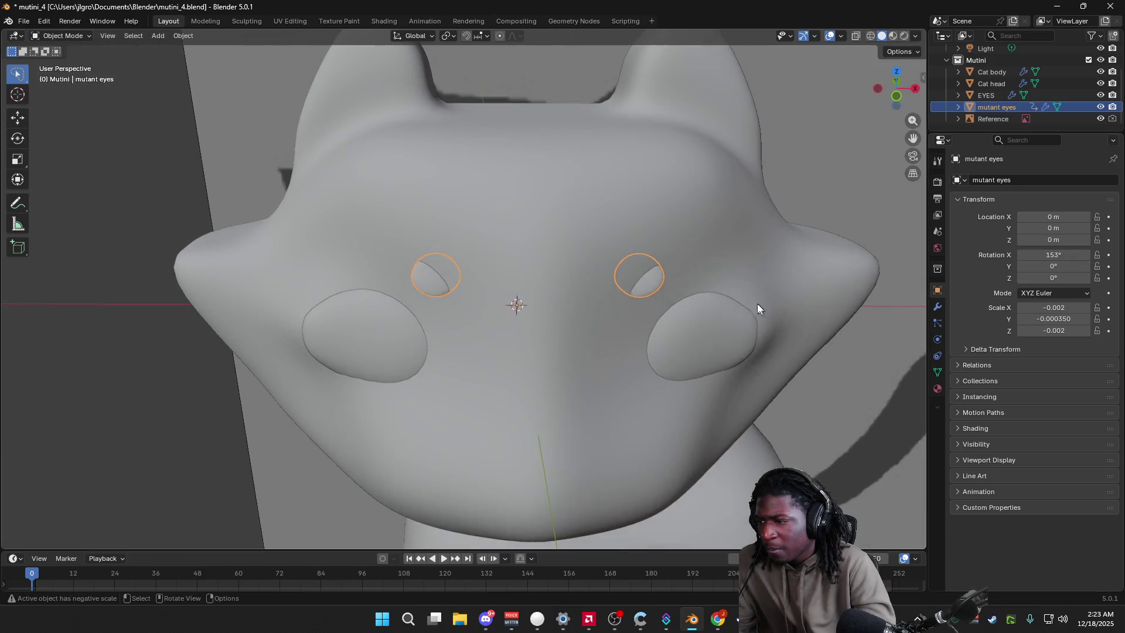
Step: Retype Rotation X, trying 90°, and settle the mutant eyes at 159°, reviewing the rings around the head
{"action": "left_click", "coordinate": [832, 181]}
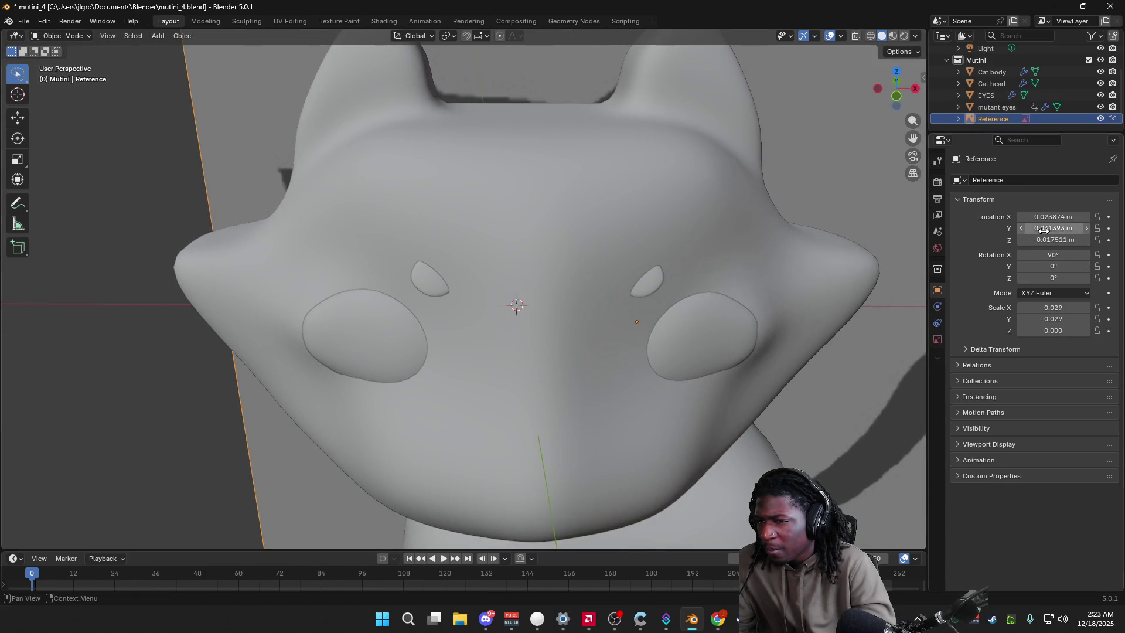
{"action": "left_click_drag", "start_coordinate": [1053, 254], "coordinate": [1053, 254]}
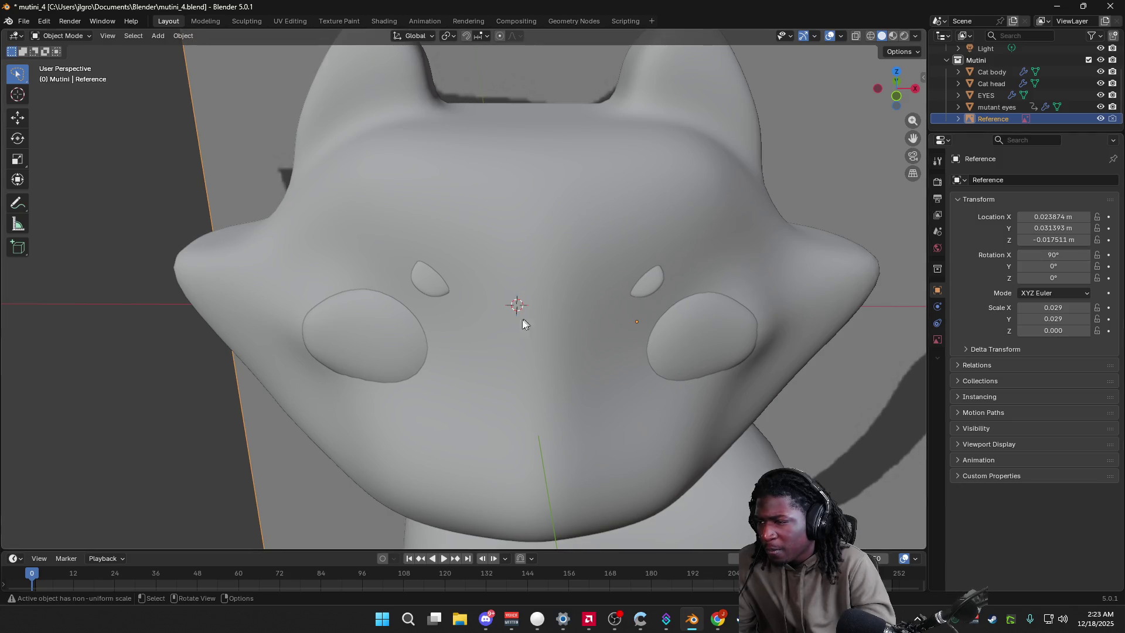
{"action": "left_click", "coordinate": [431, 290]}
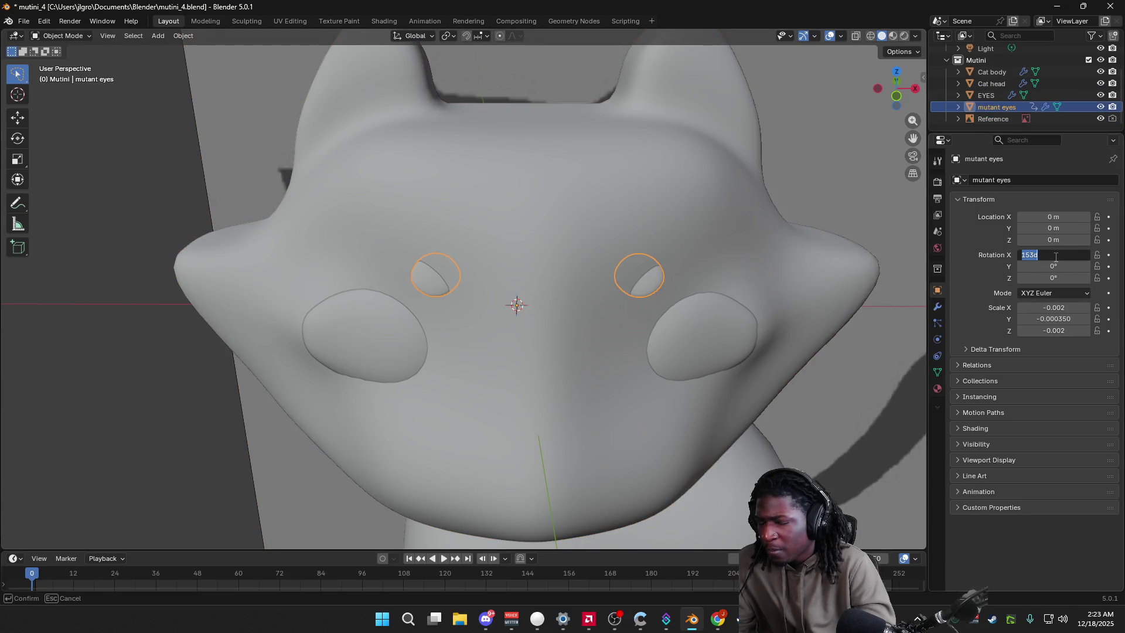
{"action": "type", "text": "90"}
{"action": "key", "text": "Return"}
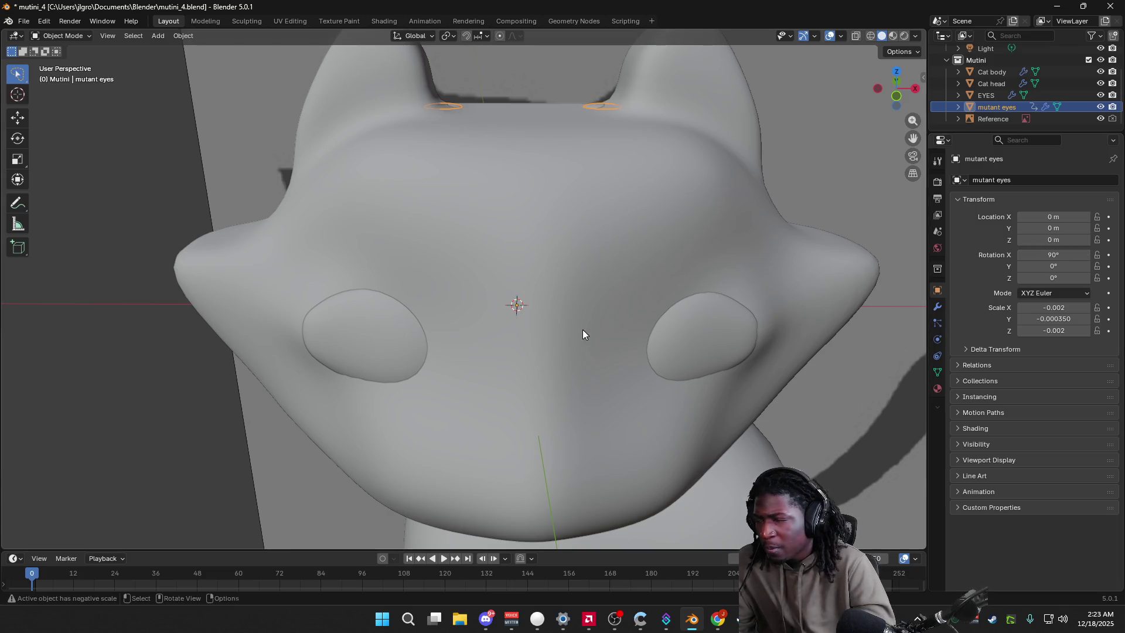
{"action": "middle_click_drag", "start_coordinate": [583, 330], "coordinate": [591, 311]}
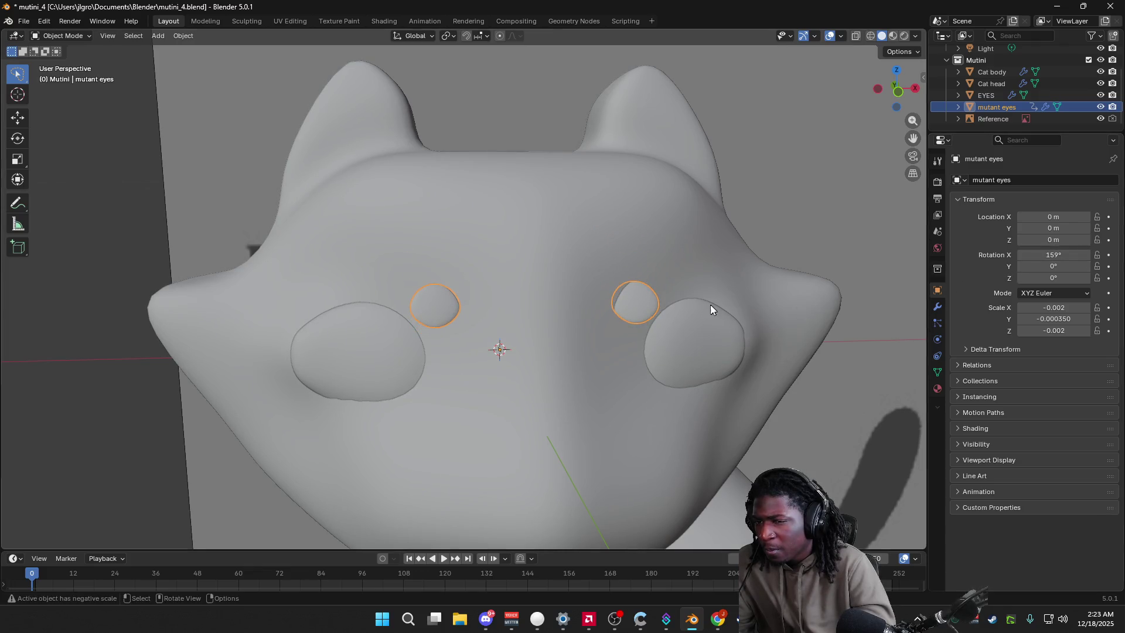
{"action": "middle_click_drag", "start_coordinate": [719, 310], "coordinate": [825, 311]}
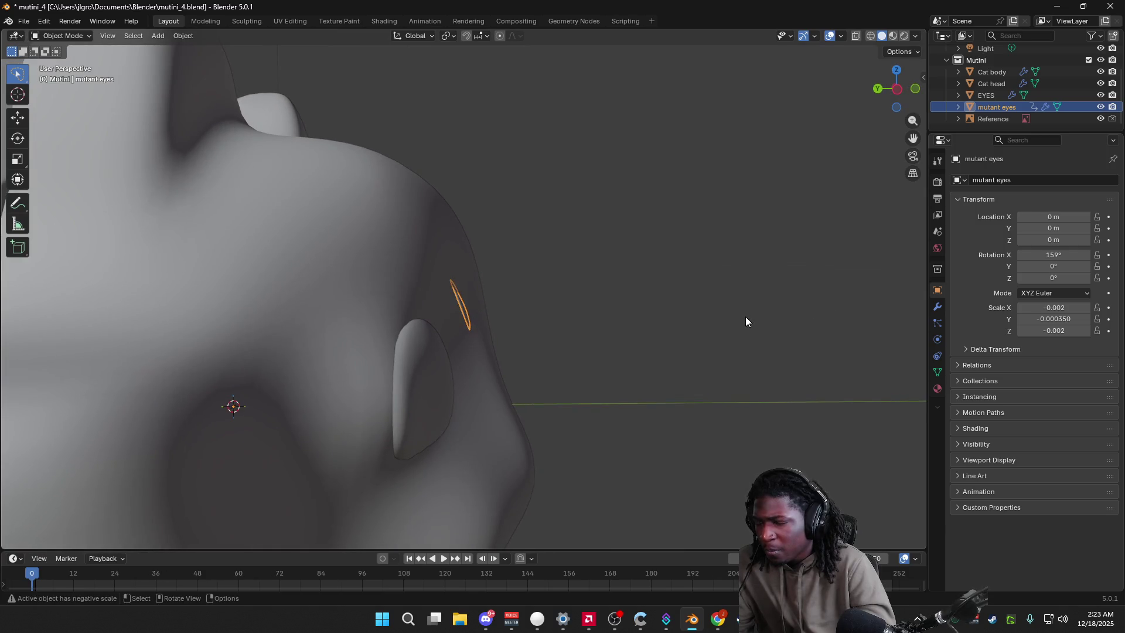
Step: Scale the eyes along Y and give them a slight tilt with R
{"action": "key", "text": "s"}
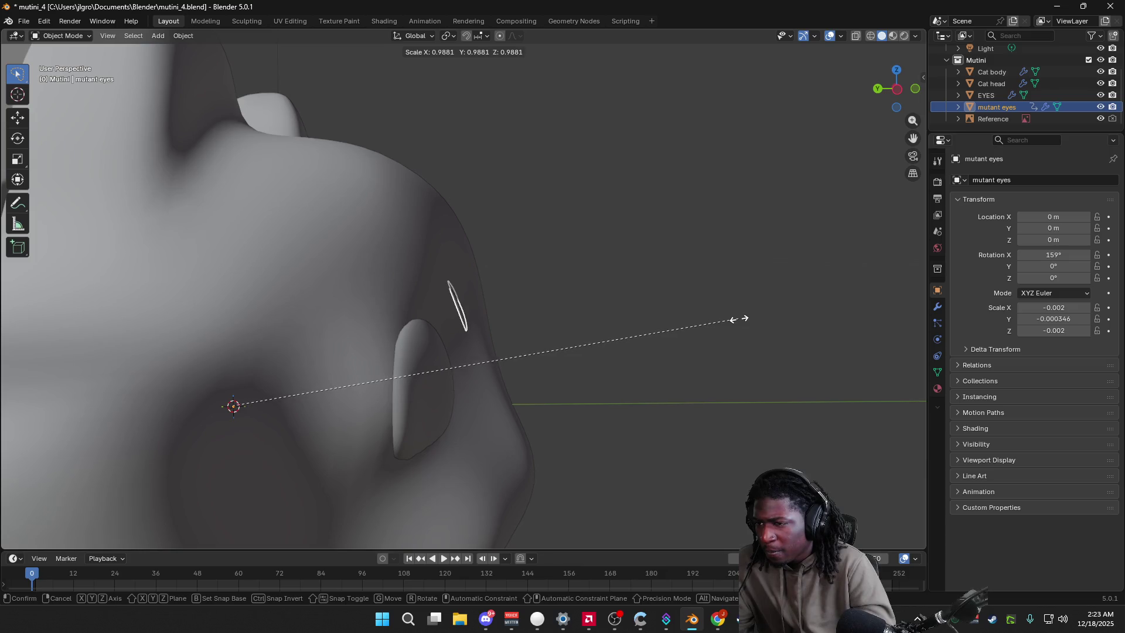
{"action": "key", "text": "y"}
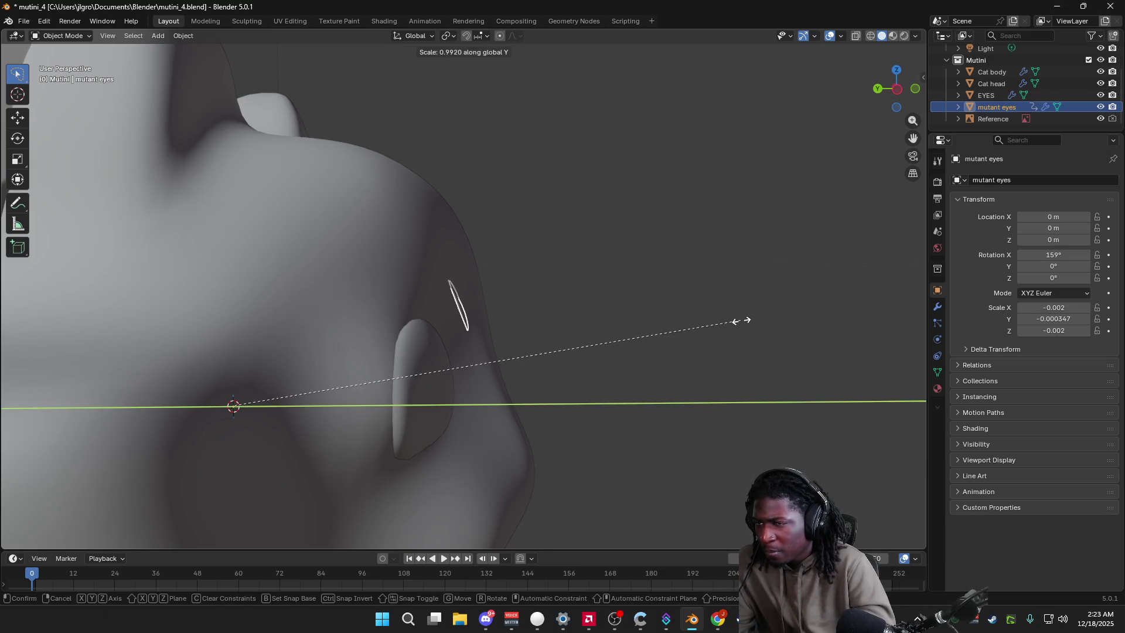
{"action": "left_click", "coordinate": [741, 320]}
{"action": "mouse_move", "coordinate": [742, 321]}
{"action": "middle_mouse_down"}
{"action": "mouse_move", "coordinate": [644, 349]}
{"action": "mouse_move", "coordinate": [710, 327]}
{"action": "mouse_move", "coordinate": [629, 328]}
{"action": "middle_mouse_up"}
{"action": "key", "text": "s"}
{"action": "key", "text": "Escape"}
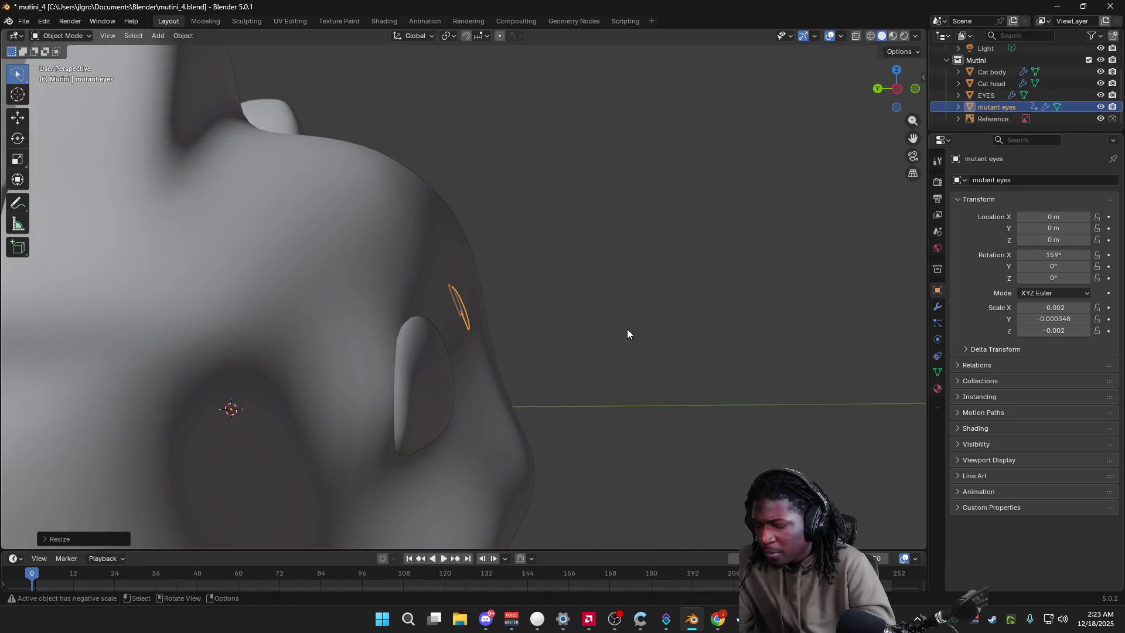
{"action": "key", "text": "r"}
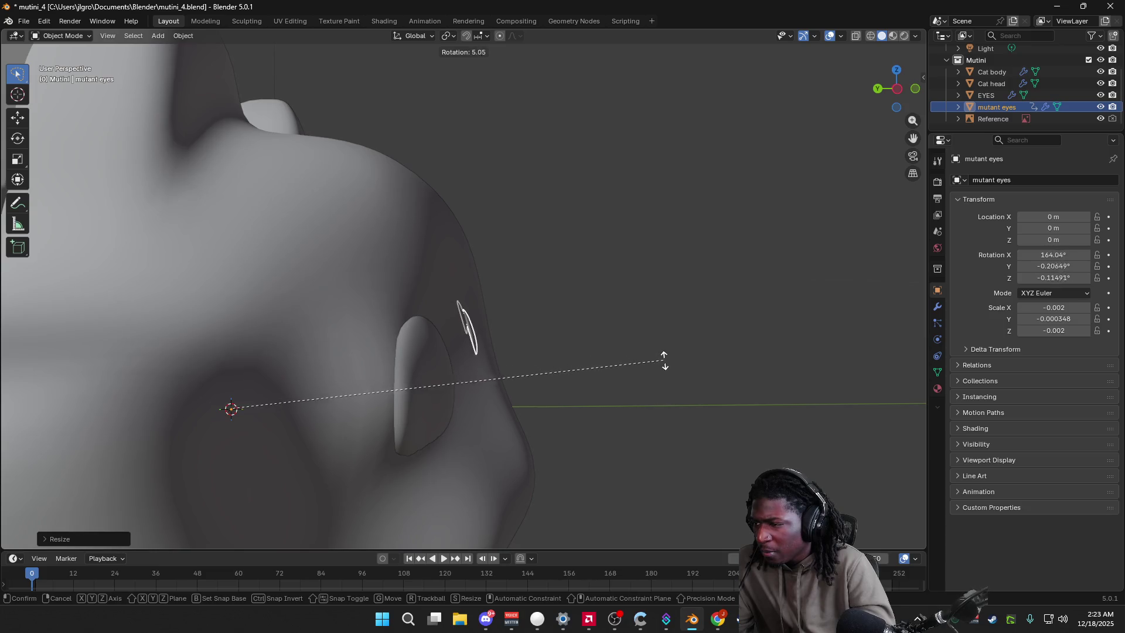
{"action": "left_click", "coordinate": [665, 363]}
{"action": "mouse_move", "coordinate": [669, 367]}
{"action": "middle_mouse_down"}
{"action": "mouse_move", "coordinate": [527, 385]}
{"action": "mouse_move", "coordinate": [547, 394]}
{"action": "middle_mouse_up"}
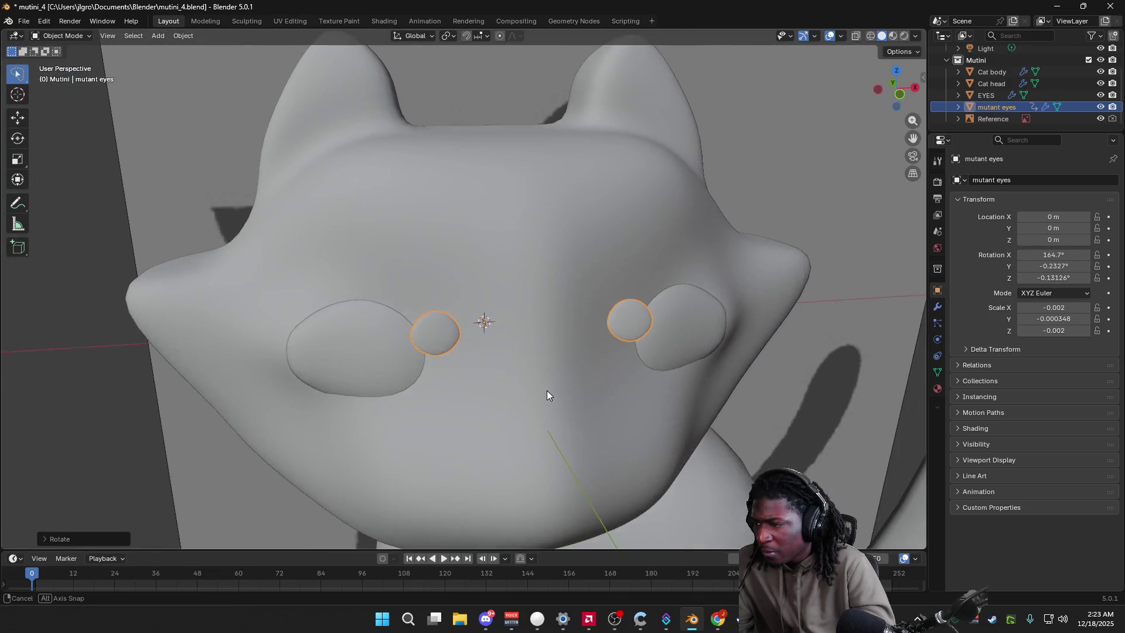
Step: Move the eyes higher along Z, then push them forward along Y toward the face
{"action": "key", "text": "g"}
{"action": "key", "text": "z"}
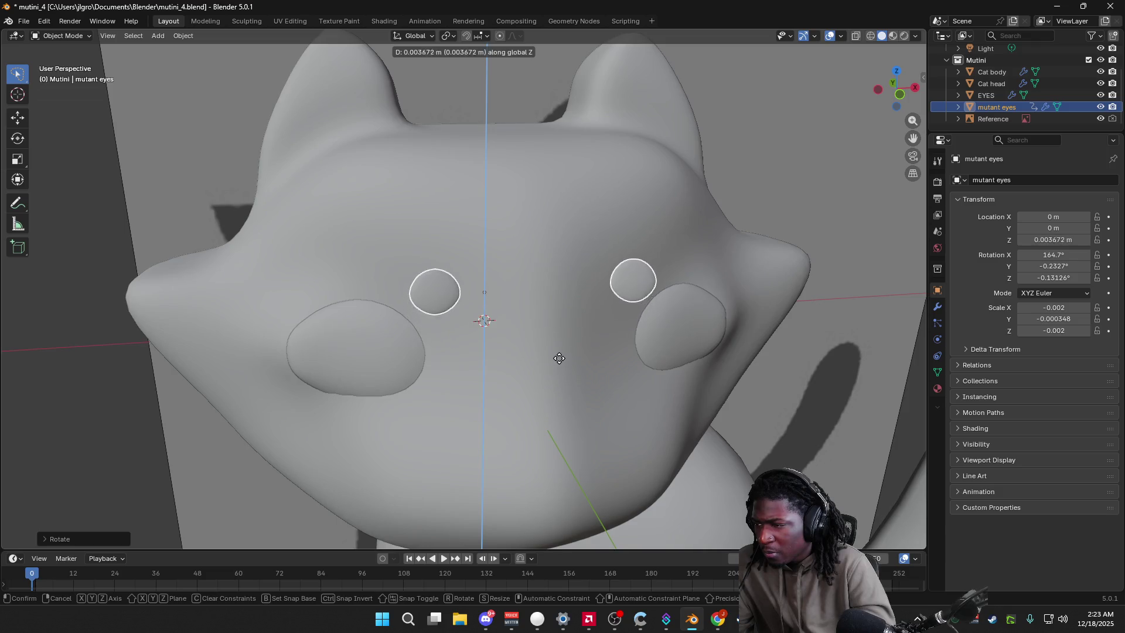
{"action": "left_click", "coordinate": [563, 345]}
{"action": "mouse_move", "coordinate": [567, 345]}
{"action": "middle_mouse_down"}
{"action": "mouse_move", "coordinate": [689, 329]}
{"action": "mouse_move", "coordinate": [677, 319]}
{"action": "mouse_move", "coordinate": [569, 329]}
{"action": "mouse_move", "coordinate": [677, 321]}
{"action": "middle_mouse_up"}
{"action": "key", "text": "g"}
{"action": "key", "text": "y"}
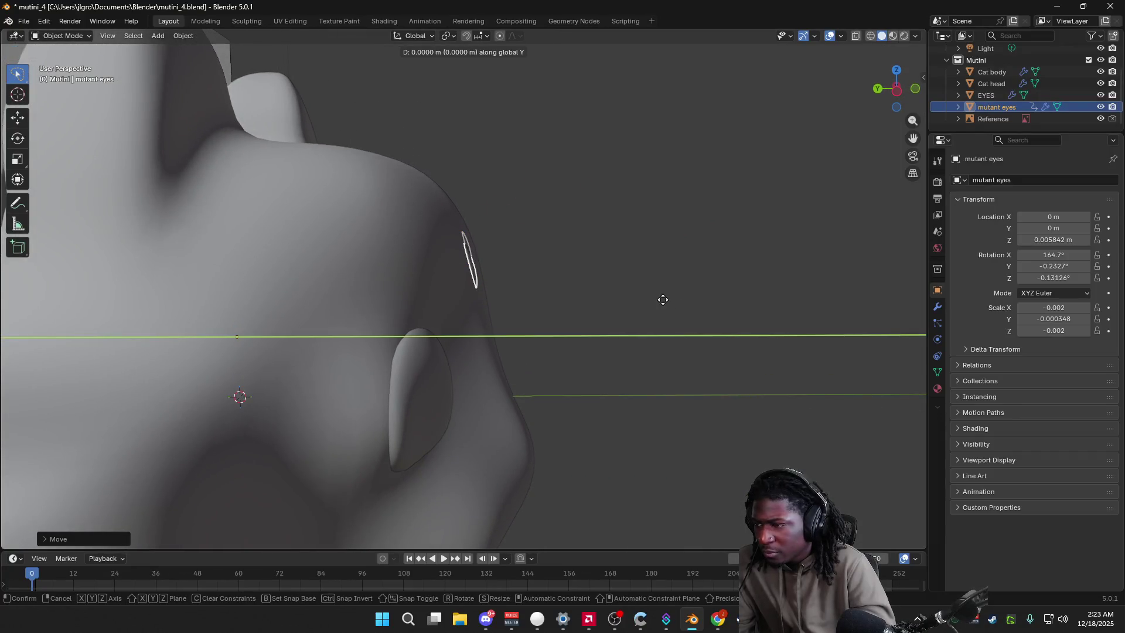
{"action": "left_click", "coordinate": [650, 298]}
{"action": "mouse_move", "coordinate": [648, 299]}
{"action": "middle_mouse_down"}
{"action": "mouse_move", "coordinate": [553, 327]}
{"action": "mouse_move", "coordinate": [613, 328]}
{"action": "mouse_move", "coordinate": [649, 302]}
{"action": "mouse_move", "coordinate": [527, 326]}
{"action": "mouse_move", "coordinate": [413, 306]}
{"action": "mouse_move", "coordinate": [593, 306]}
{"action": "mouse_move", "coordinate": [540, 313]}
{"action": "mouse_move", "coordinate": [590, 299]}
{"action": "middle_mouse_up"}
Step: Rotate the eyes to about 167° X and nudge them further along Y onto the head's surface
{"action": "key", "text": "r"}
{"action": "left_click", "coordinate": [636, 304]}
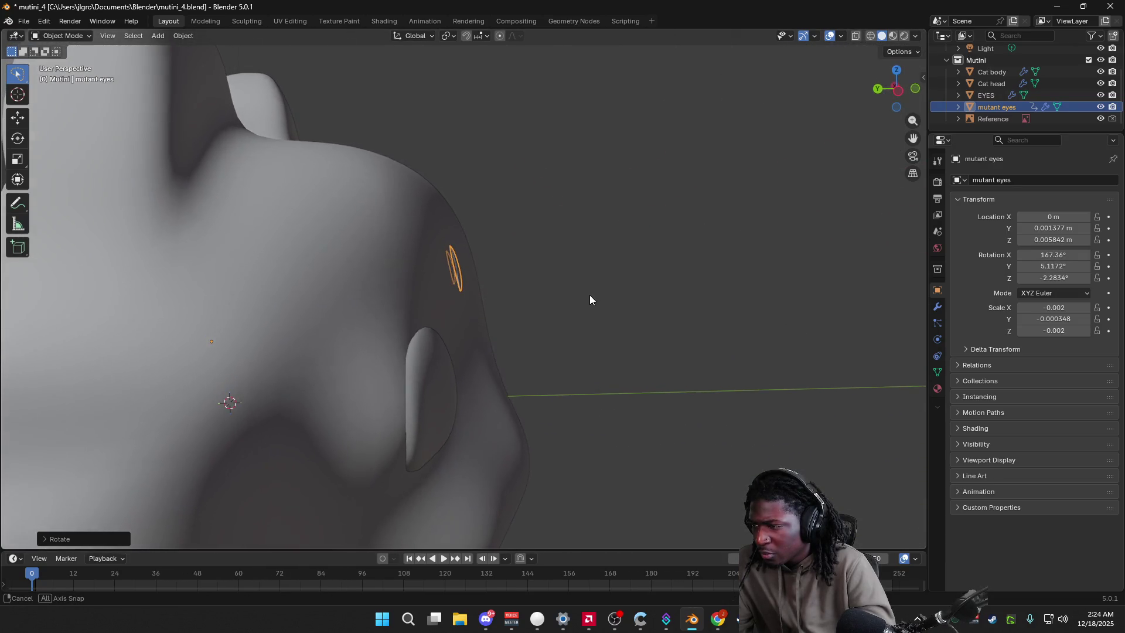
{"action": "key", "text": "g"}
{"action": "key", "text": "y"}
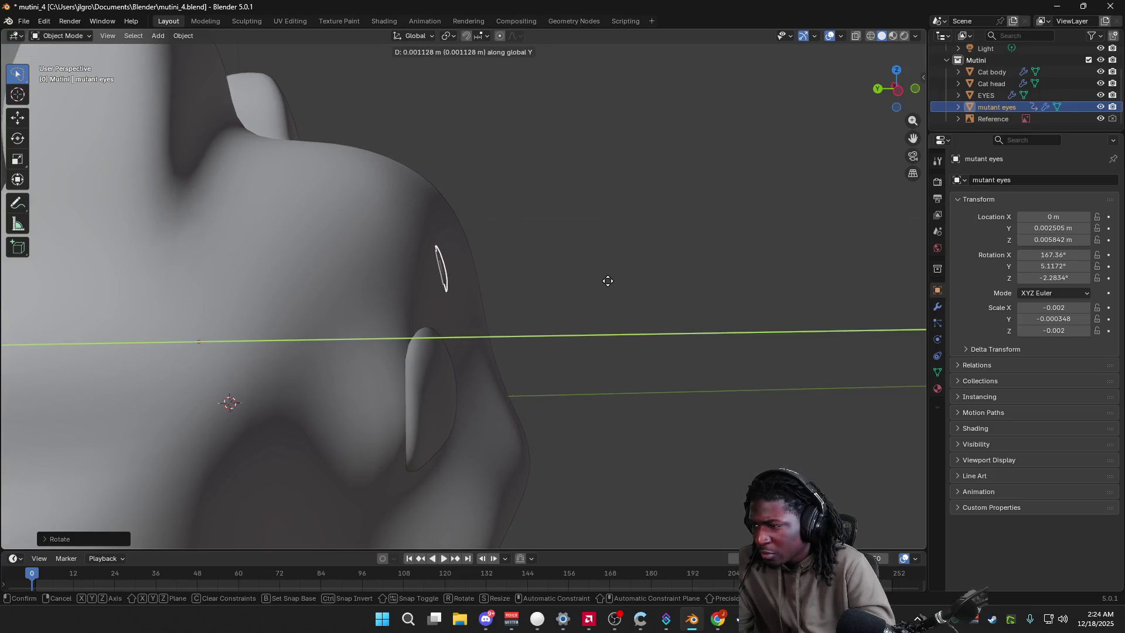
{"action": "left_click", "coordinate": [608, 281]}
{"action": "middle_click_drag", "start_coordinate": [607, 280], "coordinate": [505, 321]}
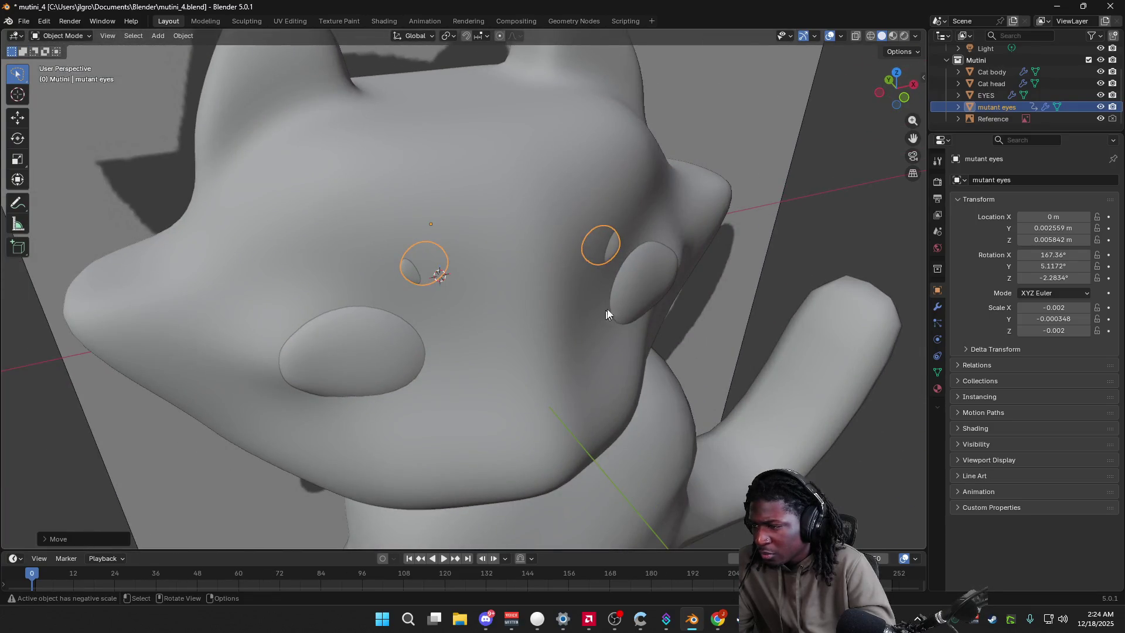
Step: Shift the eyes along Y, add a small rotation and shrink them slightly, viewed close from the side
{"action": "key", "text": "g"}
{"action": "key", "text": "y"}
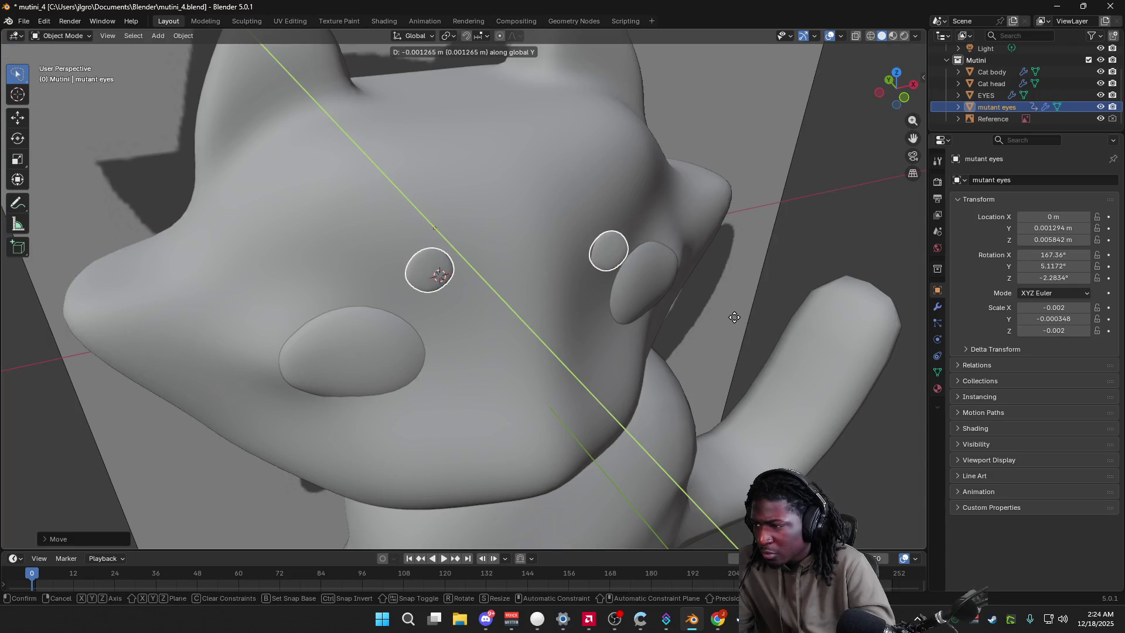
{"action": "left_click", "coordinate": [730, 316]}
{"action": "mouse_move", "coordinate": [731, 317]}
{"action": "middle_mouse_down"}
{"action": "mouse_move", "coordinate": [828, 286]}
{"action": "mouse_move", "coordinate": [849, 290]}
{"action": "mouse_move", "coordinate": [792, 304]}
{"action": "mouse_move", "coordinate": [870, 306]}
{"action": "mouse_move", "coordinate": [542, 300]}
{"action": "middle_mouse_up"}
{"action": "scroll", "coordinate": [573, 294], "scroll_direction": "up", "scroll_amount": 5}
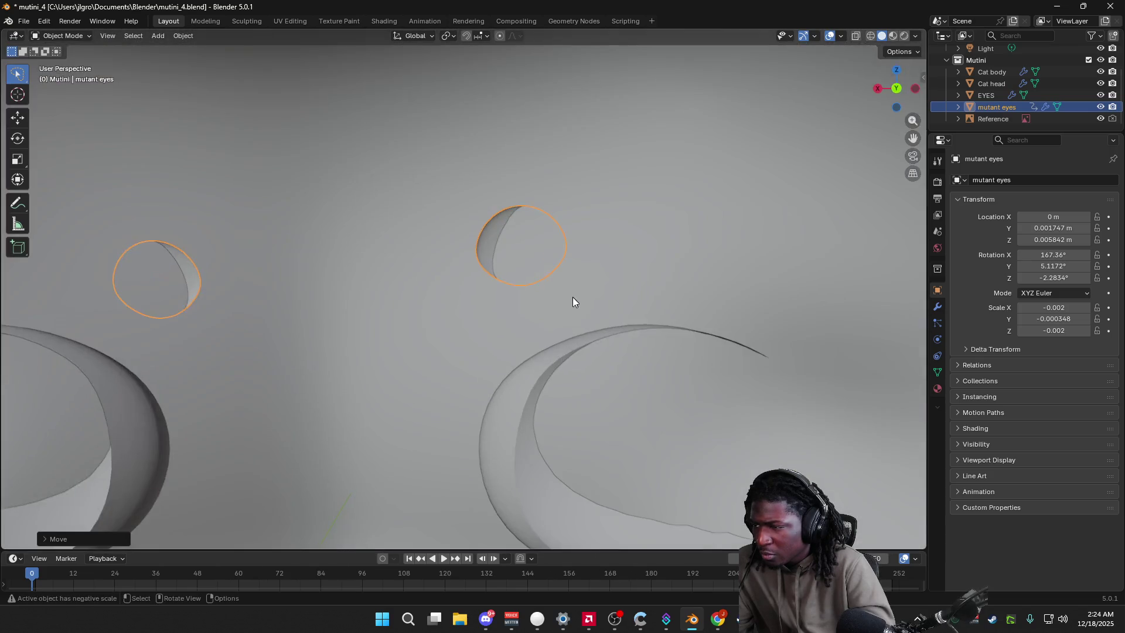
{"action": "middle_click_drag", "start_coordinate": [594, 276], "coordinate": [608, 281]}
{"action": "key", "text": "r"}
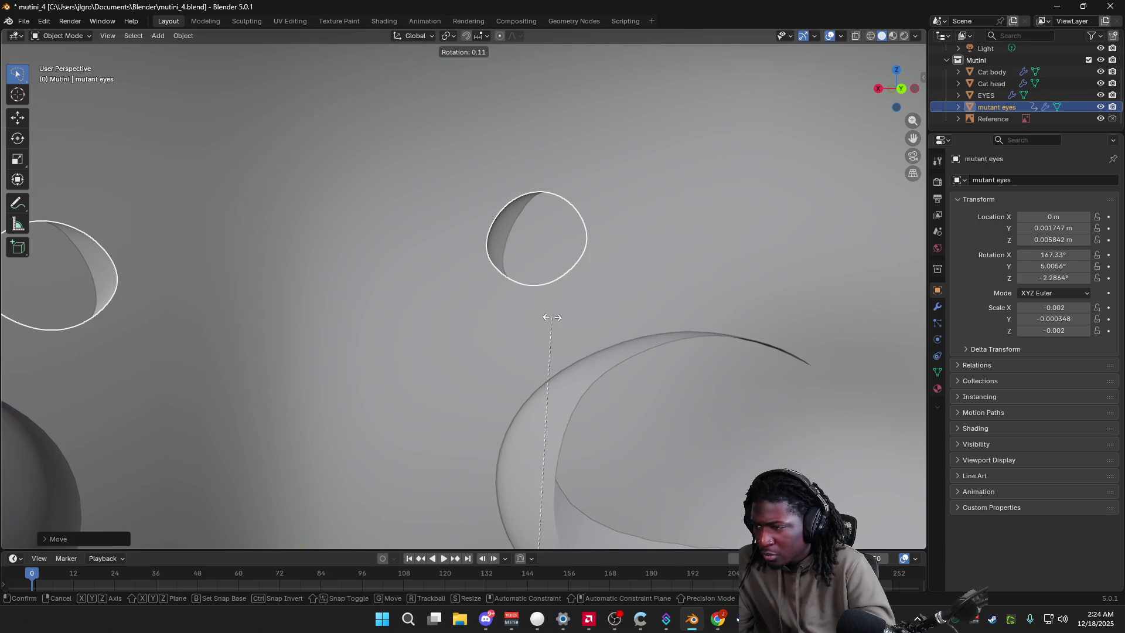
{"action": "left_click", "coordinate": [552, 317]}
{"action": "key", "text": "s"}
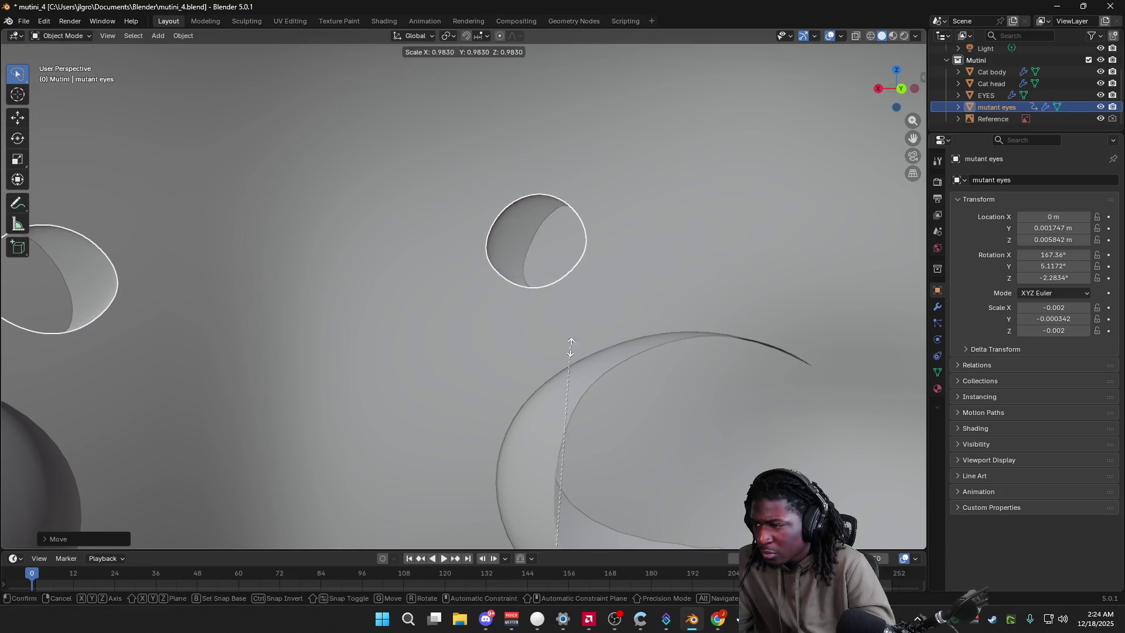
{"action": "left_click", "coordinate": [557, 393]}
Step: Enlarge the eyes a little and tweak their rotation twice toward 165° X
{"action": "mouse_move", "coordinate": [603, 322]}
{"action": "middle_mouse_down"}
{"action": "mouse_move", "coordinate": [519, 336]}
{"action": "mouse_move", "coordinate": [571, 331]}
{"action": "middle_mouse_up"}
{"action": "key", "text": "s"}
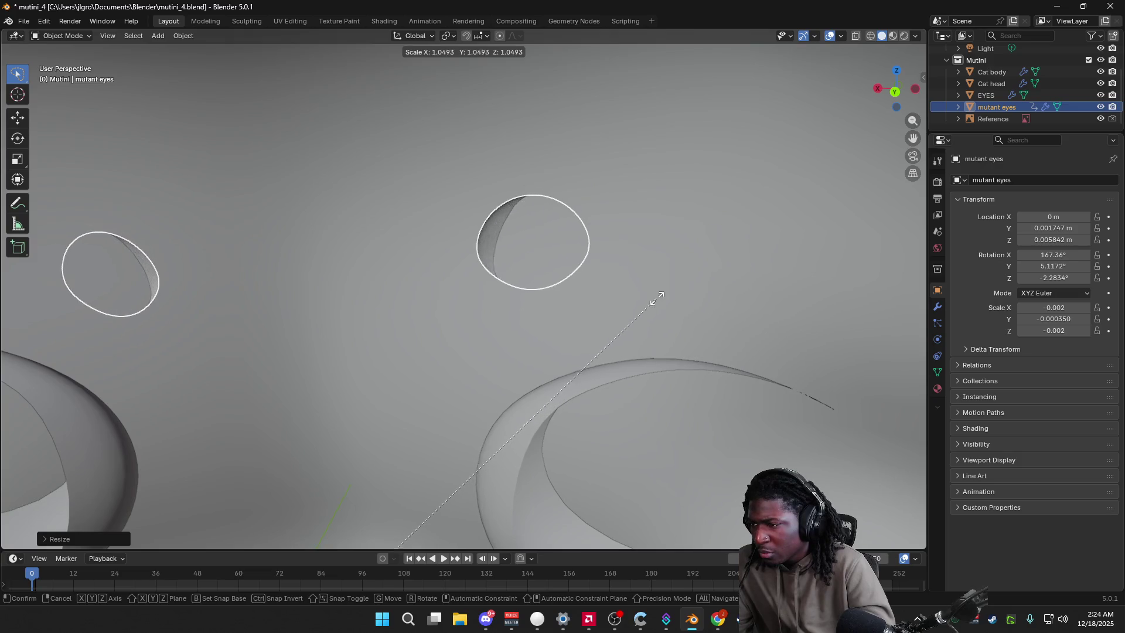
{"action": "left_click", "coordinate": [653, 299]}
{"action": "mouse_move", "coordinate": [653, 306]}
{"action": "middle_mouse_down"}
{"action": "mouse_move", "coordinate": [542, 336]}
{"action": "mouse_move", "coordinate": [616, 309]}
{"action": "middle_mouse_up"}
{"action": "scroll", "coordinate": [653, 294], "scroll_direction": "up", "scroll_amount": 2}
{"action": "scroll", "coordinate": [635, 293], "scroll_direction": "up", "scroll_amount": 2}
{"action": "key", "text": "r"}
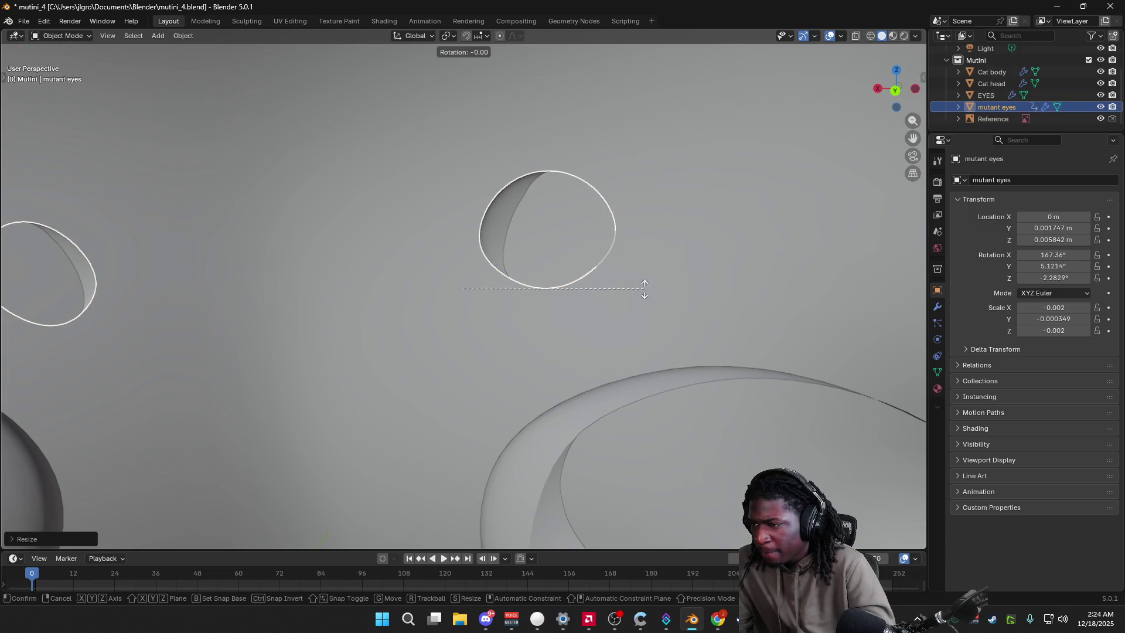
{"action": "left_click", "coordinate": [525, 389]}
{"action": "mouse_move", "coordinate": [525, 389]}
{"action": "middle_mouse_down"}
{"action": "mouse_move", "coordinate": [535, 384]}
{"action": "mouse_move", "coordinate": [519, 349]}
{"action": "mouse_move", "coordinate": [333, 367]}
{"action": "mouse_move", "coordinate": [508, 319]}
{"action": "mouse_move", "coordinate": [362, 392]}
{"action": "mouse_move", "coordinate": [460, 370]}
{"action": "mouse_move", "coordinate": [460, 346]}
{"action": "mouse_move", "coordinate": [367, 367]}
{"action": "mouse_move", "coordinate": [504, 336]}
{"action": "mouse_move", "coordinate": [296, 355]}
{"action": "mouse_move", "coordinate": [400, 303]}
{"action": "mouse_move", "coordinate": [412, 308]}
{"action": "mouse_move", "coordinate": [384, 311]}
{"action": "mouse_move", "coordinate": [524, 311]}
{"action": "middle_mouse_up"}
{"action": "key", "text": "r"}
{"action": "left_click", "coordinate": [587, 352]}
Step: Make three final size adjustments so both rings rest neatly on the face above the cheeks
{"action": "key", "text": "s"}
{"action": "left_click", "coordinate": [513, 351]}
{"action": "key", "text": "s"}
{"action": "left_click", "coordinate": [519, 335]}
{"action": "key", "text": "s"}
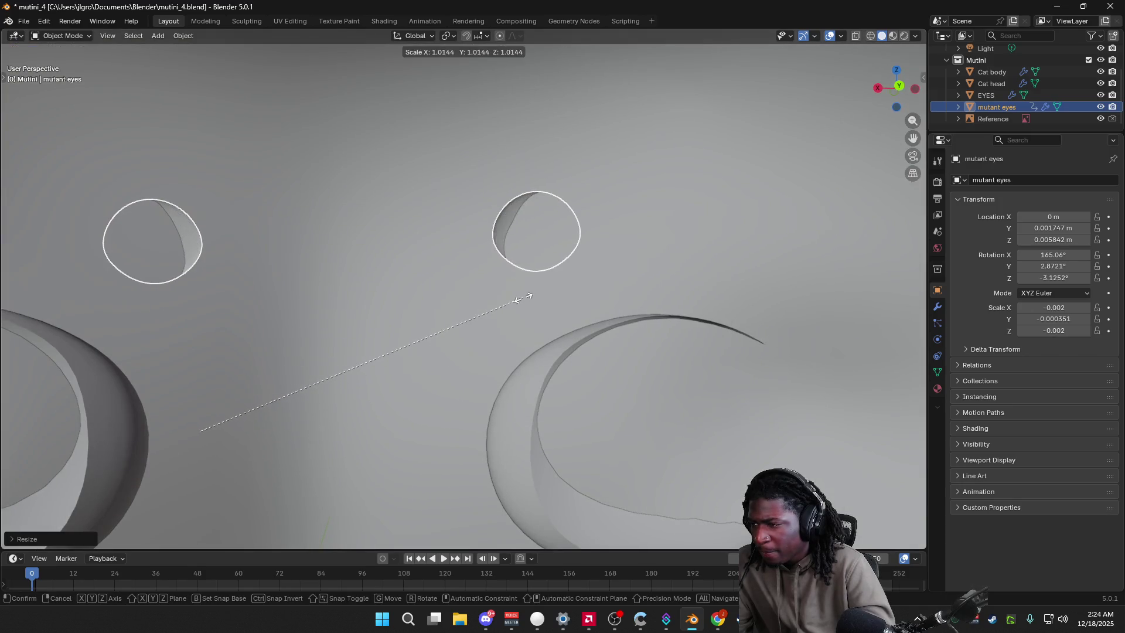
{"action": "left_click", "coordinate": [527, 298]}
{"action": "mouse_move", "coordinate": [512, 301]}
{"action": "middle_mouse_down"}
{"action": "mouse_move", "coordinate": [244, 334]}
{"action": "mouse_move", "coordinate": [562, 313]}
{"action": "mouse_move", "coordinate": [502, 317]}
{"action": "middle_mouse_up"}
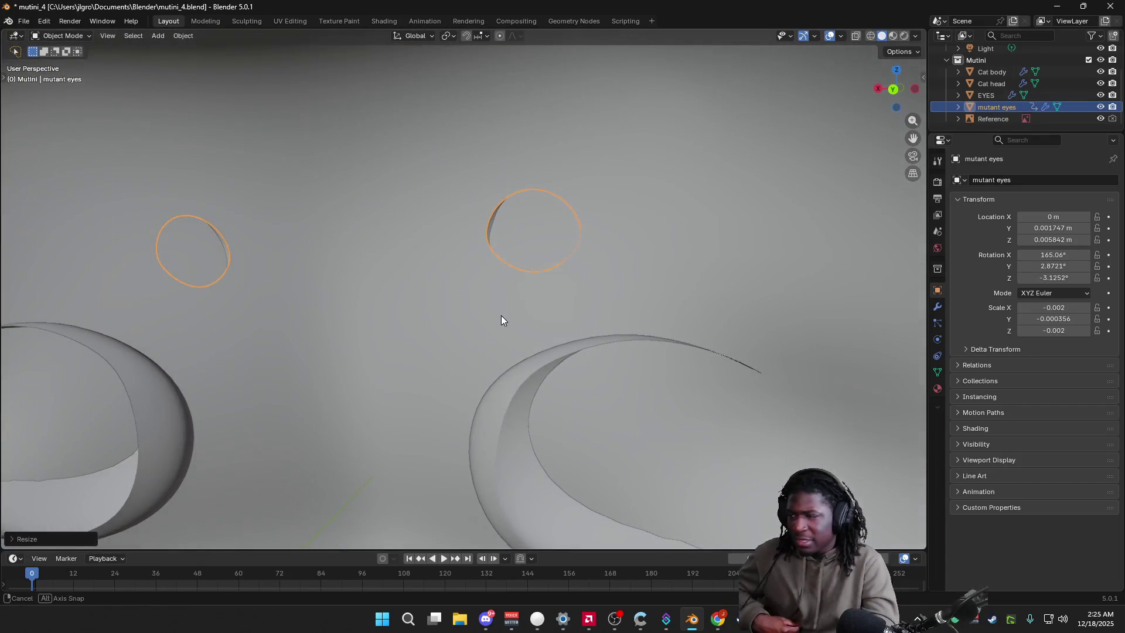
{"action": "scroll", "coordinate": [426, 354], "scroll_direction": "down", "scroll_amount": 2}
{"action": "scroll", "coordinate": [233, 377], "scroll_direction": "down", "scroll_amount": 5}
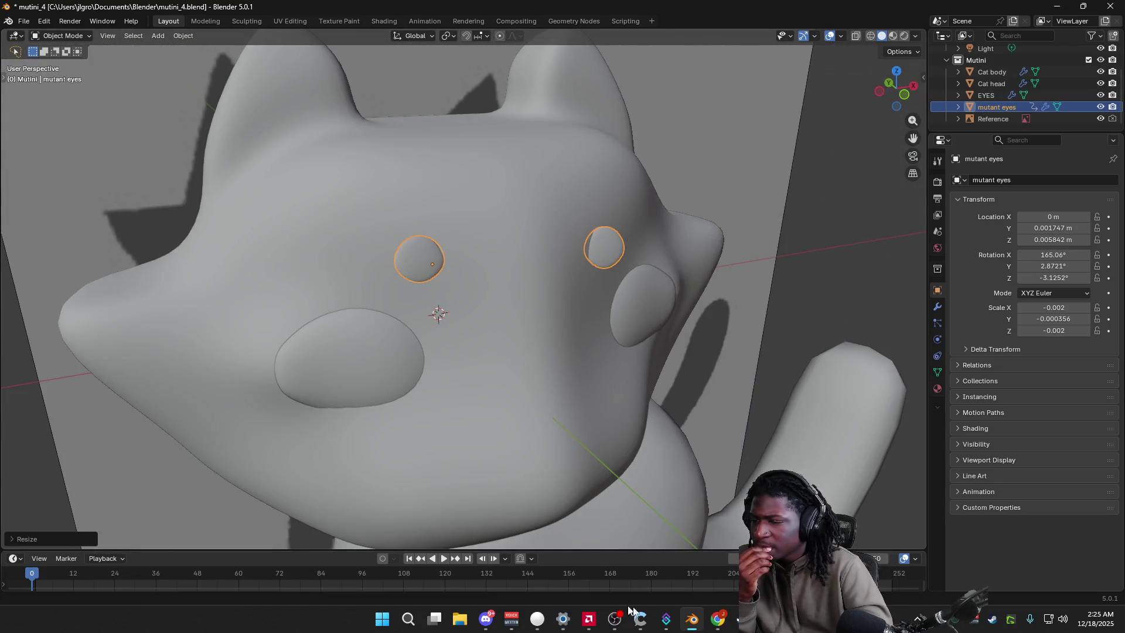
Step: Search Google for 'how to snap mesh to other mesh', then return to the cat model in Blender
{"action": "left_click", "coordinate": [886, 545]}
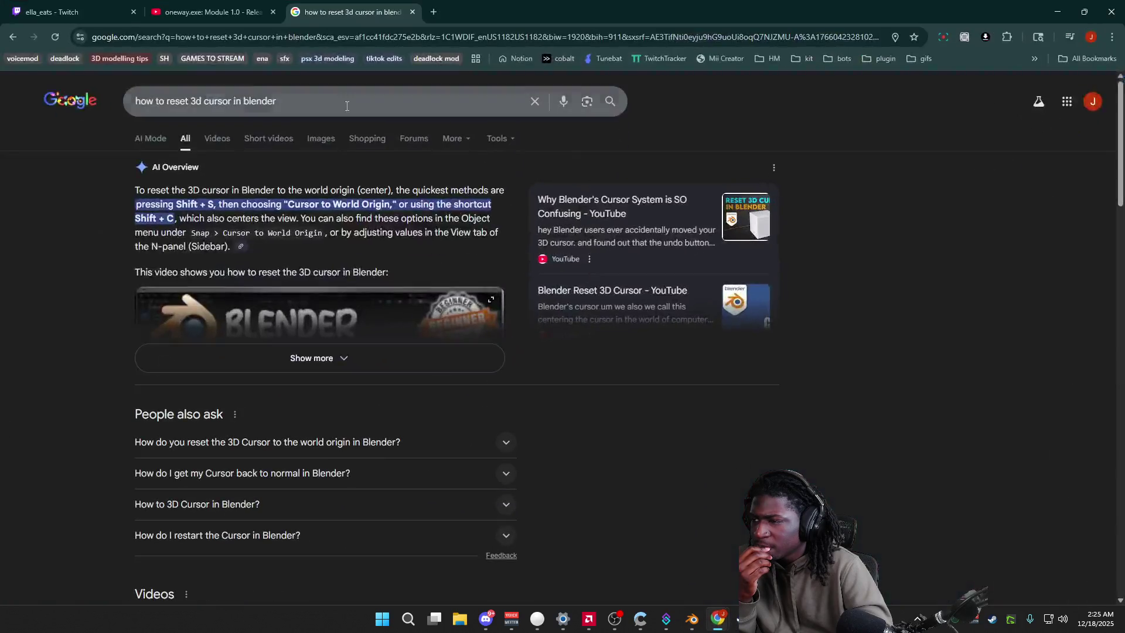
{"action": "double_click", "coordinate": [269, 102]}
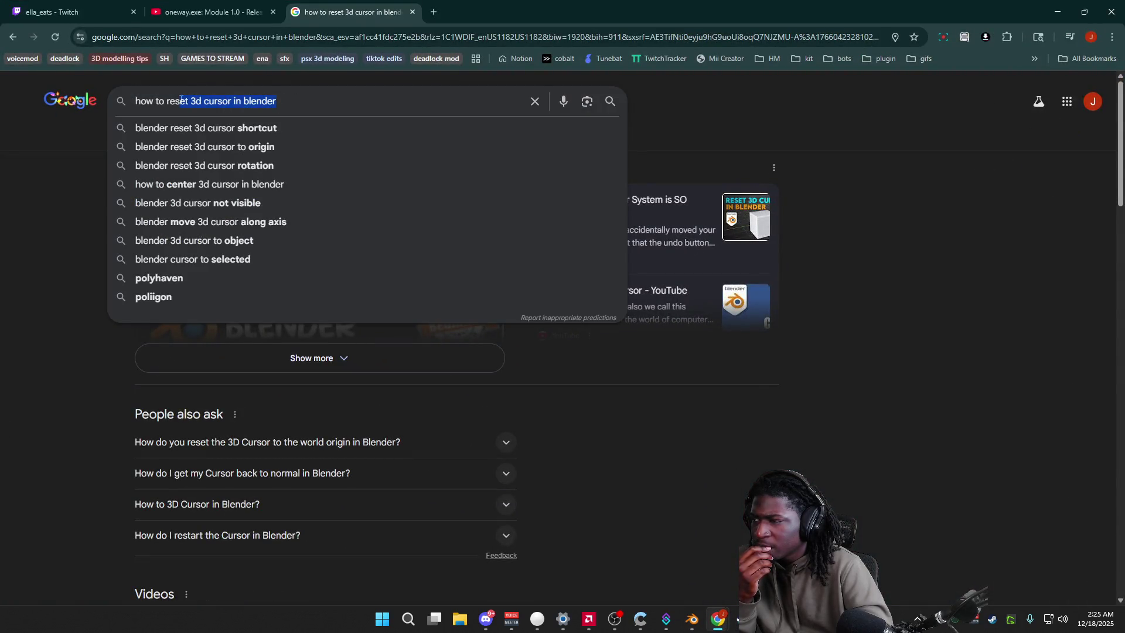
{"action": "left_click_drag", "start_coordinate": [181, 101], "coordinate": [168, 102]}
{"action": "type", "text": "snap mesh t"}
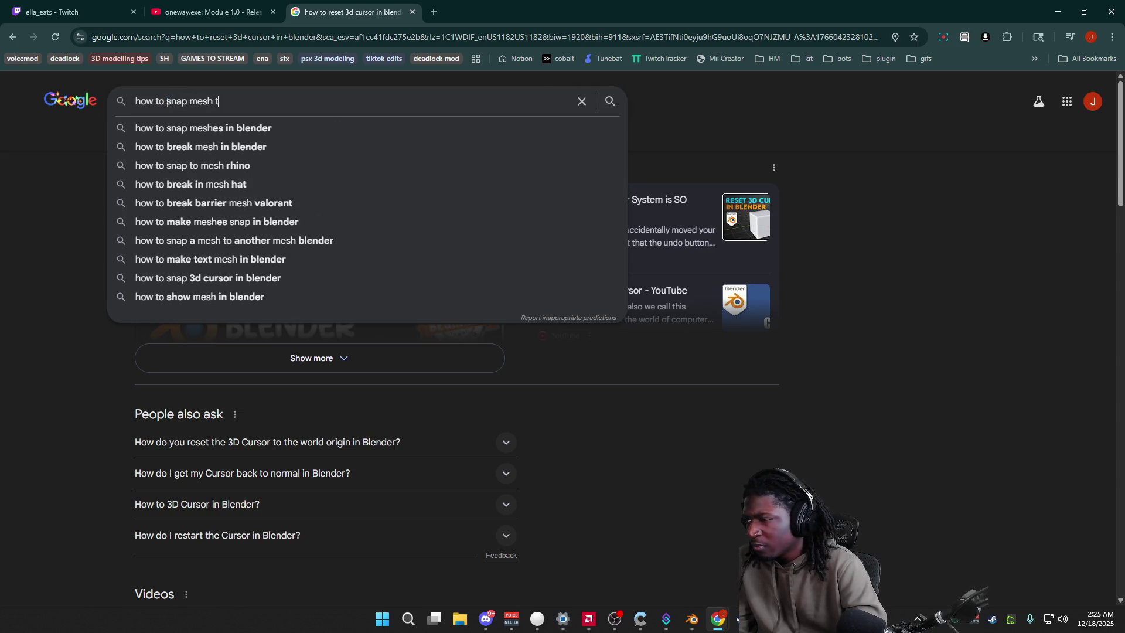
{"action": "key", "text": "BackSpace"}
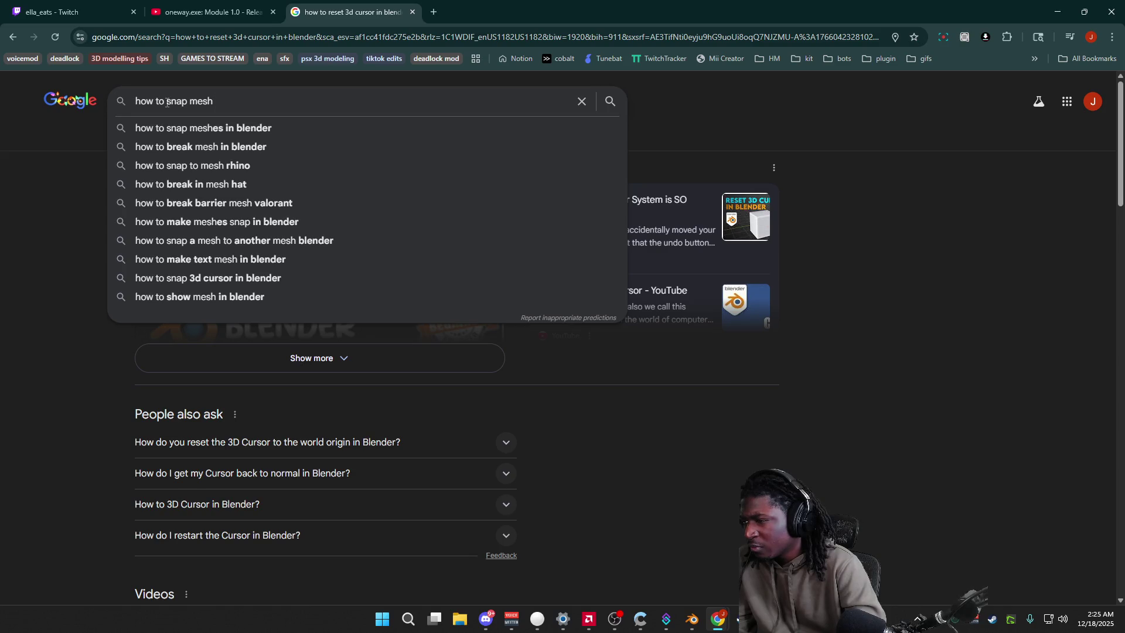
{"action": "type", "text": "to o"}
{"action": "key", "text": "BackSpace"}
{"action": "type", "text": "other mesh"}
{"action": "key", "text": "Return"}
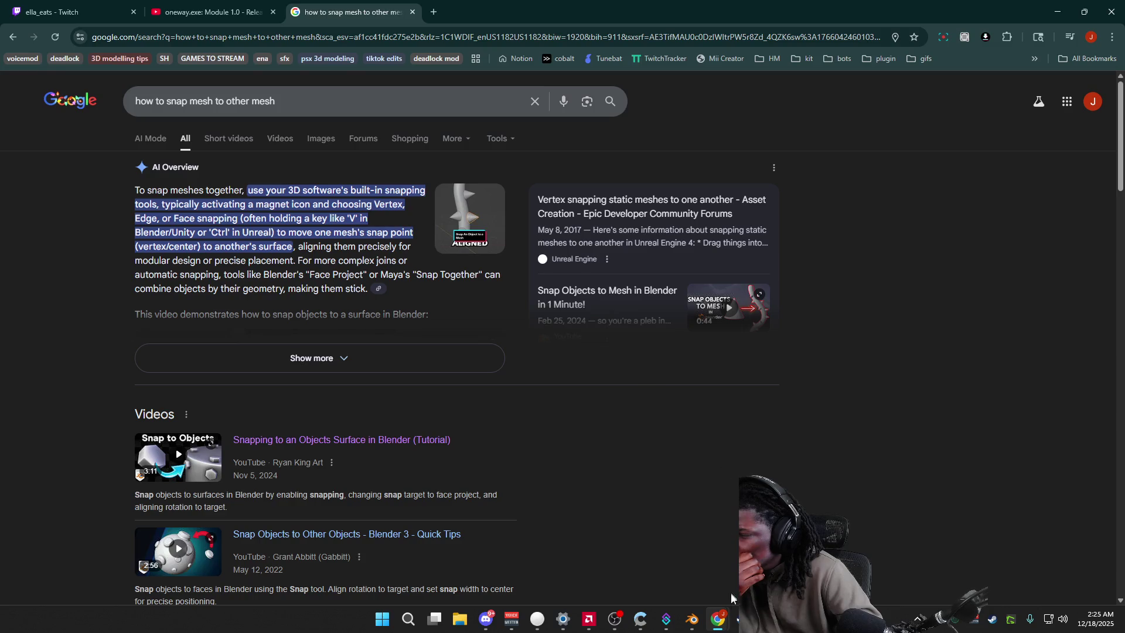
{"action": "left_click", "coordinate": [736, 625]}
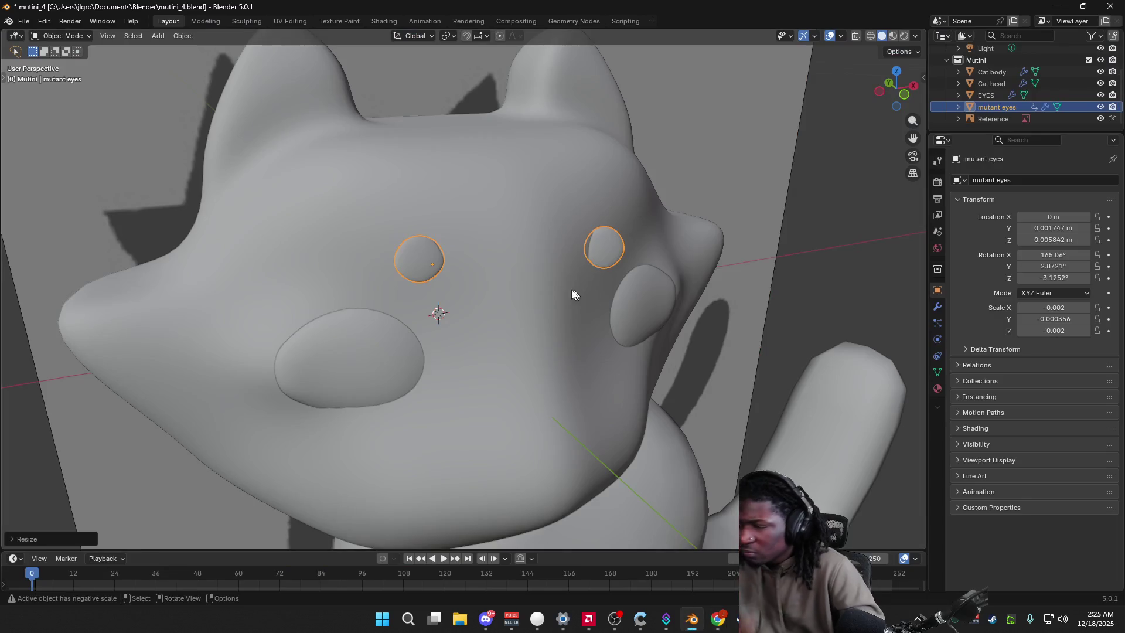
Step: Select the mutant eyes, nudge them slightly and resize them, cancelling an axis-locked rotation
{"action": "mouse_move", "coordinate": [414, 273]}
{"action": "middle_mouse_down"}
{"action": "mouse_move", "coordinate": [383, 347]}
{"action": "mouse_move", "coordinate": [524, 233]}
{"action": "mouse_move", "coordinate": [393, 243]}
{"action": "middle_mouse_up"}
{"action": "left_click", "coordinate": [537, 227]}
{"action": "middle_click_drag", "start_coordinate": [454, 266], "coordinate": [485, 261]}
{"action": "key", "text": "g"}
{"action": "left_click", "coordinate": [461, 262]}
{"action": "key", "text": "s"}
{"action": "left_click", "coordinate": [471, 262]}
{"action": "key", "text": "y"}
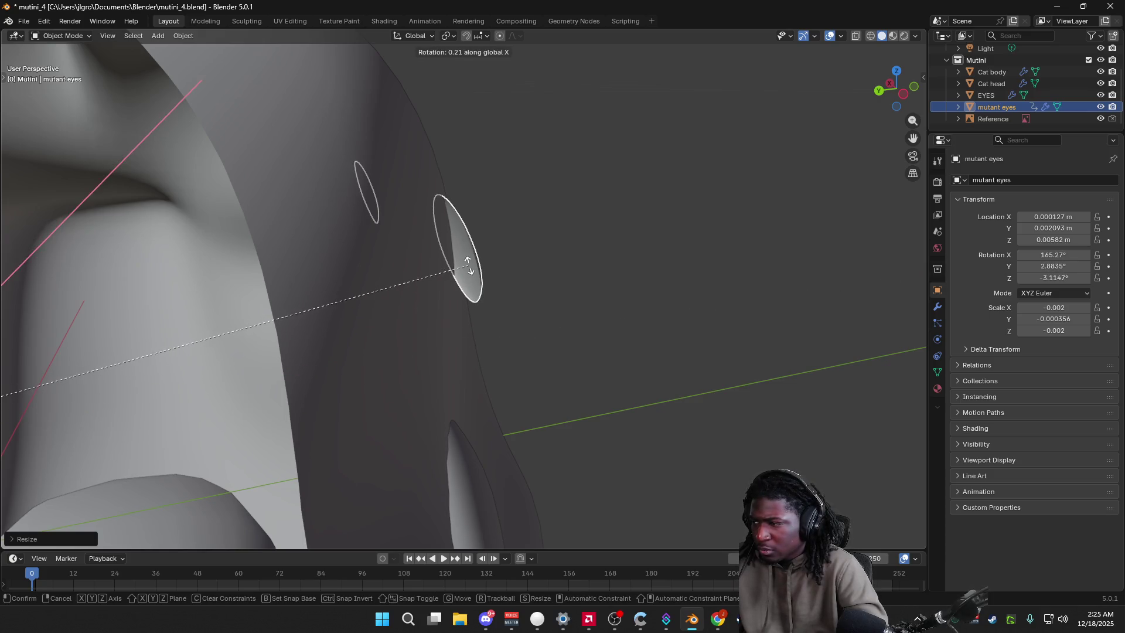
{"action": "right_click", "coordinate": [451, 272]}
{"action": "mouse_move", "coordinate": [451, 272]}
{"action": "middle_mouse_down"}
{"action": "mouse_move", "coordinate": [317, 270]}
{"action": "mouse_move", "coordinate": [576, 266]}
{"action": "middle_mouse_up"}
Step: Enlarge the eyes while checking from the side, leaving a negative scale of −0.002, −0.000561, −0.002
{"action": "key", "text": "s"}
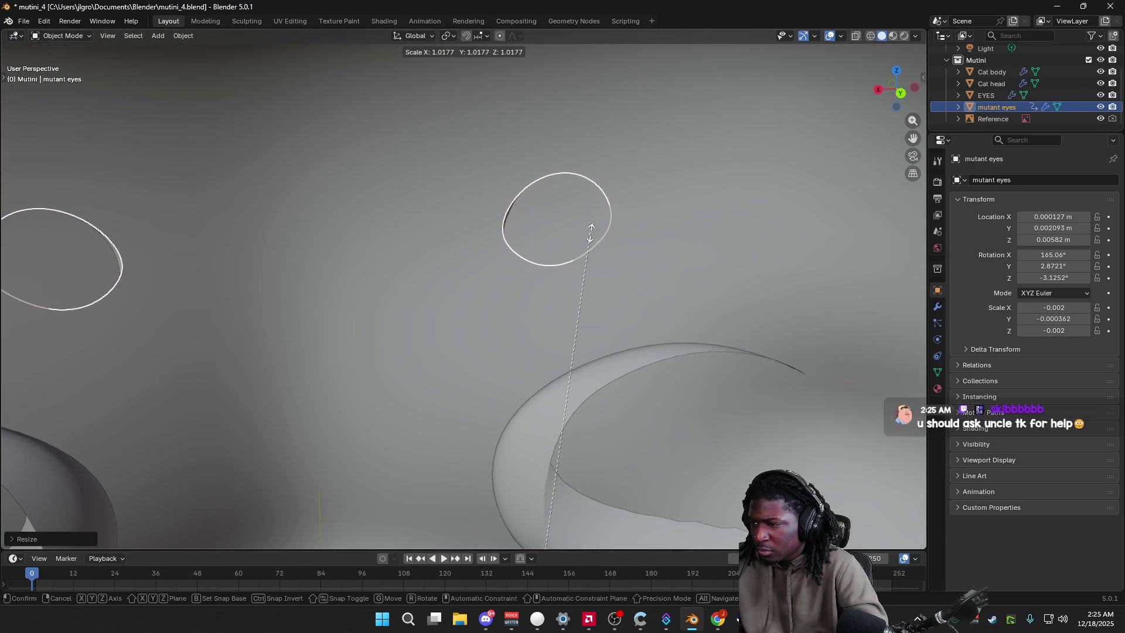
{"action": "middle_click_drag", "start_coordinate": [570, 220], "coordinate": [447, 248]}
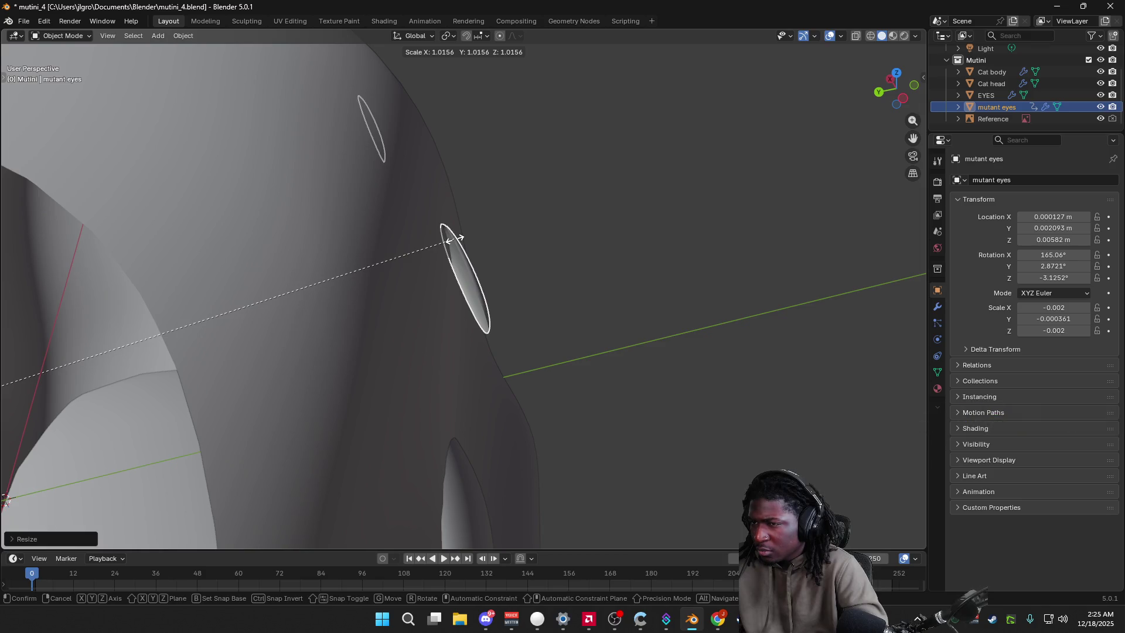
{"action": "left_click", "coordinate": [453, 238]}
{"action": "key", "text": "ctrl+a"}
{"action": "left_click", "coordinate": [533, 252]}
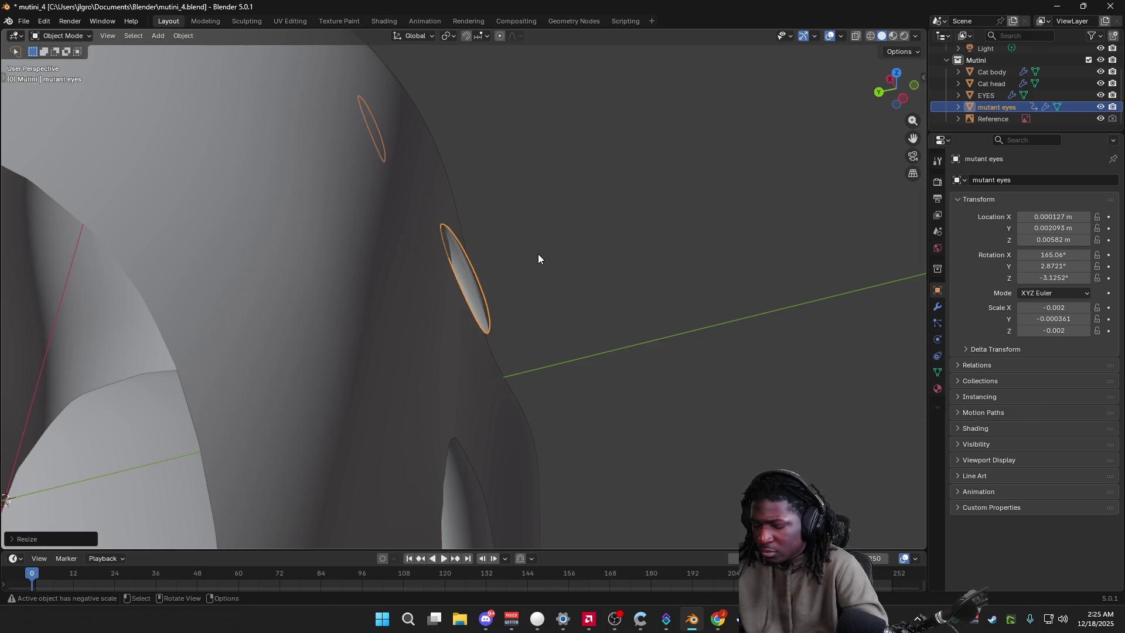
{"action": "key", "text": "s"}
{"action": "key", "text": "Escape"}
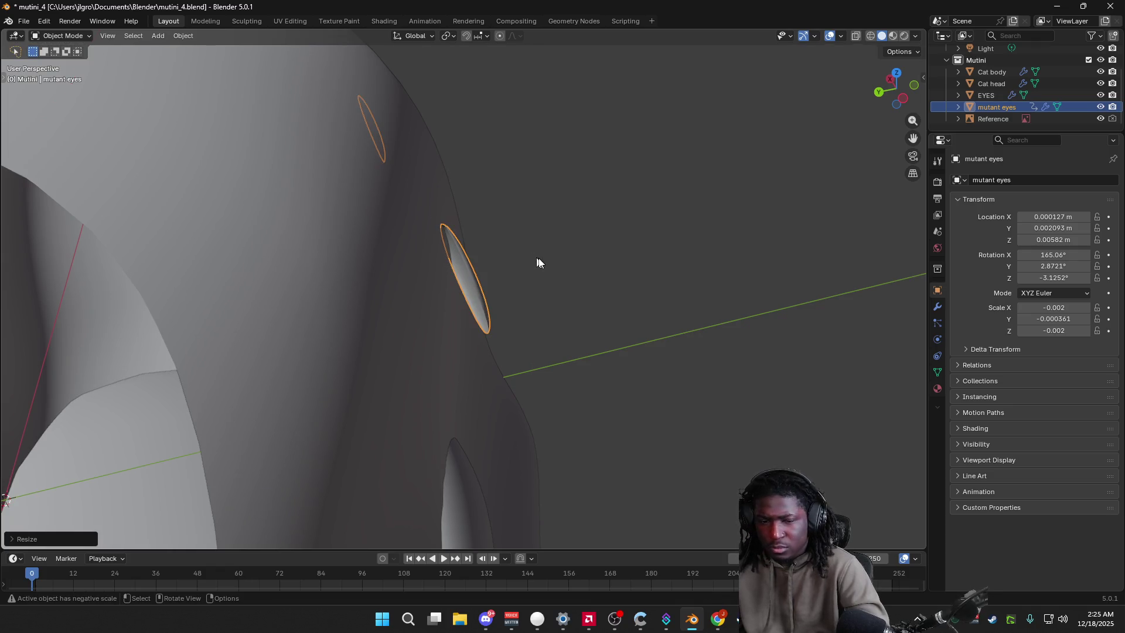
{"action": "middle_click_drag", "start_coordinate": [533, 258], "coordinate": [526, 266]}
{"action": "scroll", "coordinate": [446, 261], "scroll_direction": "down", "scroll_amount": 5}
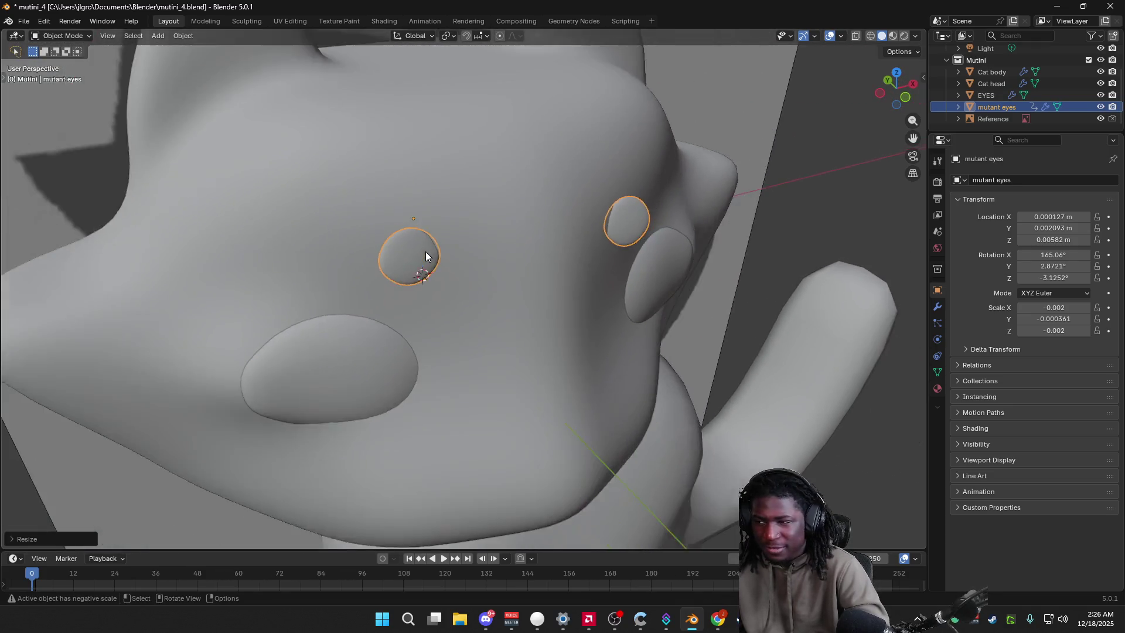
Step: Orbit around the cat head and check the eye rings from a side orthographic view
{"action": "middle_click_drag", "start_coordinate": [426, 255], "coordinate": [452, 276]}
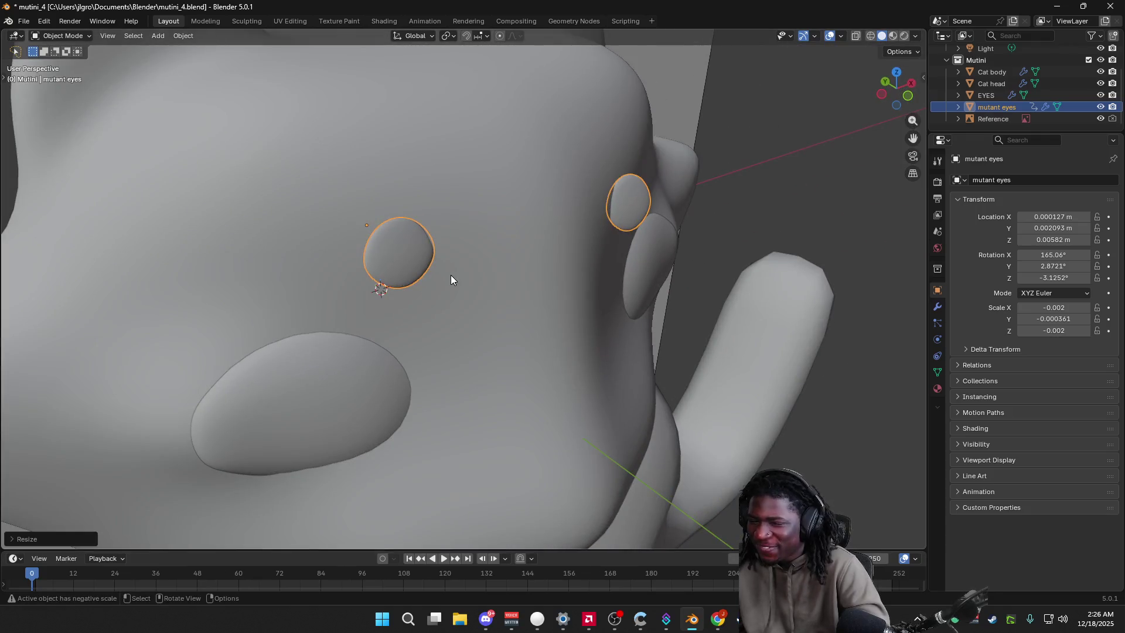
{"action": "scroll", "coordinate": [451, 280], "scroll_direction": "up", "scroll_amount": 3}
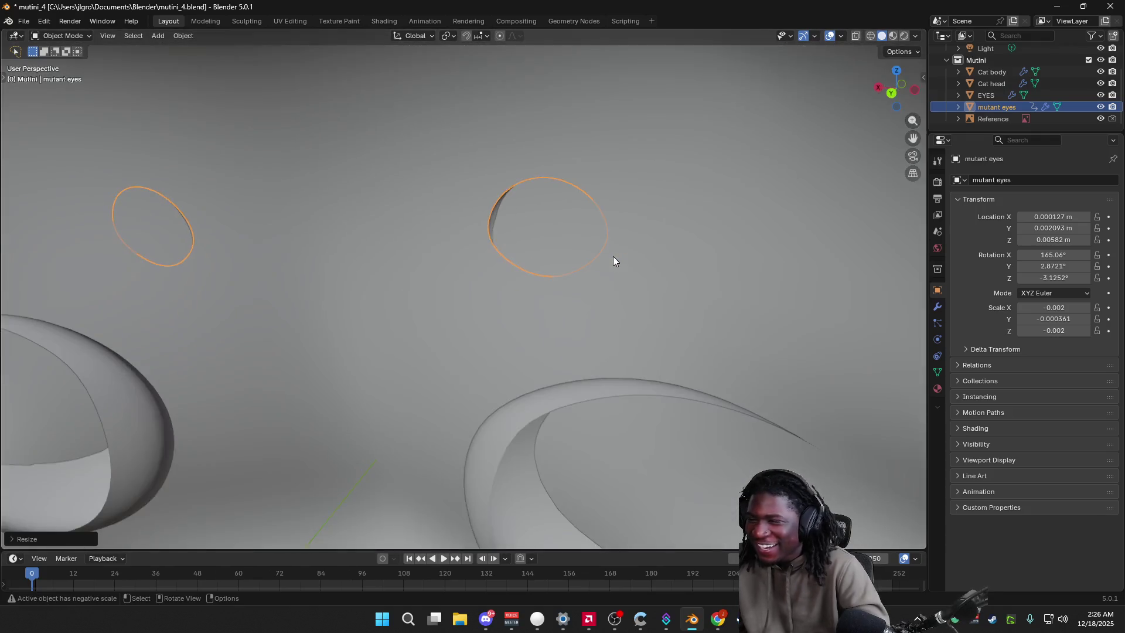
{"action": "mouse_move", "coordinate": [612, 261]}
{"action": "middle_mouse_down"}
{"action": "mouse_move", "coordinate": [416, 279]}
{"action": "mouse_move", "coordinate": [437, 254]}
{"action": "mouse_move", "coordinate": [575, 287]}
{"action": "middle_mouse_up"}
{"action": "scroll", "coordinate": [415, 280], "scroll_direction": "down", "scroll_amount": 2}
{"action": "scroll", "coordinate": [395, 269], "scroll_direction": "down", "scroll_amount": 4}
{"action": "scroll", "coordinate": [485, 352], "scroll_direction": "up", "scroll_amount": 4}
{"action": "scroll", "coordinate": [490, 347], "scroll_direction": "up", "scroll_amount": 2}
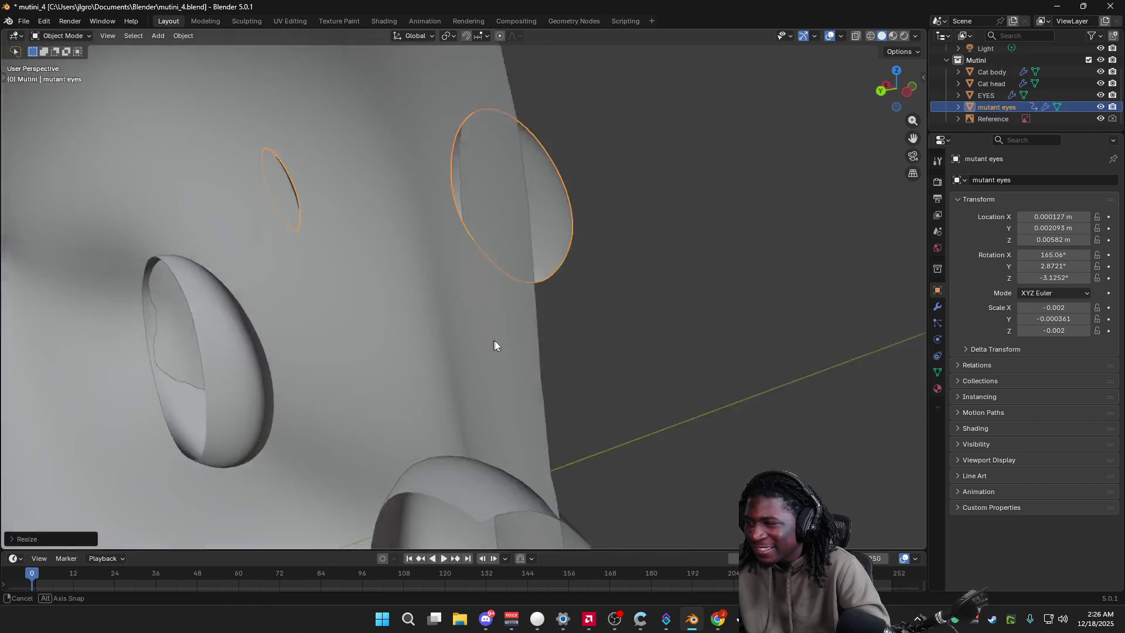
{"action": "scroll", "coordinate": [491, 346], "scroll_direction": "down", "scroll_amount": 3}
{"action": "mouse_move", "coordinate": [573, 339]}
{"action": "middle_mouse_down"}
{"action": "mouse_move", "coordinate": [460, 326]}
{"action": "mouse_move", "coordinate": [596, 334]}
{"action": "middle_mouse_up"}
{"action": "scroll", "coordinate": [509, 338], "scroll_direction": "up", "scroll_amount": 4}
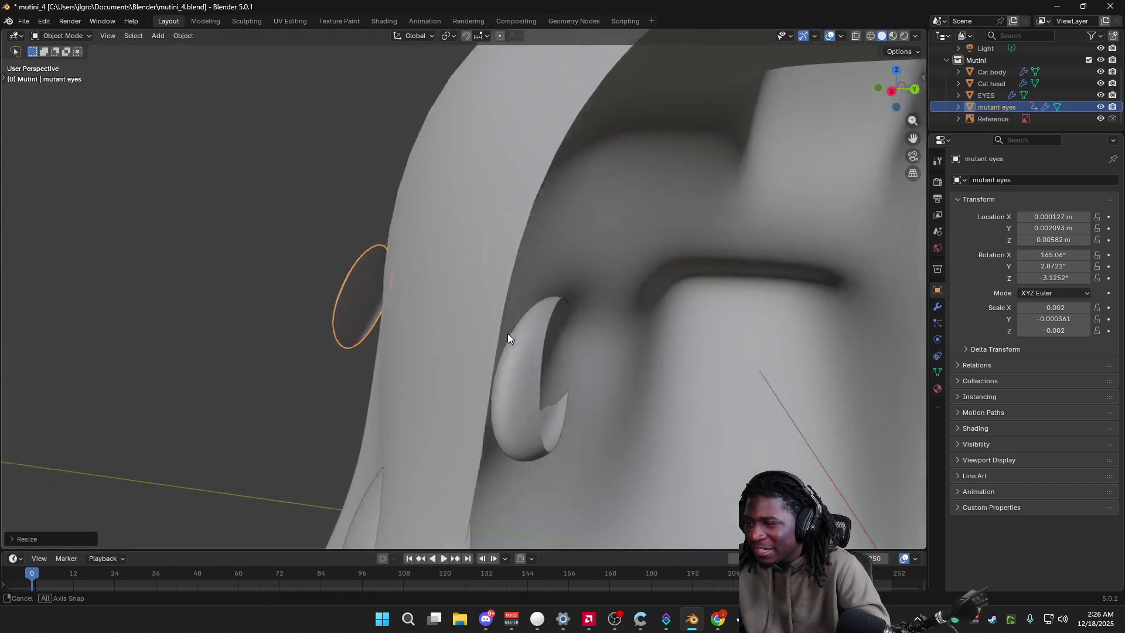
{"action": "middle_click_drag", "start_coordinate": [508, 339], "coordinate": [480, 370]}
{"action": "scroll", "coordinate": [594, 304], "scroll_direction": "up", "scroll_amount": 3}
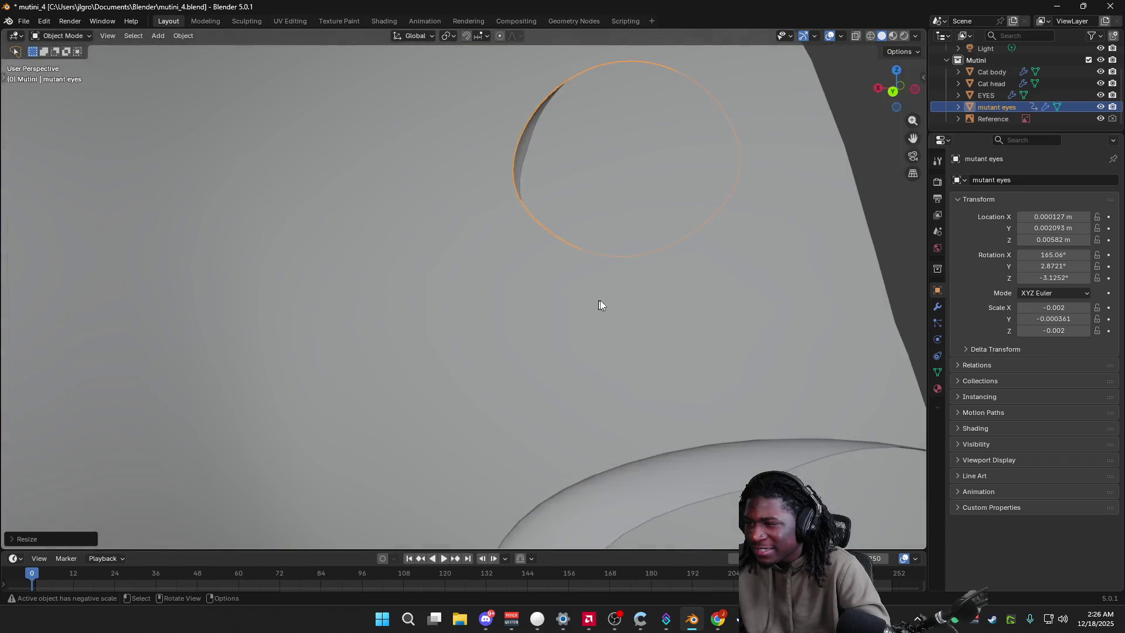
{"action": "scroll", "coordinate": [593, 305], "scroll_direction": "down", "scroll_amount": 3}
{"action": "mouse_move", "coordinate": [515, 321]}
{"action": "middle_mouse_down"}
{"action": "mouse_move", "coordinate": [472, 322]}
{"action": "mouse_move", "coordinate": [557, 331]}
{"action": "middle_mouse_up"}
{"action": "scroll", "coordinate": [634, 310], "scroll_direction": "up", "scroll_amount": 2}
{"action": "mouse_move", "coordinate": [633, 309]}
{"action": "middle_mouse_down"}
{"action": "mouse_move", "coordinate": [774, 413]}
{"action": "mouse_move", "coordinate": [548, 389]}
{"action": "mouse_move", "coordinate": [377, 419]}
{"action": "mouse_move", "coordinate": [402, 369]}
{"action": "mouse_move", "coordinate": [352, 371]}
{"action": "mouse_move", "coordinate": [398, 391]}
{"action": "mouse_move", "coordinate": [479, 305]}
{"action": "mouse_move", "coordinate": [519, 293]}
{"action": "mouse_move", "coordinate": [543, 302]}
{"action": "mouse_move", "coordinate": [389, 311]}
{"action": "middle_mouse_up"}
{"action": "left_click", "coordinate": [895, 89]}
{"action": "scroll", "coordinate": [390, 311], "scroll_direction": "down", "scroll_amount": 5}
{"action": "mouse_move", "coordinate": [895, 89]}
{"action": "left_mouse_down"}
{"action": "mouse_move", "coordinate": [598, 287]}
{"action": "mouse_move", "coordinate": [582, 363]}
{"action": "mouse_move", "coordinate": [543, 362]}
{"action": "left_mouse_up"}
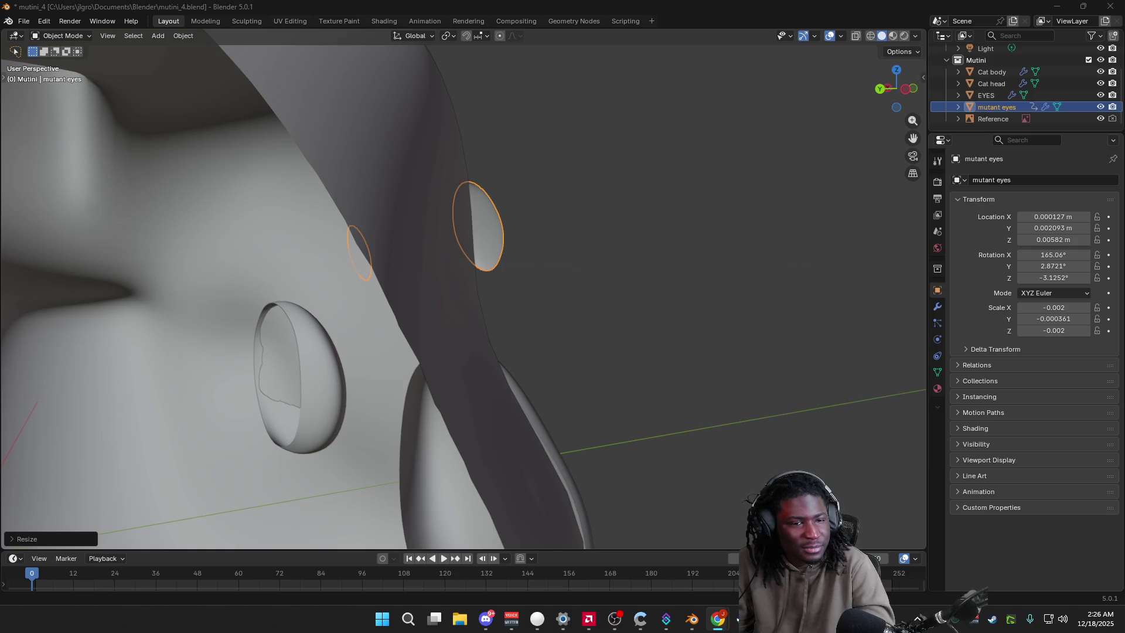
Step: Watch the 'Snap Objects to Mesh in Blender in 1 Minute!' tutorial full screen, scrubbing to the snapping settings and pausing
{"action": "key", "text": "alt+Tab"}
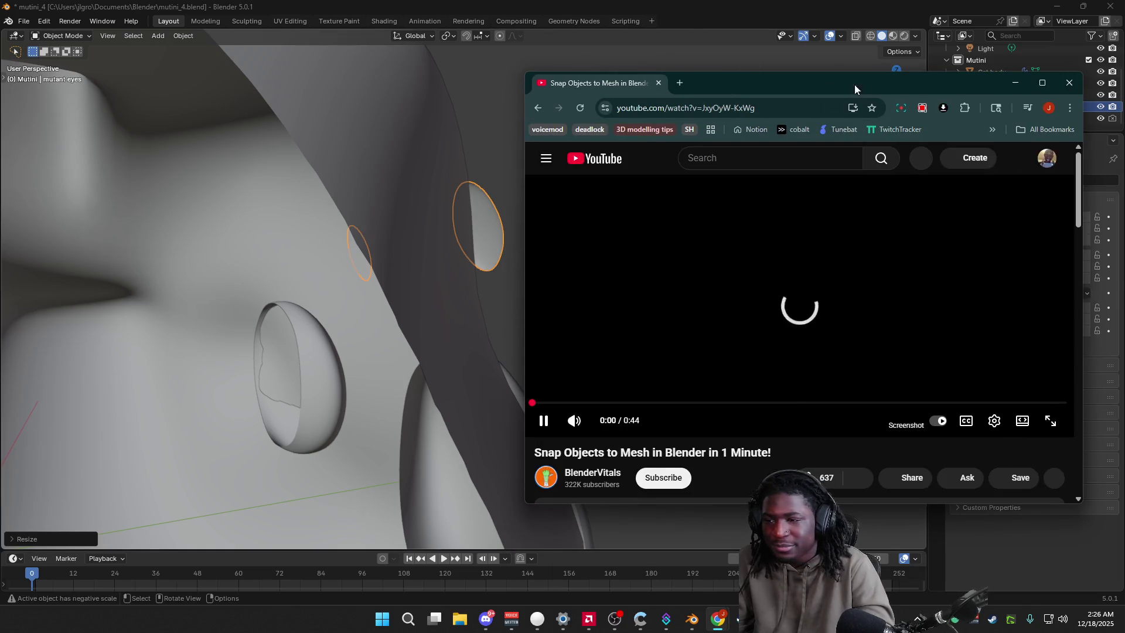
{"action": "double_click", "coordinate": [854, 84]}
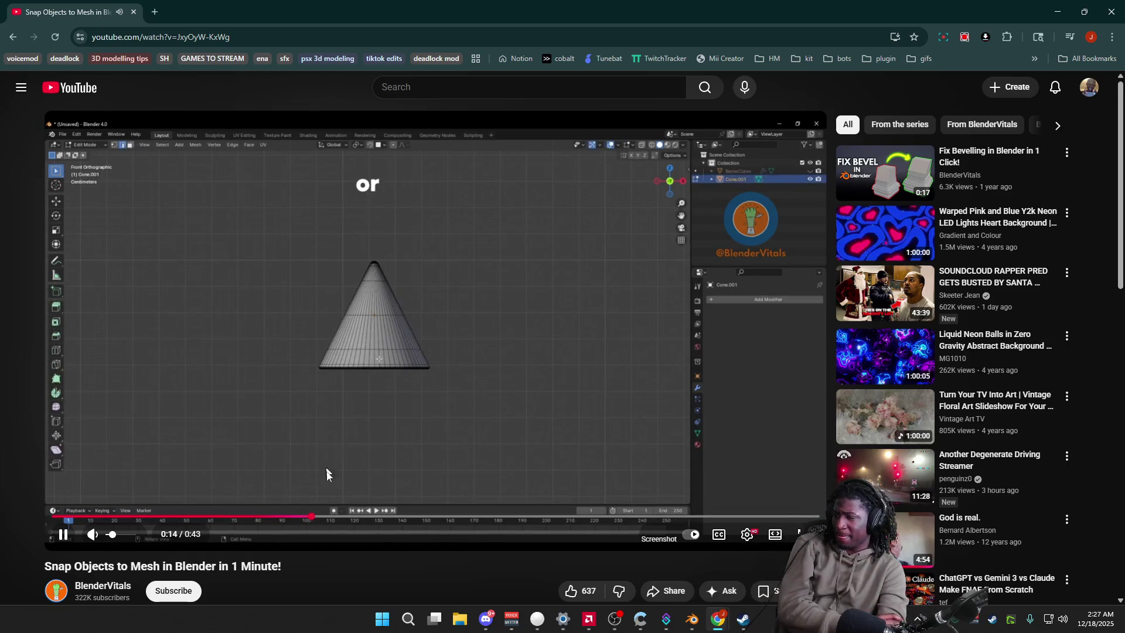
{"action": "left_click", "coordinate": [355, 519]}
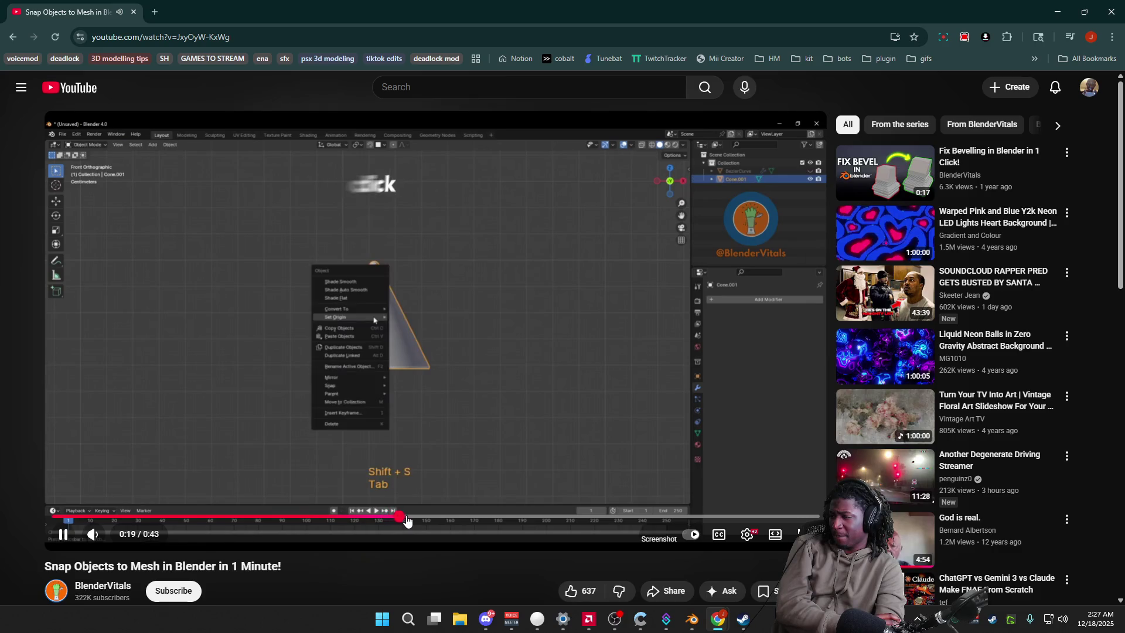
{"action": "left_click_drag", "start_coordinate": [406, 522], "coordinate": [407, 522]}
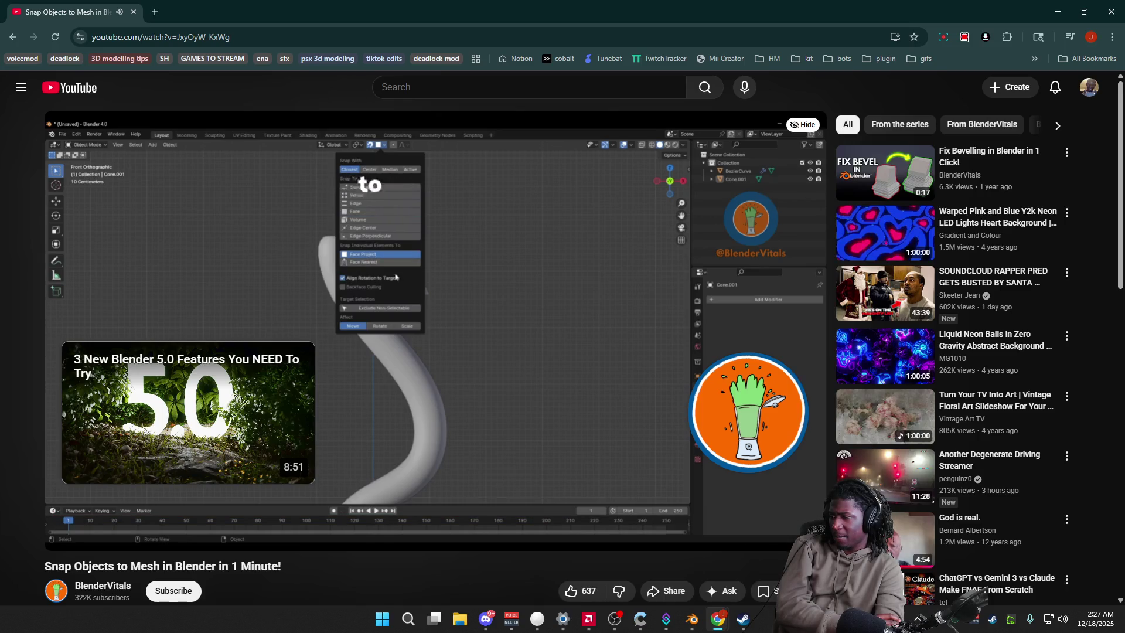
{"action": "mouse_move", "coordinate": [632, 518]}
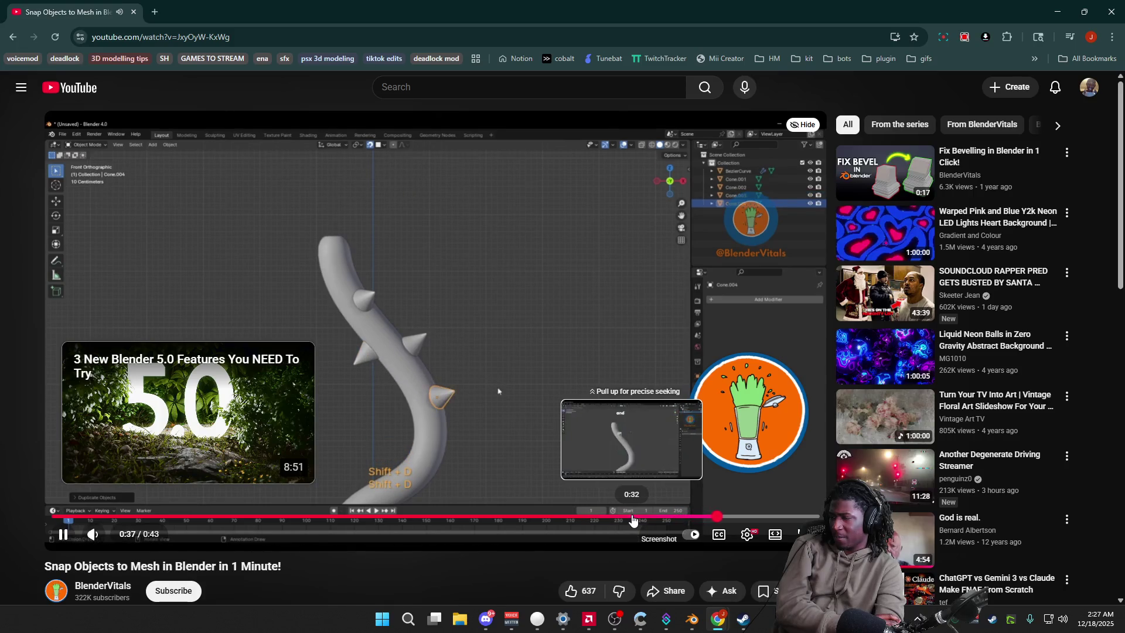
{"action": "left_click_drag", "start_coordinate": [633, 519], "coordinate": [507, 525]}
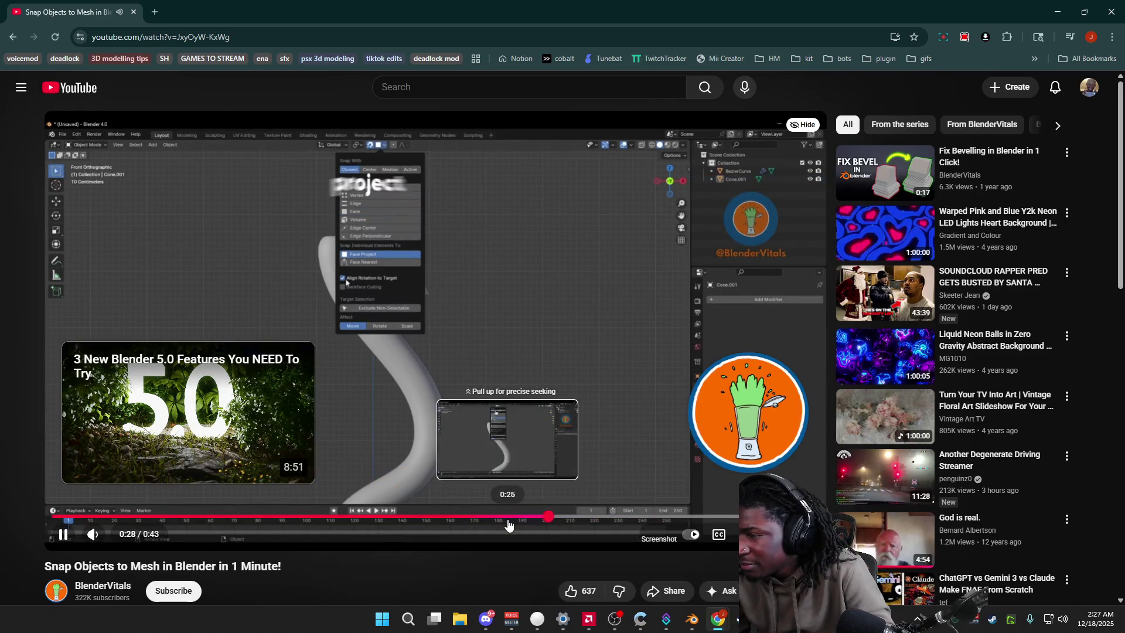
{"action": "left_click_drag", "start_coordinate": [508, 525], "coordinate": [457, 519]}
{"action": "left_click", "coordinate": [513, 424]}
{"action": "mouse_move", "coordinate": [742, 619]}
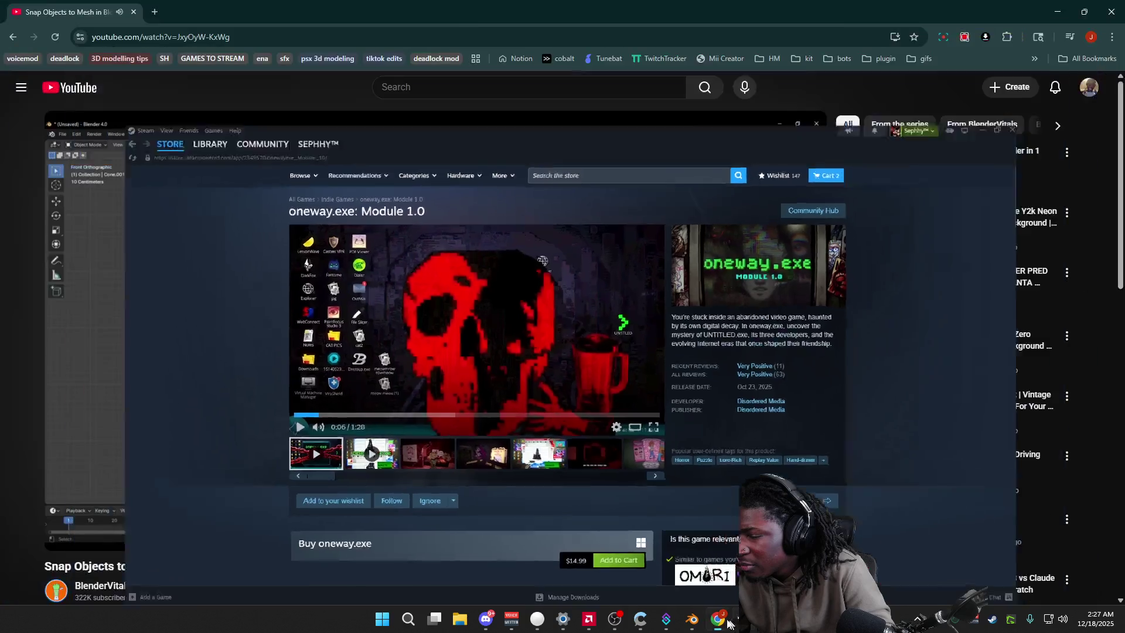
Step: Return to Blender and show the mutant eyes' Subdivision and Mirror modifiers
{"action": "left_click", "coordinate": [691, 619]}
{"action": "mouse_move", "coordinate": [565, 421]}
{"action": "middle_mouse_down"}
{"action": "mouse_move", "coordinate": [590, 393]}
{"action": "mouse_move", "coordinate": [575, 363]}
{"action": "mouse_move", "coordinate": [630, 304]}
{"action": "mouse_move", "coordinate": [651, 312]}
{"action": "mouse_move", "coordinate": [595, 375]}
{"action": "mouse_move", "coordinate": [444, 384]}
{"action": "mouse_move", "coordinate": [479, 352]}
{"action": "mouse_move", "coordinate": [442, 336]}
{"action": "mouse_move", "coordinate": [945, 159]}
{"action": "middle_mouse_up"}
{"action": "left_click", "coordinate": [937, 306]}
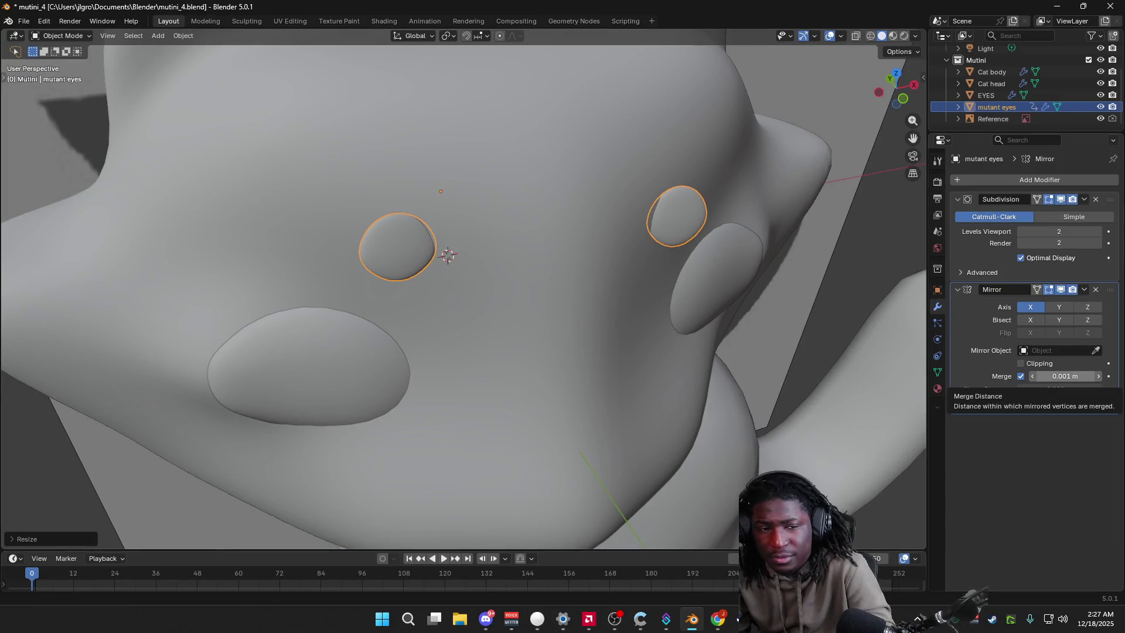
Step: Hide the Mirror modifier in the viewport, set the eye's origin to its geometry, and enable the snap magnet
{"action": "left_click", "coordinate": [1060, 289]}
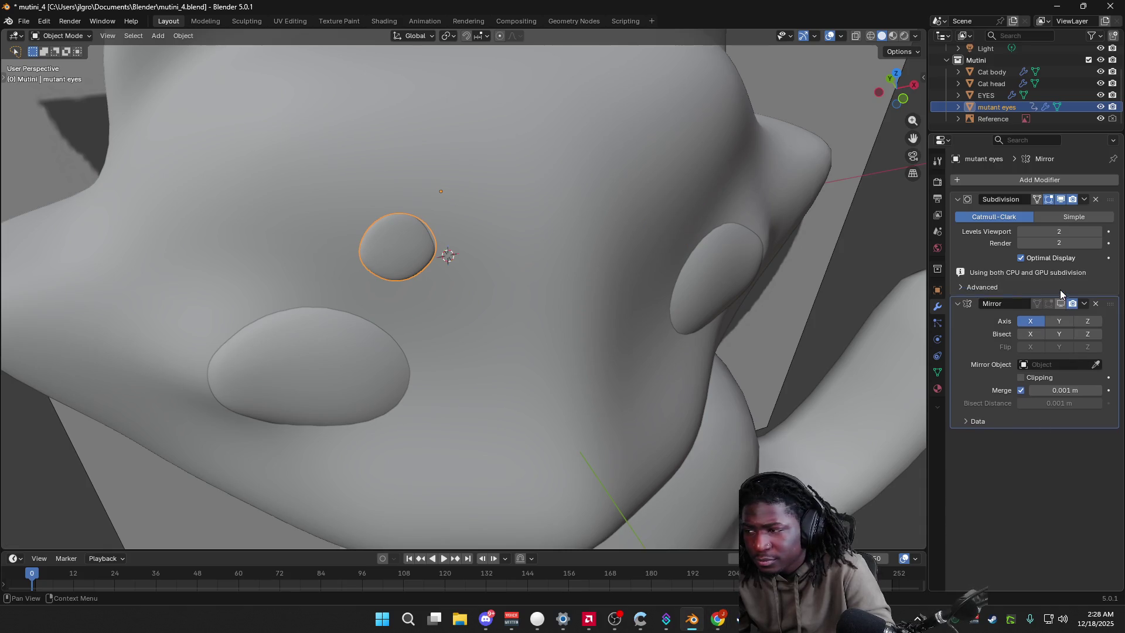
{"action": "left_click", "coordinate": [957, 304]}
{"action": "mouse_move", "coordinate": [549, 254]}
{"action": "middle_mouse_down"}
{"action": "mouse_move", "coordinate": [564, 254]}
{"action": "mouse_move", "coordinate": [405, 241]}
{"action": "middle_mouse_up"}
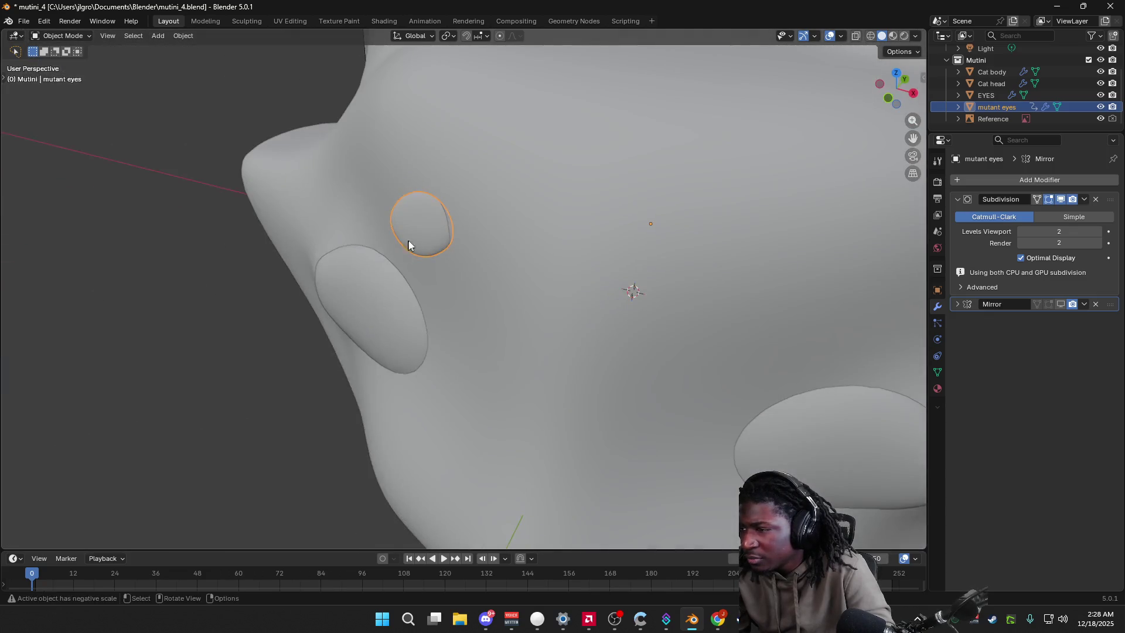
{"action": "right_click", "coordinate": [428, 234]}
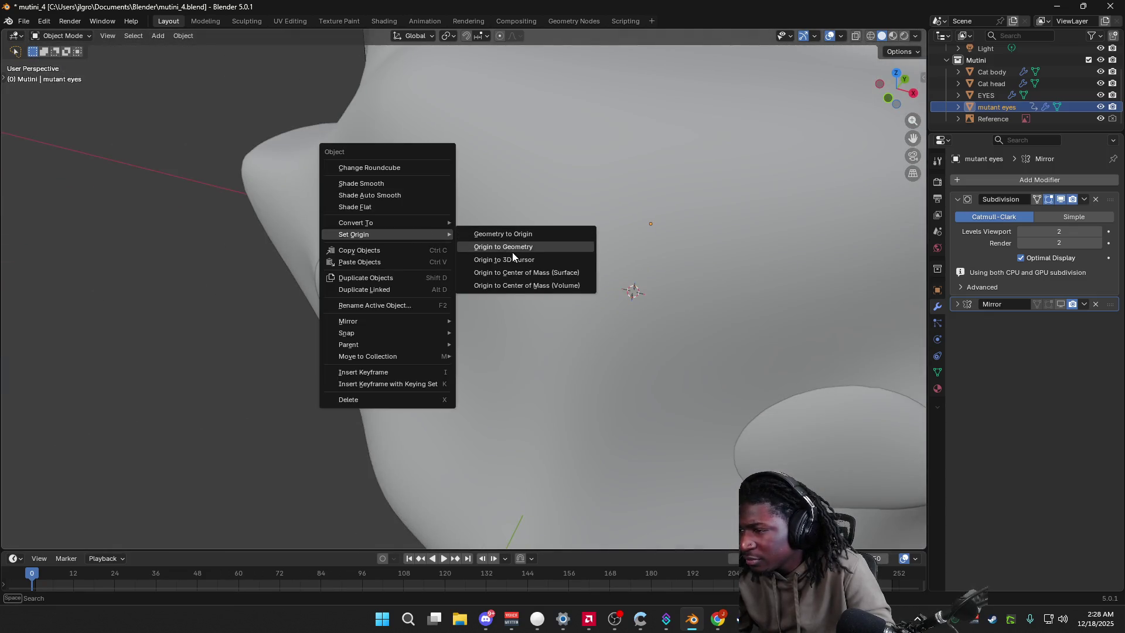
{"action": "left_click", "coordinate": [512, 247]}
{"action": "mouse_move", "coordinate": [515, 249]}
{"action": "middle_mouse_down"}
{"action": "mouse_move", "coordinate": [491, 268]}
{"action": "mouse_move", "coordinate": [657, 243]}
{"action": "mouse_move", "coordinate": [484, 295]}
{"action": "mouse_move", "coordinate": [518, 296]}
{"action": "mouse_move", "coordinate": [519, 286]}
{"action": "middle_mouse_up"}
{"action": "left_click", "coordinate": [464, 34]}
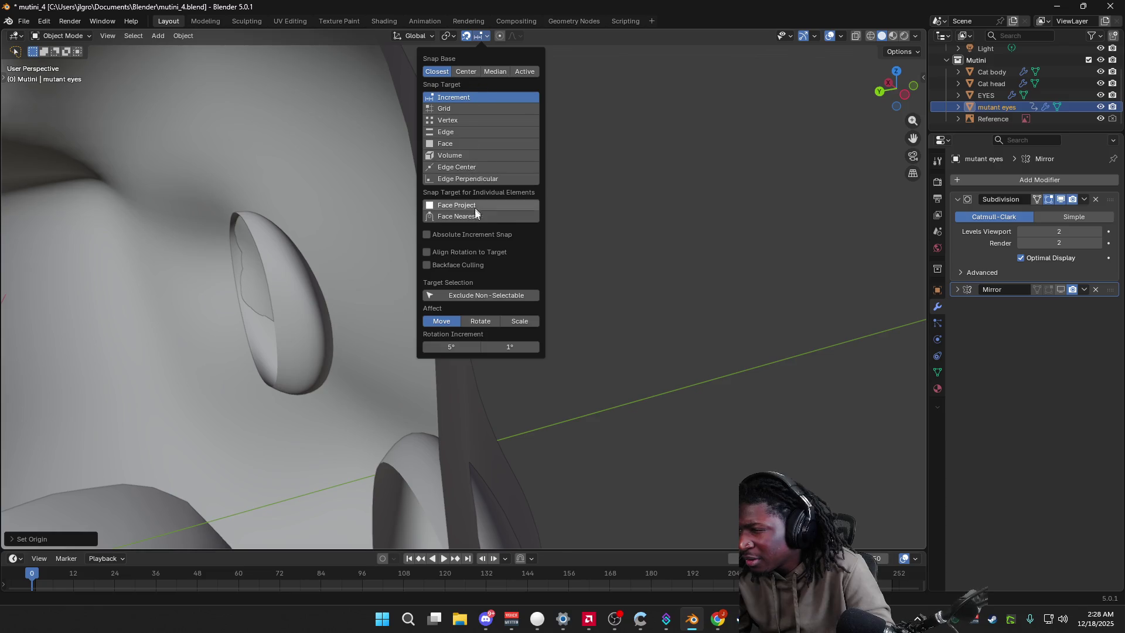
Step: Set snapping to the nearest face and move the eye oval onto the head's surface
{"action": "left_click", "coordinate": [486, 215]}
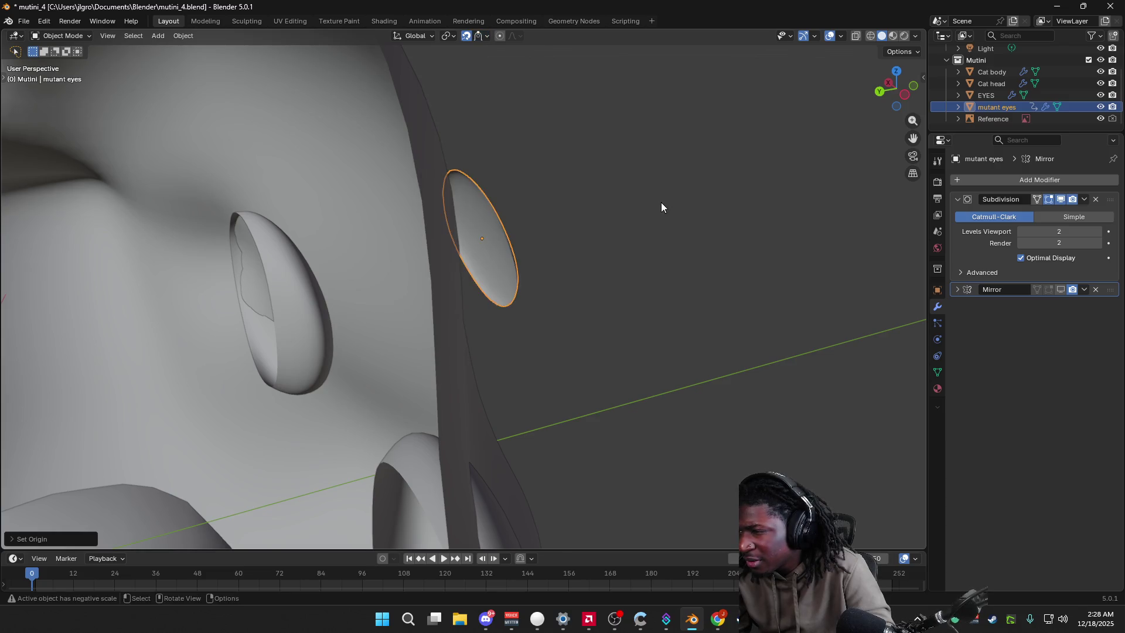
{"action": "middle_click_drag", "start_coordinate": [661, 204], "coordinate": [481, 233]}
{"action": "key", "text": "g"}
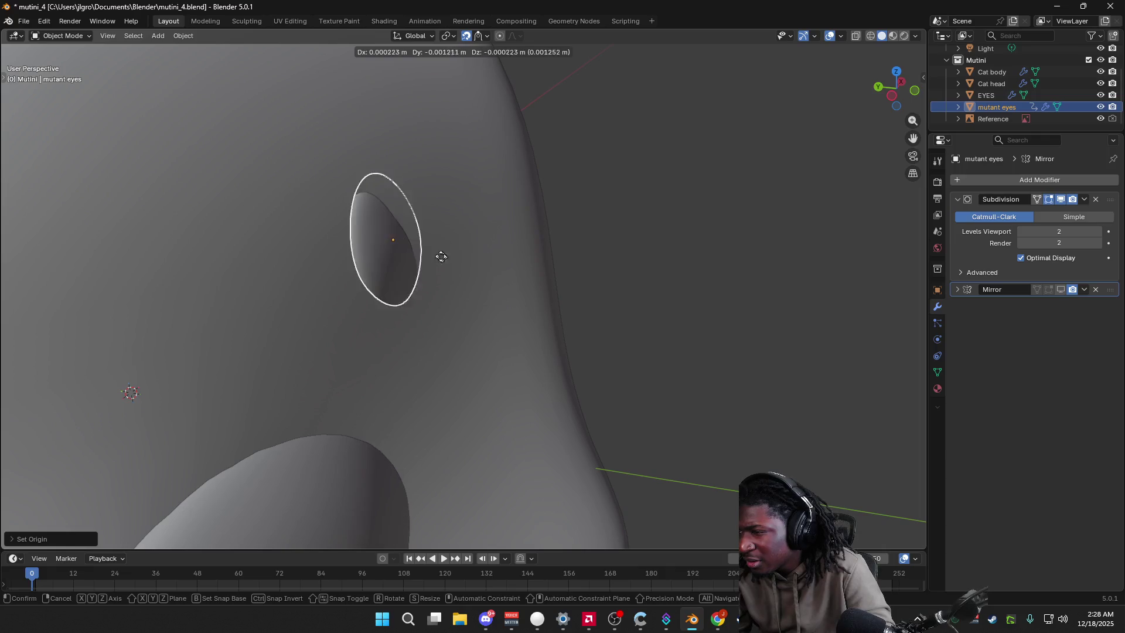
{"action": "left_click", "coordinate": [393, 239]}
{"action": "mouse_move", "coordinate": [389, 238]}
{"action": "middle_mouse_down"}
{"action": "mouse_move", "coordinate": [465, 243]}
{"action": "mouse_move", "coordinate": [422, 254]}
{"action": "mouse_move", "coordinate": [381, 231]}
{"action": "mouse_move", "coordinate": [448, 193]}
{"action": "middle_mouse_up"}
Step: Rotate the eye three times, including a free rotation, to lay it flat against the face
{"action": "key", "text": "r"}
{"action": "left_click", "coordinate": [443, 255]}
{"action": "key", "text": "r"}
{"action": "left_click", "coordinate": [373, 225]}
{"action": "key", "text": "r"}
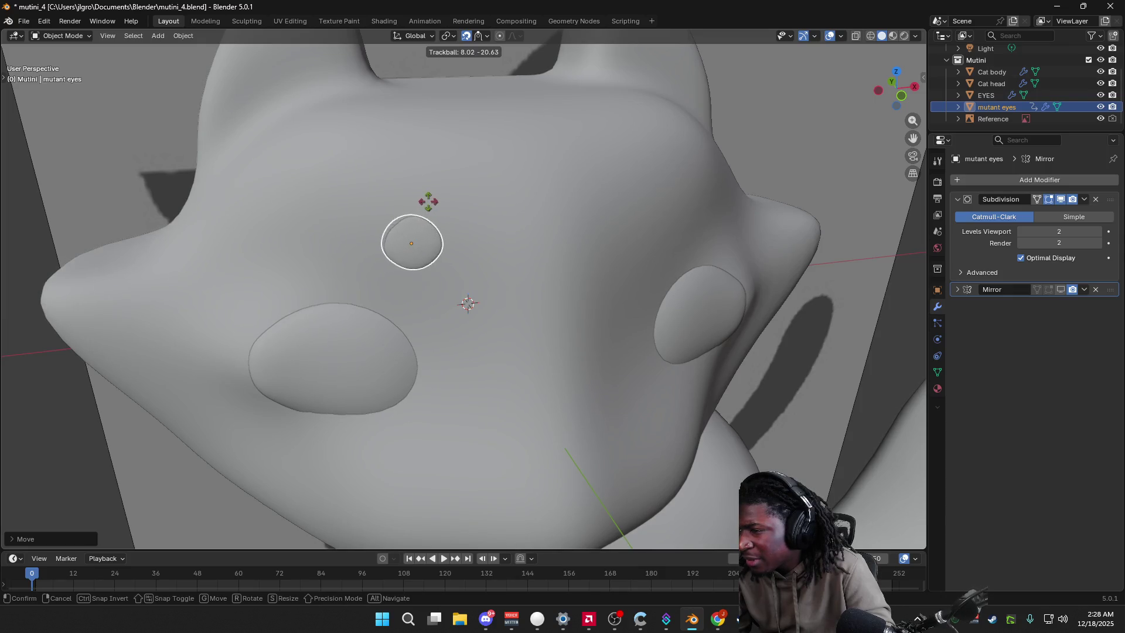
{"action": "left_click", "coordinate": [468, 302]}
{"action": "mouse_move", "coordinate": [469, 302]}
{"action": "middle_mouse_down"}
{"action": "mouse_move", "coordinate": [465, 204]}
{"action": "mouse_move", "coordinate": [581, 196]}
{"action": "mouse_move", "coordinate": [523, 264]}
{"action": "mouse_move", "coordinate": [557, 259]}
{"action": "mouse_move", "coordinate": [407, 252]}
{"action": "mouse_move", "coordinate": [481, 261]}
{"action": "mouse_move", "coordinate": [465, 269]}
{"action": "mouse_move", "coordinate": [426, 241]}
{"action": "middle_mouse_up"}
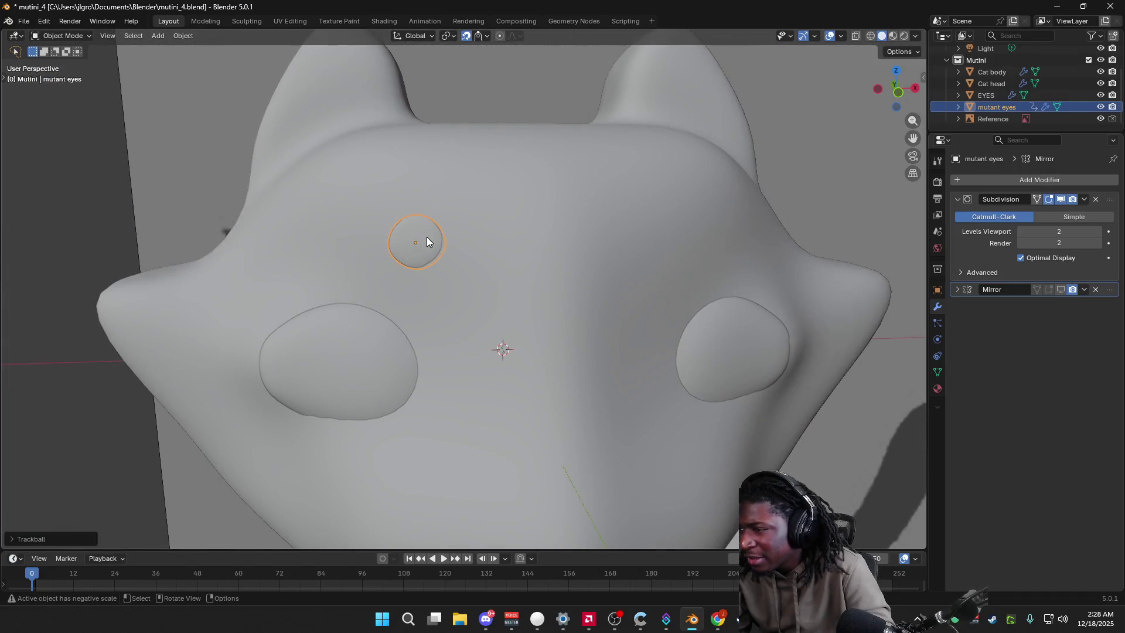
Step: Set the eyes' origin to the 3D cursor, re-enable mirroring, and show the Transform values reading 170.89° X
{"action": "right_click", "coordinate": [422, 245]}
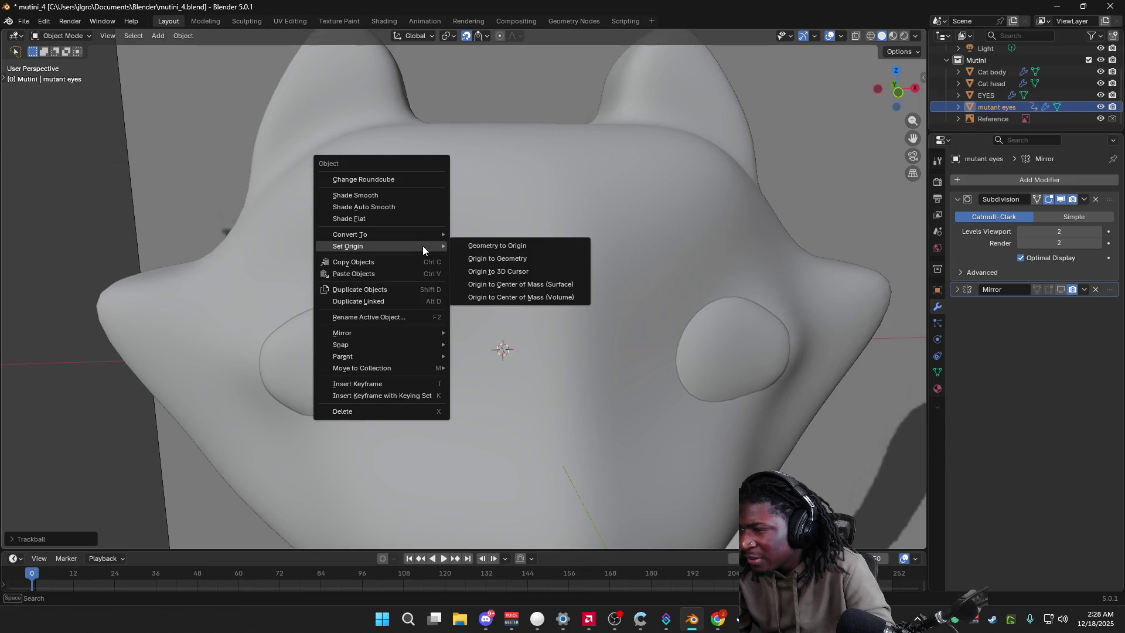
{"action": "left_click", "coordinate": [491, 273]}
{"action": "mouse_move", "coordinate": [492, 273]}
{"action": "middle_mouse_down"}
{"action": "mouse_move", "coordinate": [523, 304]}
{"action": "mouse_move", "coordinate": [540, 302]}
{"action": "middle_mouse_up"}
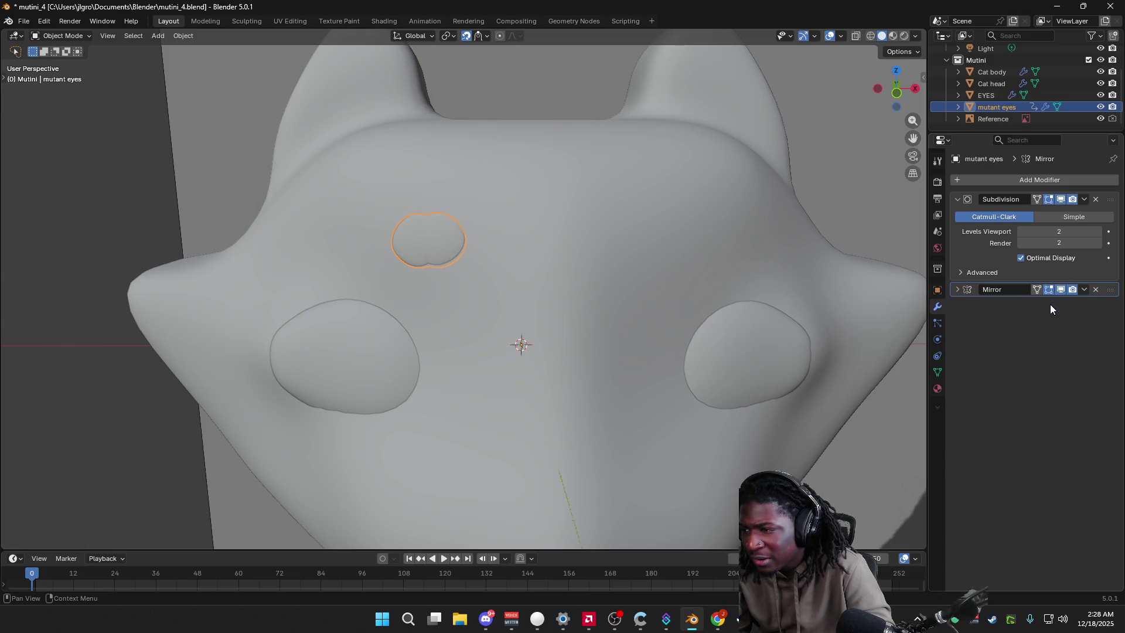
{"action": "left_click", "coordinate": [1035, 291]}
{"action": "mouse_move", "coordinate": [328, 339]}
{"action": "middle_mouse_down"}
{"action": "mouse_move", "coordinate": [477, 340]}
{"action": "mouse_move", "coordinate": [409, 325]}
{"action": "middle_mouse_up"}
{"action": "scroll", "coordinate": [577, 322], "scroll_direction": "up", "scroll_amount": 5}
{"action": "scroll", "coordinate": [595, 321], "scroll_direction": "down", "scroll_amount": 5}
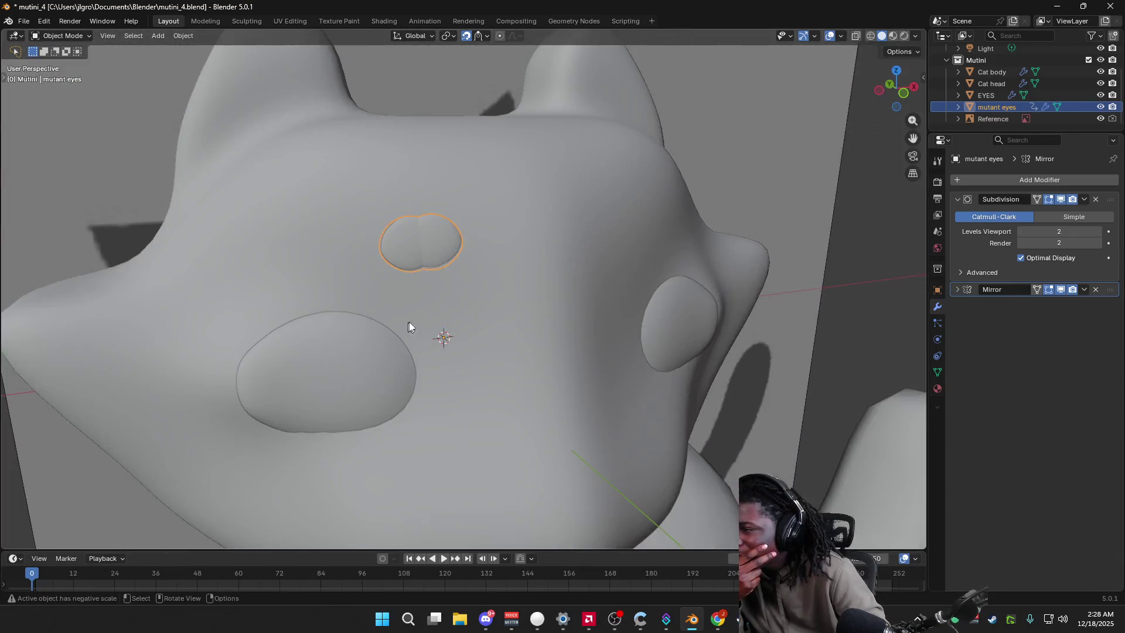
{"action": "scroll", "coordinate": [402, 321], "scroll_direction": "up", "scroll_amount": 1}
{"action": "left_click", "coordinate": [938, 290]}
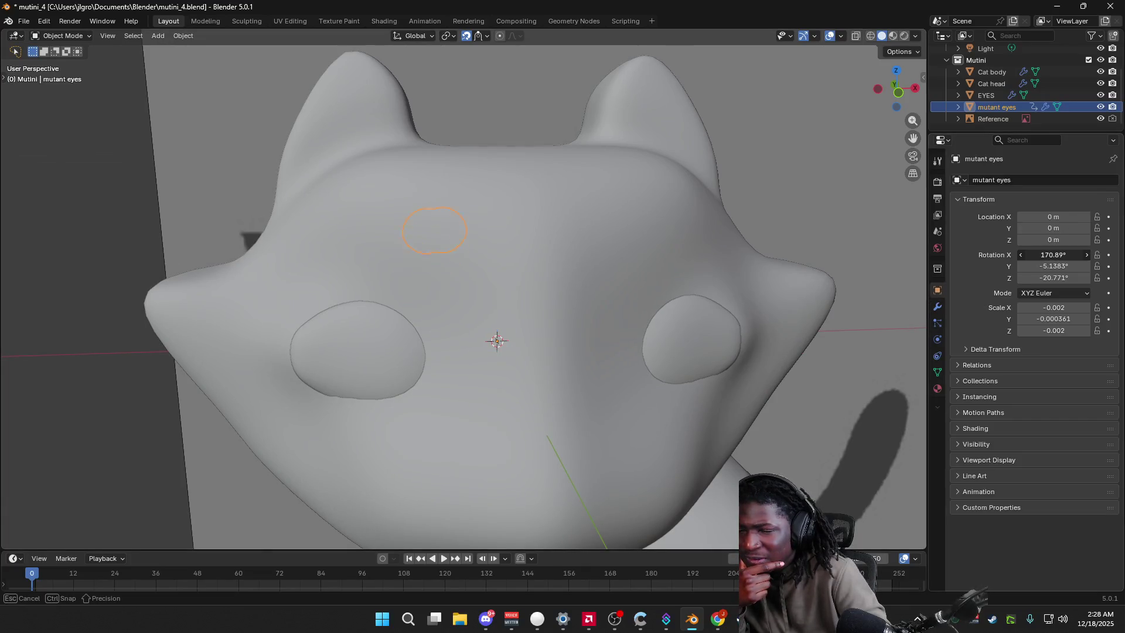
Step: Tilt the mutant eyes' X rotation to about 174.89° and refresh their drivers from the outliner
{"action": "left_click_drag", "start_coordinate": [1053, 255], "coordinate": [1067, 287]}
{"action": "middle_click_drag", "start_coordinate": [557, 372], "coordinate": [569, 380]}
{"action": "left_click", "coordinate": [554, 373]}
{"action": "left_click", "coordinate": [446, 261]}
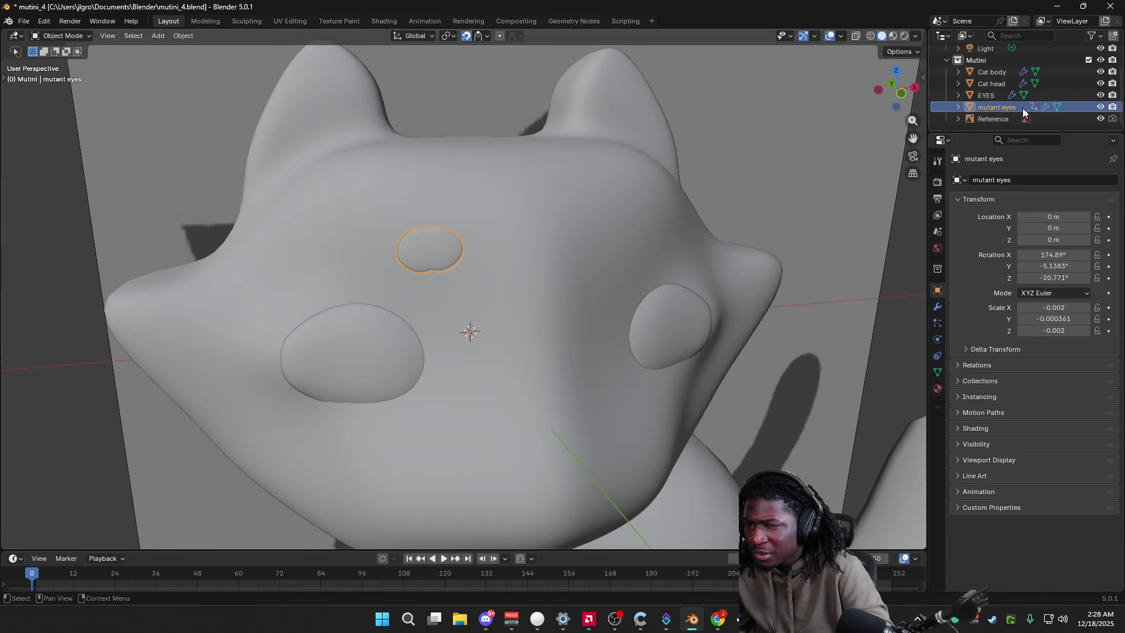
{"action": "left_click", "coordinate": [953, 106]}
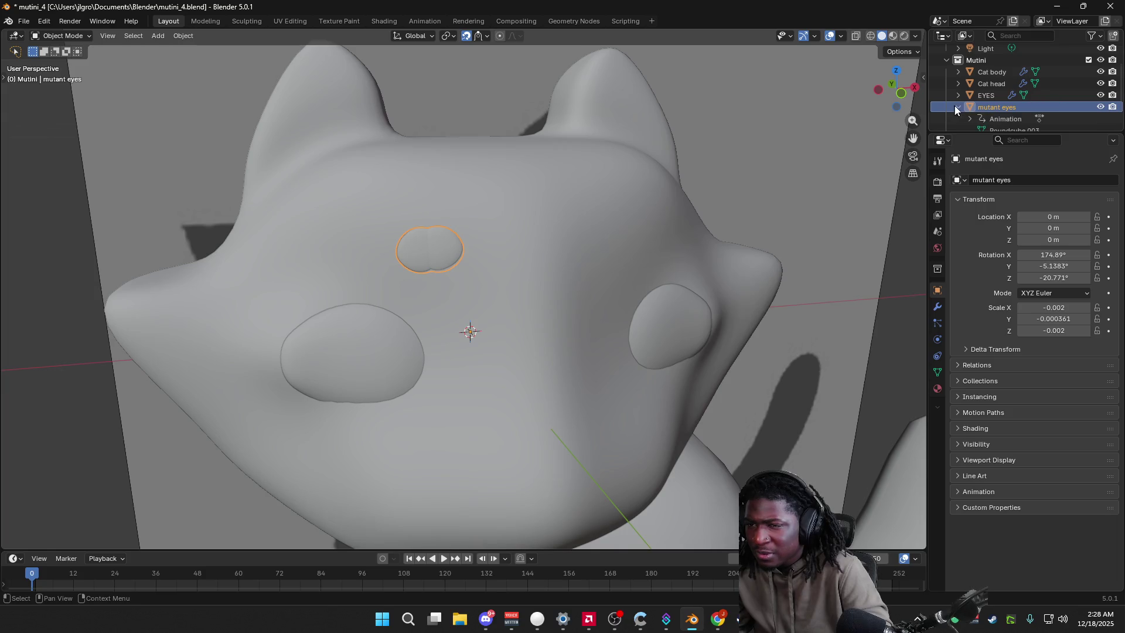
{"action": "right_click", "coordinate": [996, 119]}
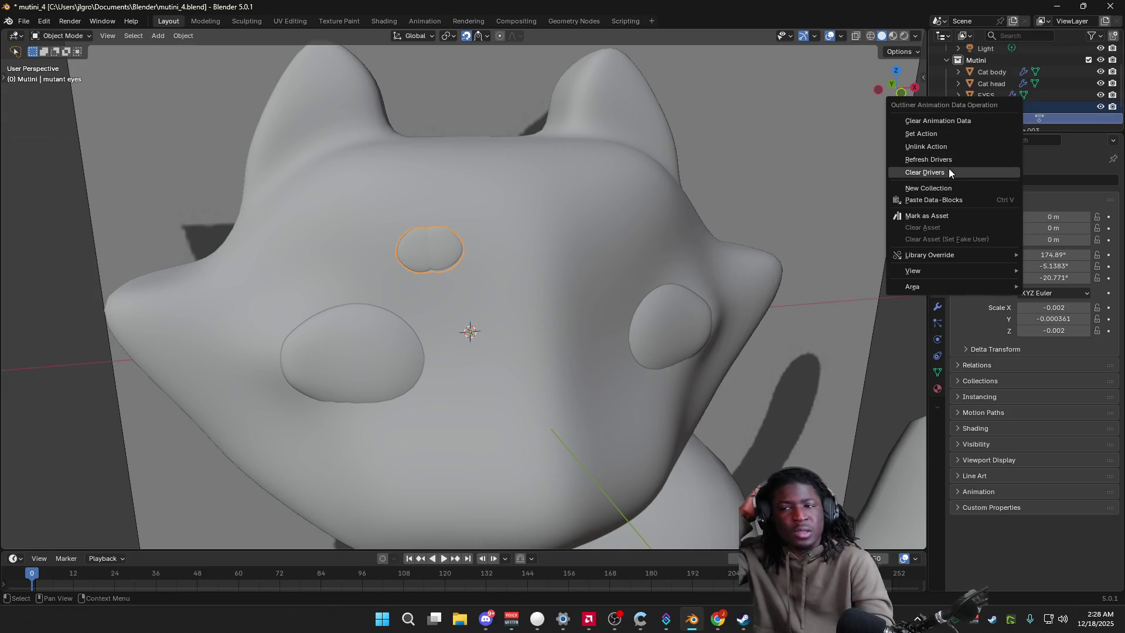
{"action": "left_click", "coordinate": [948, 160]}
{"action": "right_click", "coordinate": [1012, 112]}
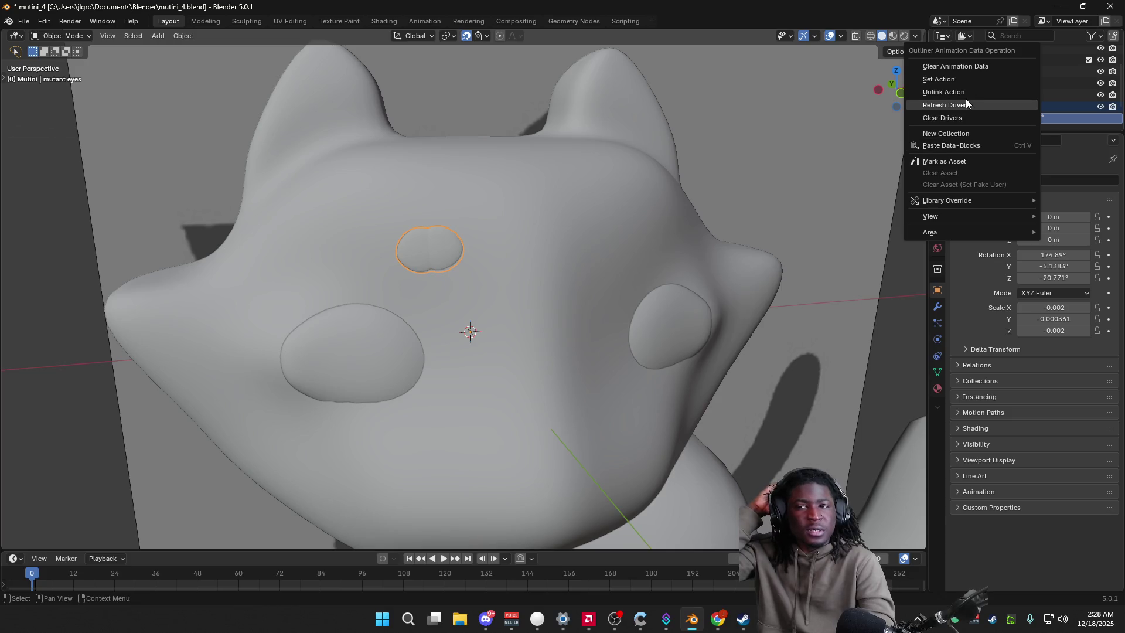
{"action": "left_click", "coordinate": [968, 69]}
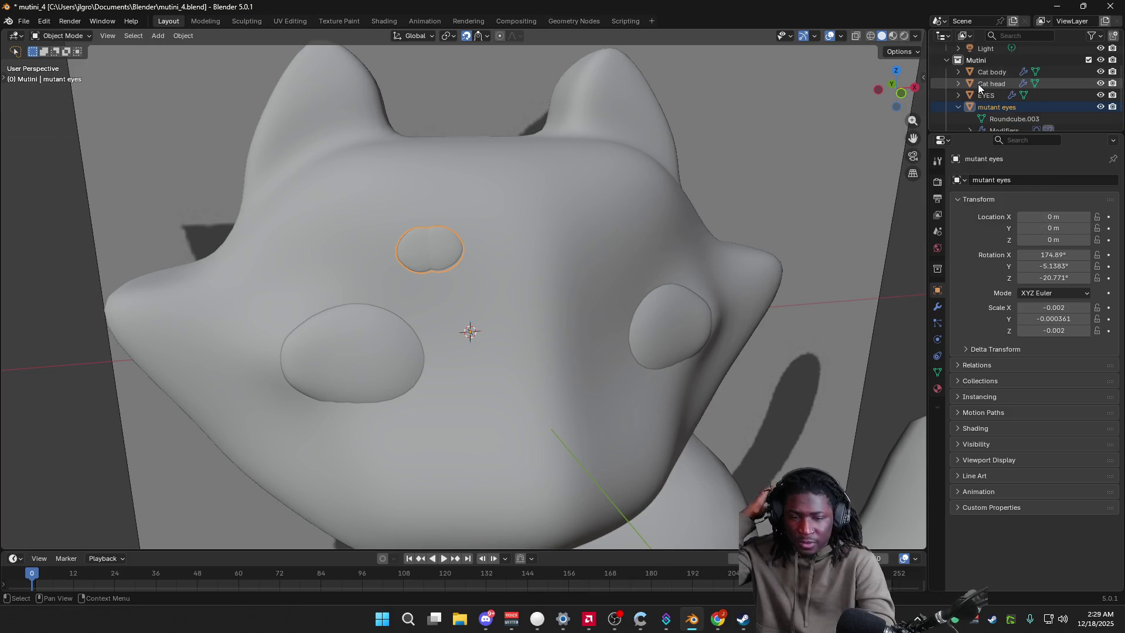
Step: Review the eyes' material and transform values, nudging X location and resetting it
{"action": "middle_click_drag", "start_coordinate": [562, 316], "coordinate": [425, 343]}
{"action": "scroll", "coordinate": [852, 344], "scroll_direction": "up", "scroll_amount": 2}
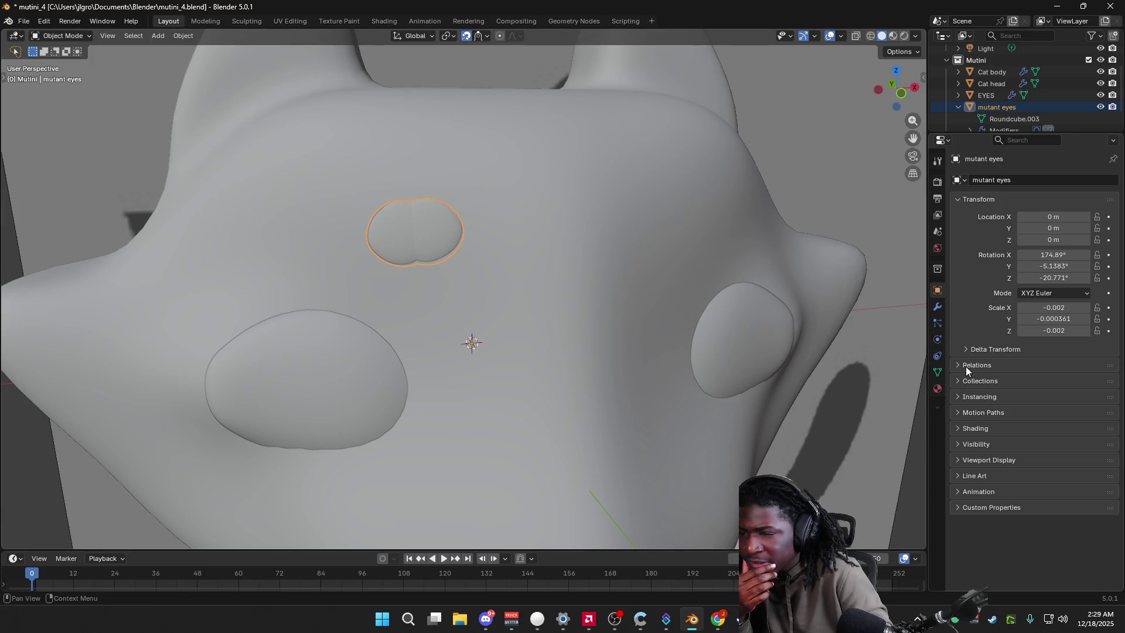
{"action": "left_click", "coordinate": [938, 387]}
{"action": "left_click", "coordinate": [938, 288]}
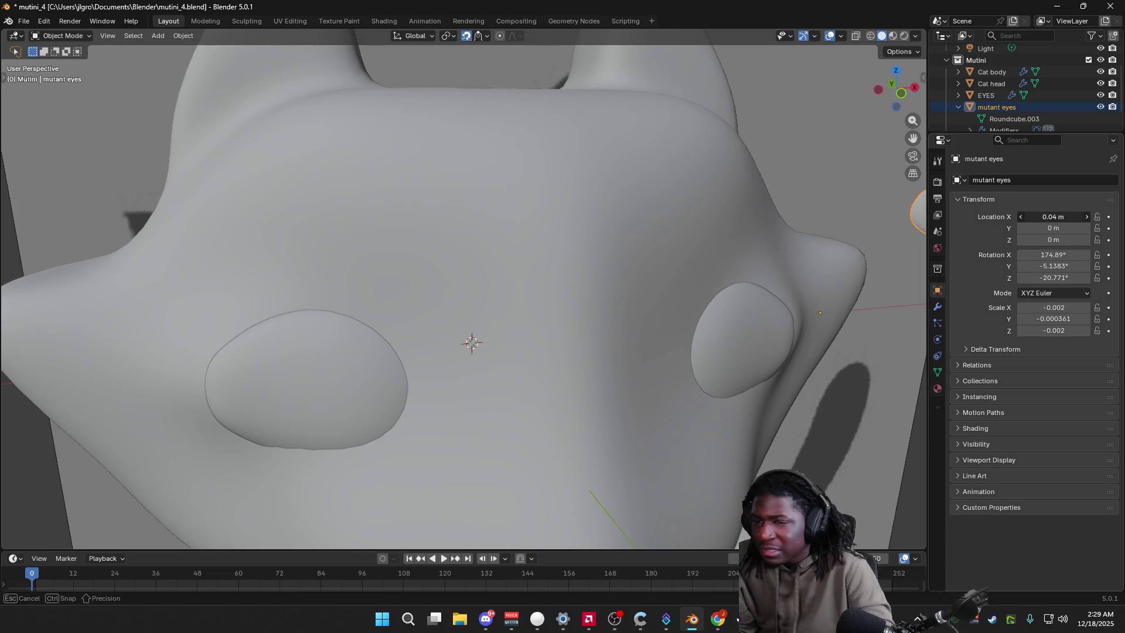
{"action": "left_click_drag", "start_coordinate": [1053, 217], "coordinate": [912, 241]}
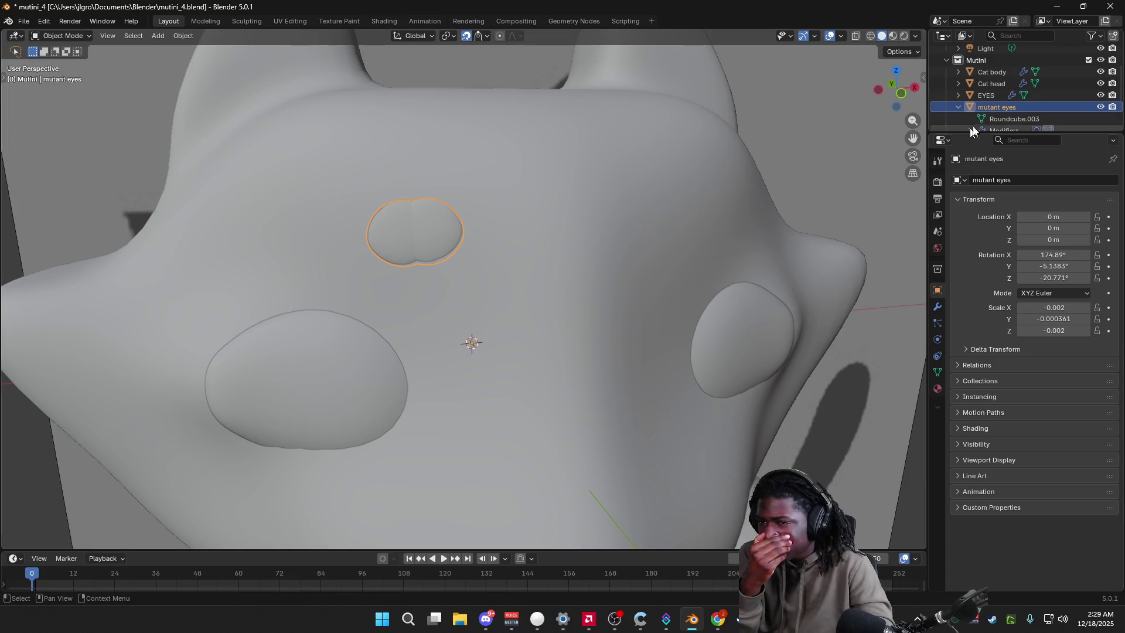
{"action": "scroll", "coordinate": [969, 125], "scroll_direction": "down", "scroll_amount": 2}
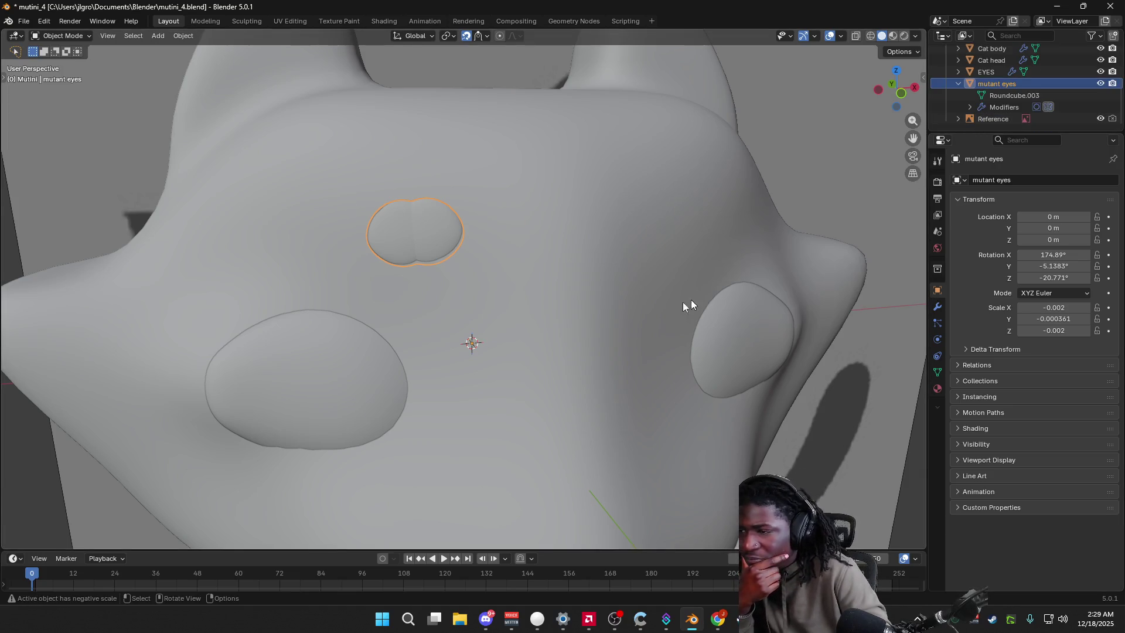
{"action": "middle_click_drag", "start_coordinate": [548, 343], "coordinate": [531, 339]}
Step: Try Geometry to Origin on the eyes, undo it, then set Origin to Geometry instead
{"action": "right_click", "coordinate": [431, 263]}
{"action": "mouse_move", "coordinate": [378, 235]}
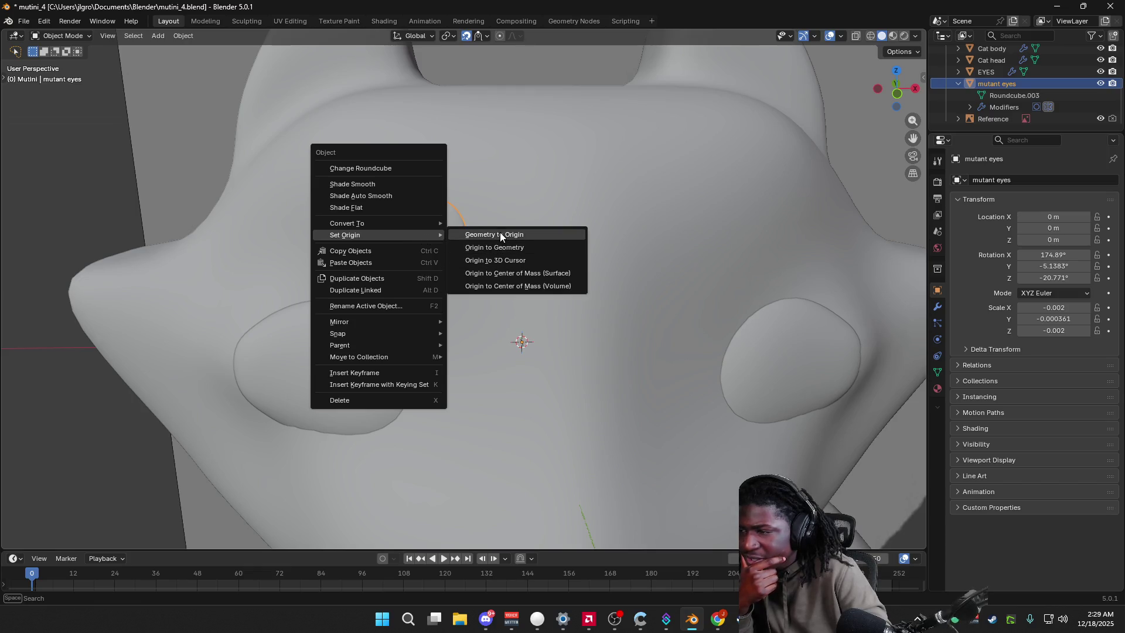
{"action": "left_click", "coordinate": [501, 232]}
{"action": "key", "text": "ctrl+z"}
{"action": "right_click", "coordinate": [422, 238]}
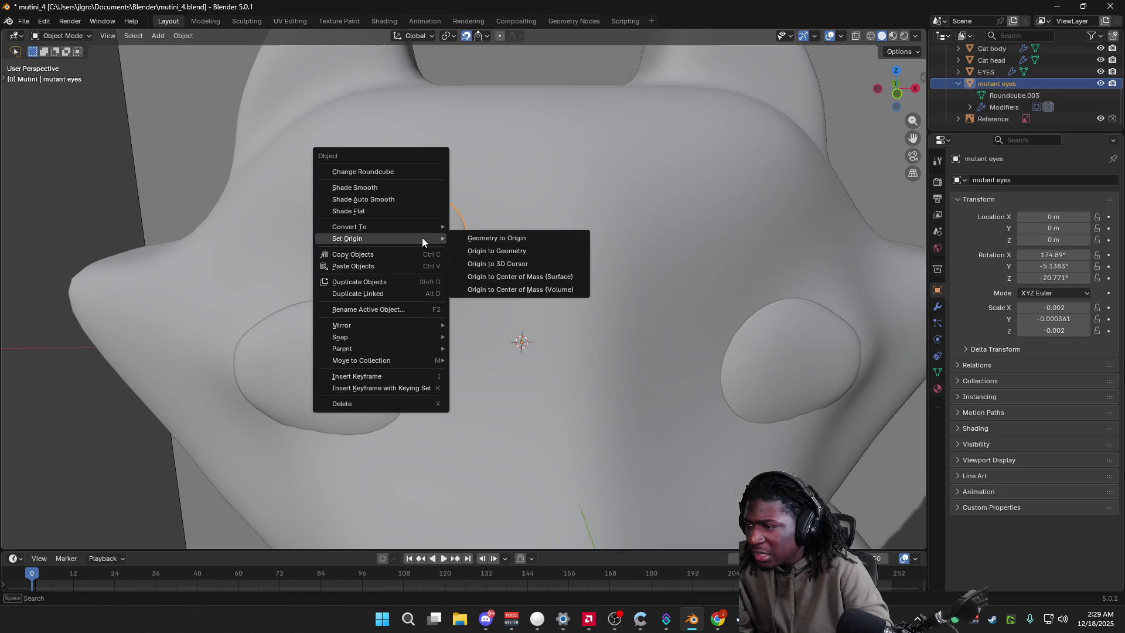
{"action": "left_click", "coordinate": [492, 252]}
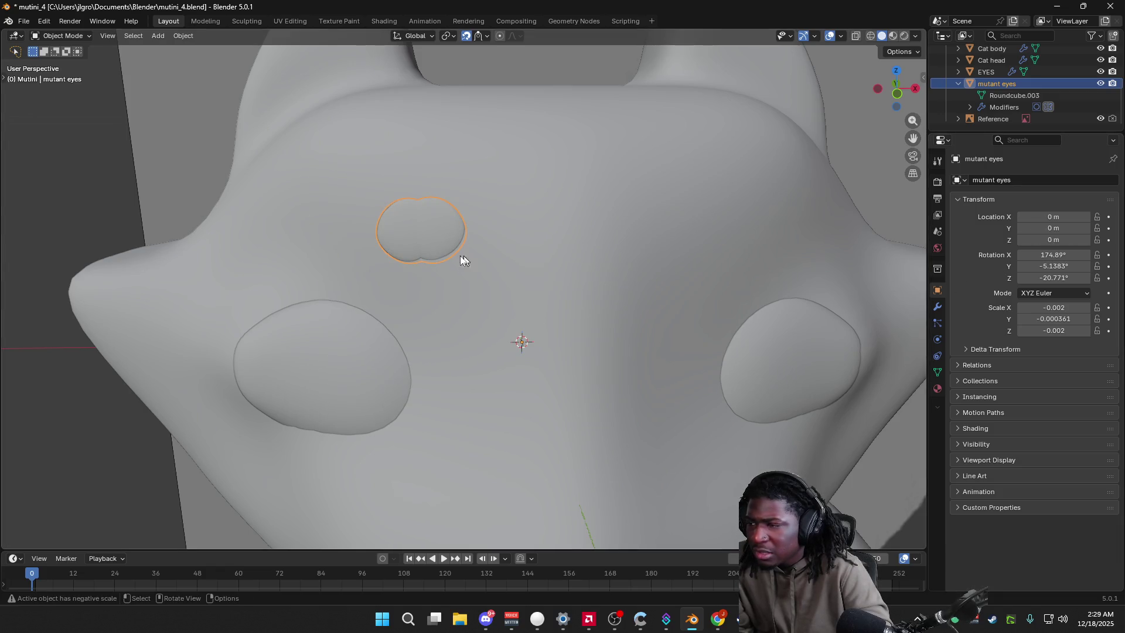
{"action": "left_click", "coordinate": [91, 163]}
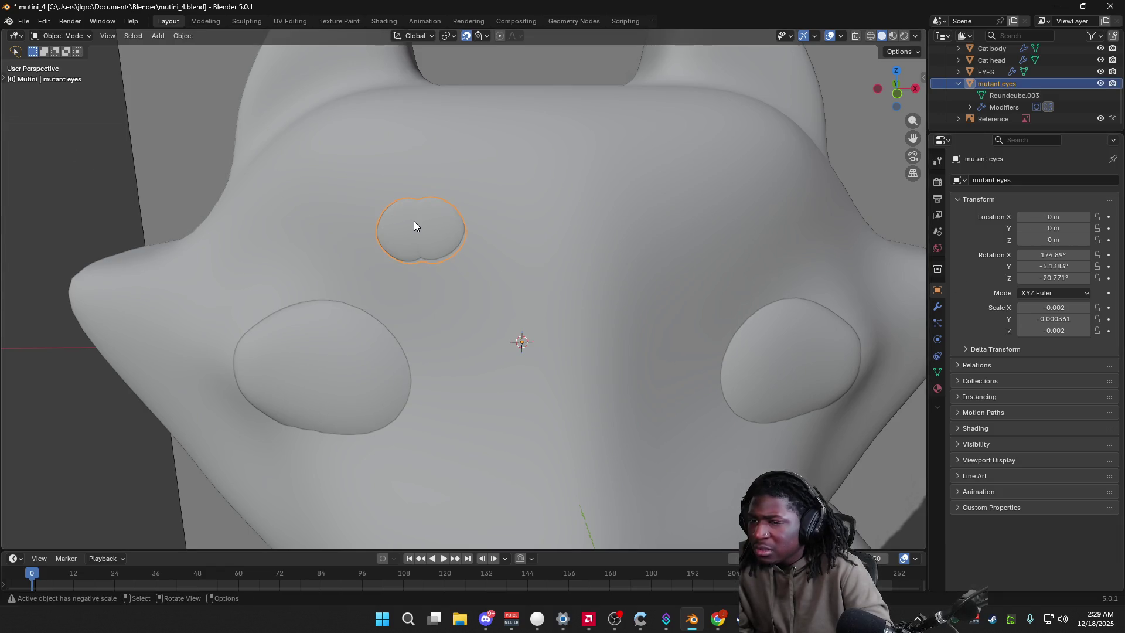
Step: Apply the eyes' rotation via Object > Apply so it reads 0°, keeping both mirrored ovals
{"action": "left_click", "coordinate": [174, 37]}
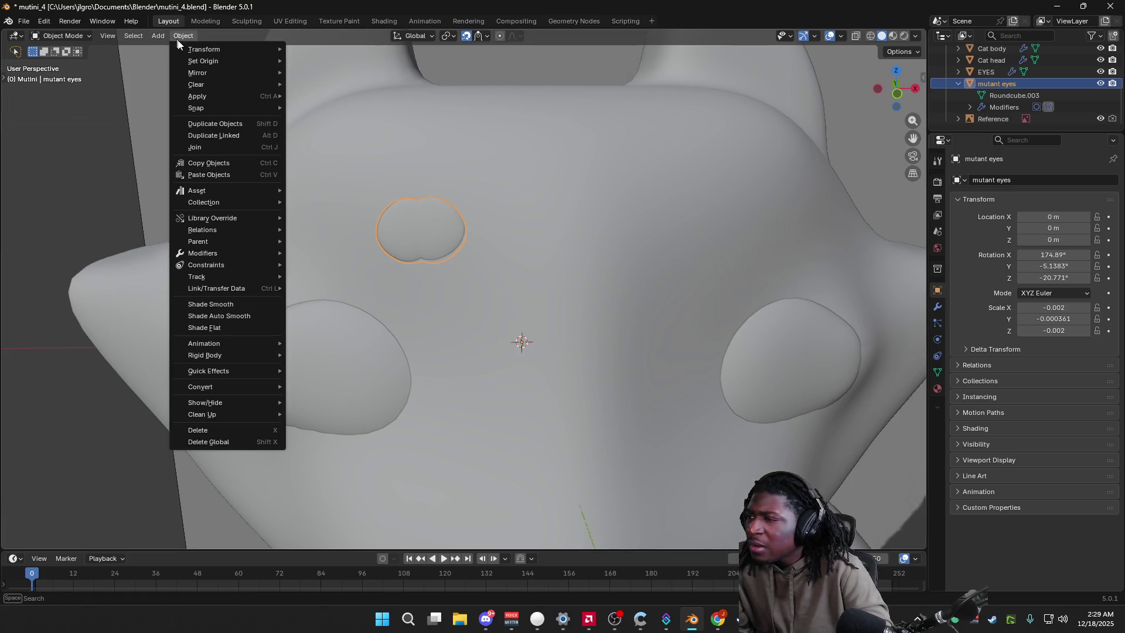
{"action": "left_click", "coordinate": [318, 93]}
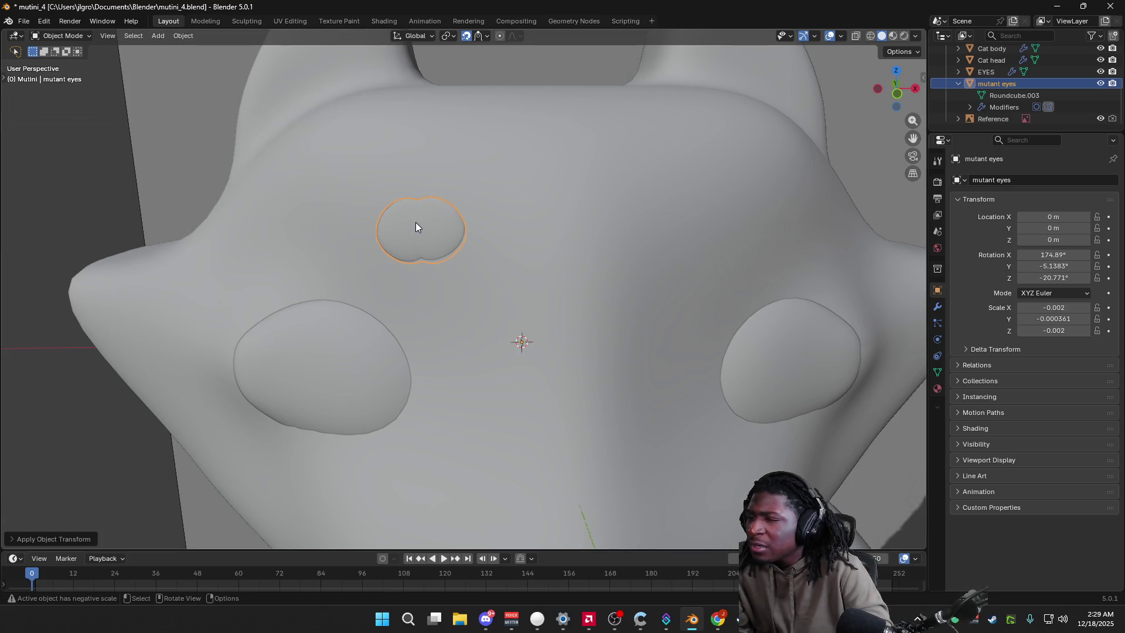
{"action": "left_click", "coordinate": [177, 36]}
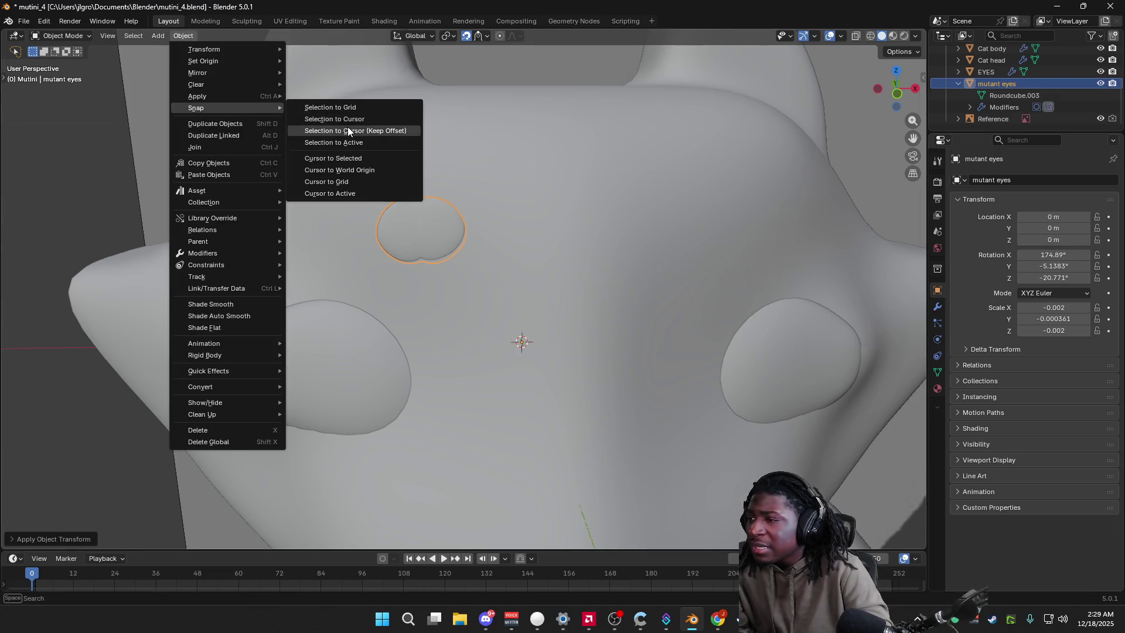
{"action": "mouse_move", "coordinate": [197, 96]}
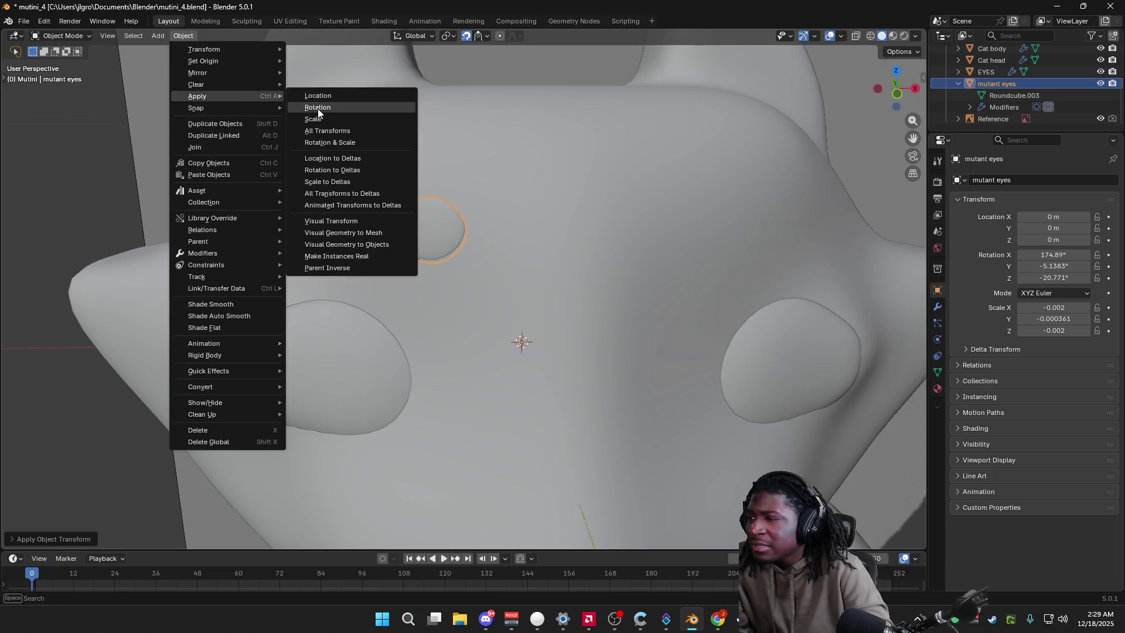
{"action": "left_click", "coordinate": [317, 107]}
{"action": "left_click", "coordinate": [581, 273]}
{"action": "mouse_move", "coordinate": [580, 273]}
{"action": "middle_mouse_down"}
{"action": "mouse_move", "coordinate": [759, 275]}
{"action": "mouse_move", "coordinate": [821, 255]}
{"action": "mouse_move", "coordinate": [302, 247]}
{"action": "mouse_move", "coordinate": [420, 274]}
{"action": "mouse_move", "coordinate": [248, 290]}
{"action": "mouse_move", "coordinate": [347, 276]}
{"action": "mouse_move", "coordinate": [442, 284]}
{"action": "mouse_move", "coordinate": [369, 281]}
{"action": "mouse_move", "coordinate": [426, 241]}
{"action": "mouse_move", "coordinate": [497, 264]}
{"action": "mouse_move", "coordinate": [671, 251]}
{"action": "mouse_move", "coordinate": [238, 283]}
{"action": "mouse_move", "coordinate": [276, 282]}
{"action": "mouse_move", "coordinate": [136, 307]}
{"action": "mouse_move", "coordinate": [30, 302]}
{"action": "mouse_move", "coordinate": [878, 292]}
{"action": "mouse_move", "coordinate": [806, 325]}
{"action": "mouse_move", "coordinate": [906, 274]}
{"action": "middle_mouse_up"}
{"action": "left_click", "coordinate": [427, 242]}
Step: Enable Clipping in the mutant eyes' Mirror modifier
{"action": "mouse_move", "coordinate": [828, 293]}
{"action": "middle_mouse_down", "text": "shift"}
{"action": "mouse_move", "coordinate": [947, 268]}
{"action": "mouse_move", "coordinate": [937, 309]}
{"action": "middle_mouse_up", "text": "shift"}
{"action": "left_click", "coordinate": [936, 308]}
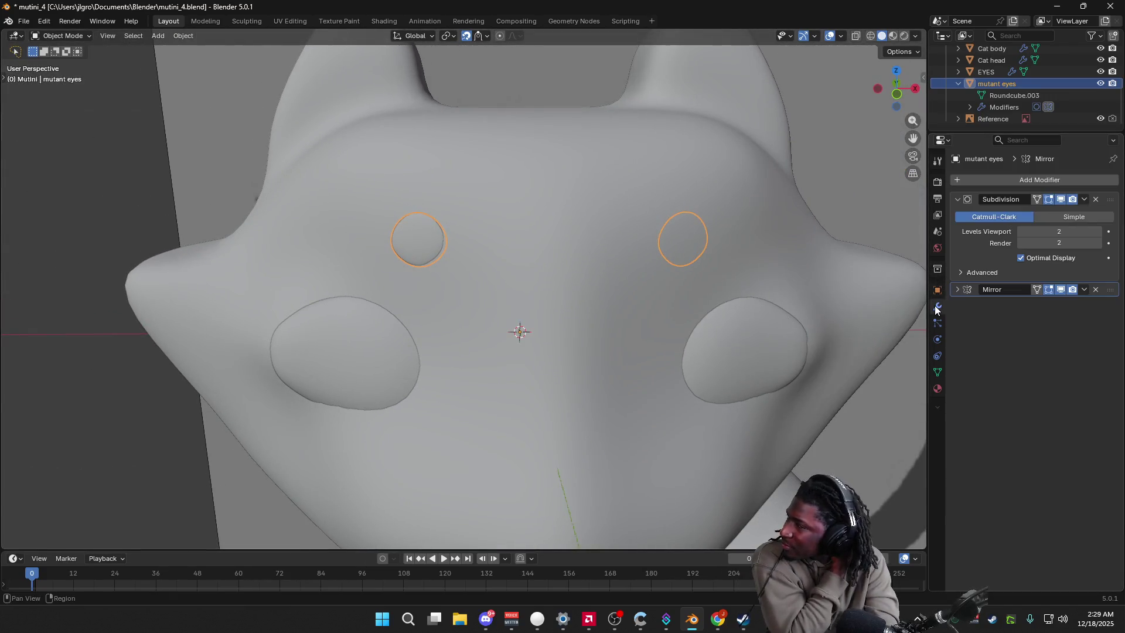
{"action": "left_click", "coordinate": [956, 290]}
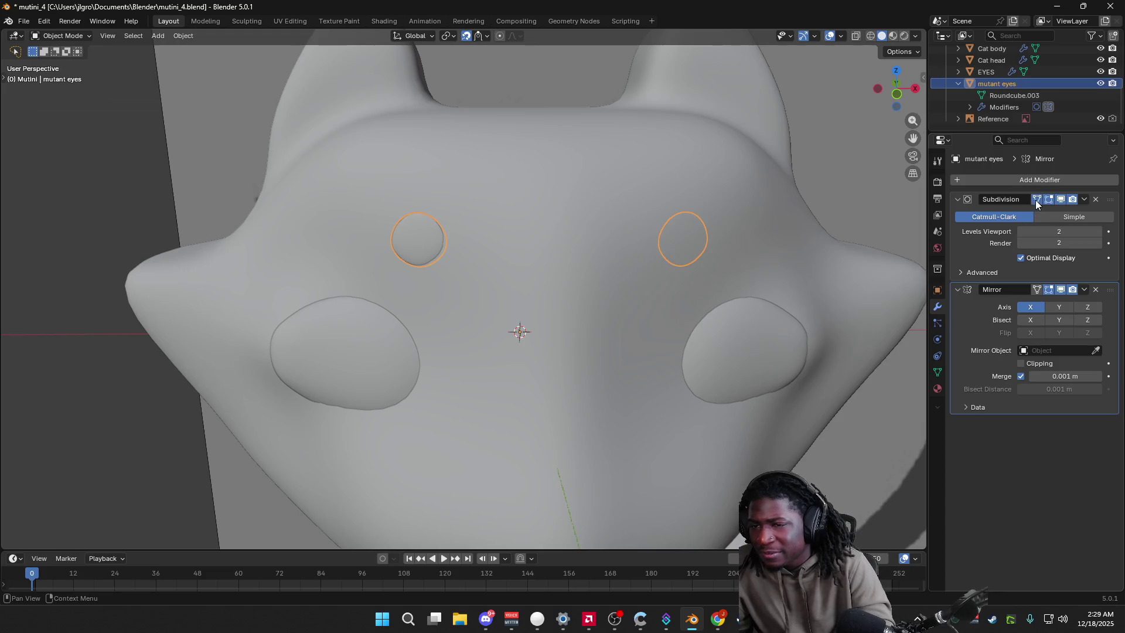
{"action": "scroll", "coordinate": [535, 293], "scroll_direction": "down", "scroll_amount": 3}
{"action": "mouse_move", "coordinate": [535, 294]}
{"action": "middle_mouse_down"}
{"action": "mouse_move", "coordinate": [656, 269]}
{"action": "mouse_move", "coordinate": [778, 267]}
{"action": "mouse_move", "coordinate": [344, 336]}
{"action": "mouse_move", "coordinate": [502, 352]}
{"action": "mouse_move", "coordinate": [688, 342]}
{"action": "middle_mouse_up"}
Step: From Left Orthographic view, move the eyes along Y across the head and confirm
{"action": "mouse_move", "coordinate": [540, 307]}
{"action": "middle_mouse_down"}
{"action": "mouse_move", "coordinate": [607, 299]}
{"action": "mouse_move", "coordinate": [811, 148]}
{"action": "middle_mouse_up"}
{"action": "left_click", "coordinate": [896, 93]}
{"action": "key", "text": "g"}
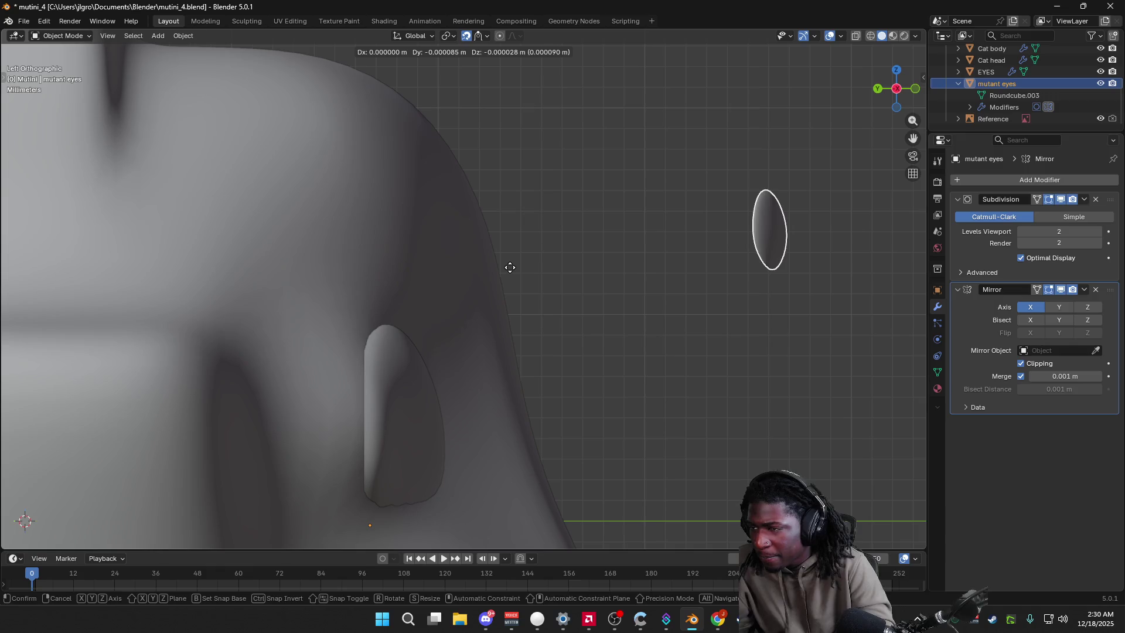
{"action": "key", "text": "y"}
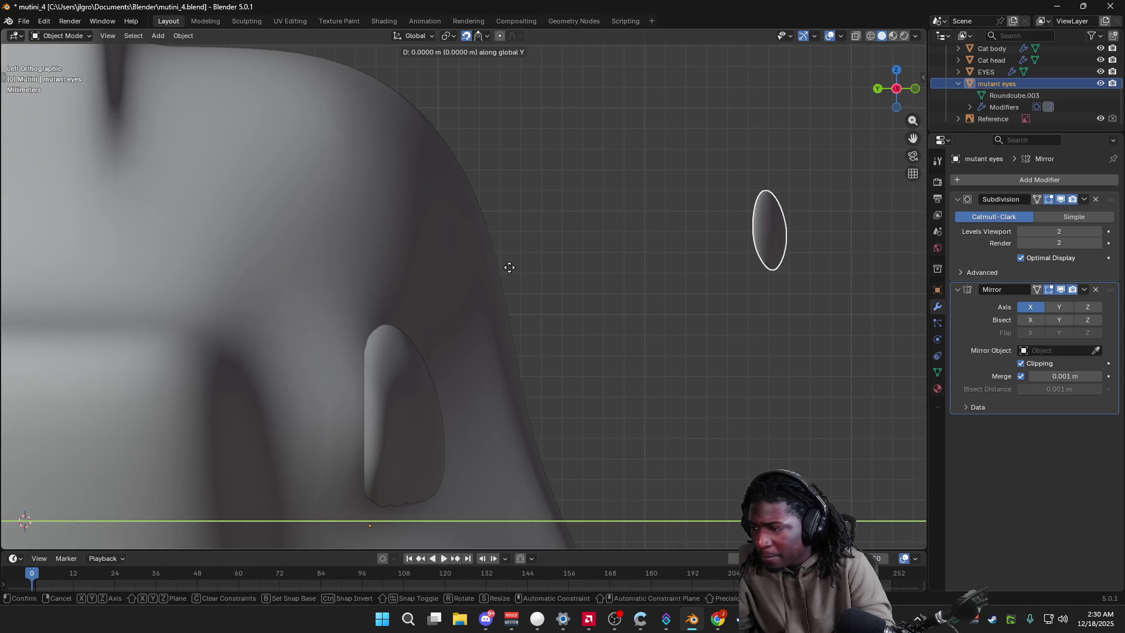
{"action": "mouse_move", "coordinate": [487, 269]}
{"action": "middle_mouse_down", "text": "alt"}
{"action": "mouse_move", "coordinate": [642, 271]}
{"action": "mouse_move", "coordinate": [519, 299]}
{"action": "middle_mouse_up", "text": "alt"}
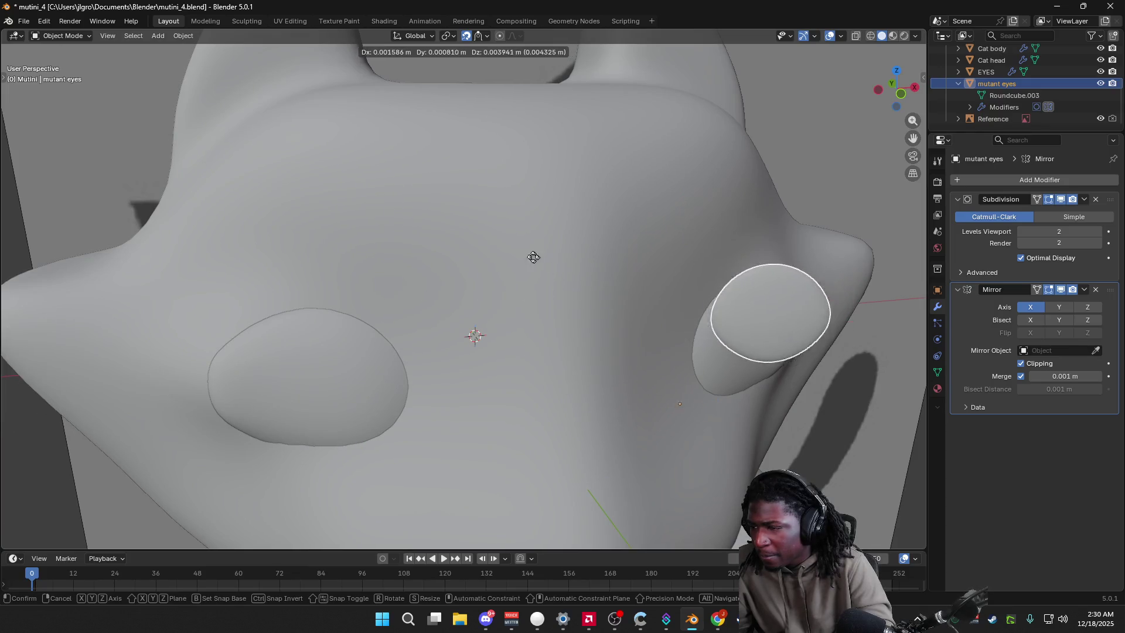
{"action": "left_click", "coordinate": [496, 258]}
{"action": "scroll", "coordinate": [518, 266], "scroll_direction": "down", "scroll_amount": 3}
{"action": "mouse_move", "coordinate": [518, 266]}
{"action": "middle_mouse_down"}
{"action": "mouse_move", "coordinate": [552, 277]}
{"action": "mouse_move", "coordinate": [486, 323]}
{"action": "mouse_move", "coordinate": [170, 365]}
{"action": "mouse_move", "coordinate": [277, 345]}
{"action": "mouse_move", "coordinate": [440, 261]}
{"action": "middle_mouse_up"}
Step: Recentre the mutant eyes' origin with Set Origin, settling on Origin to 3D Cursor
{"action": "right_click", "coordinate": [432, 252]}
{"action": "mouse_move", "coordinate": [357, 253]}
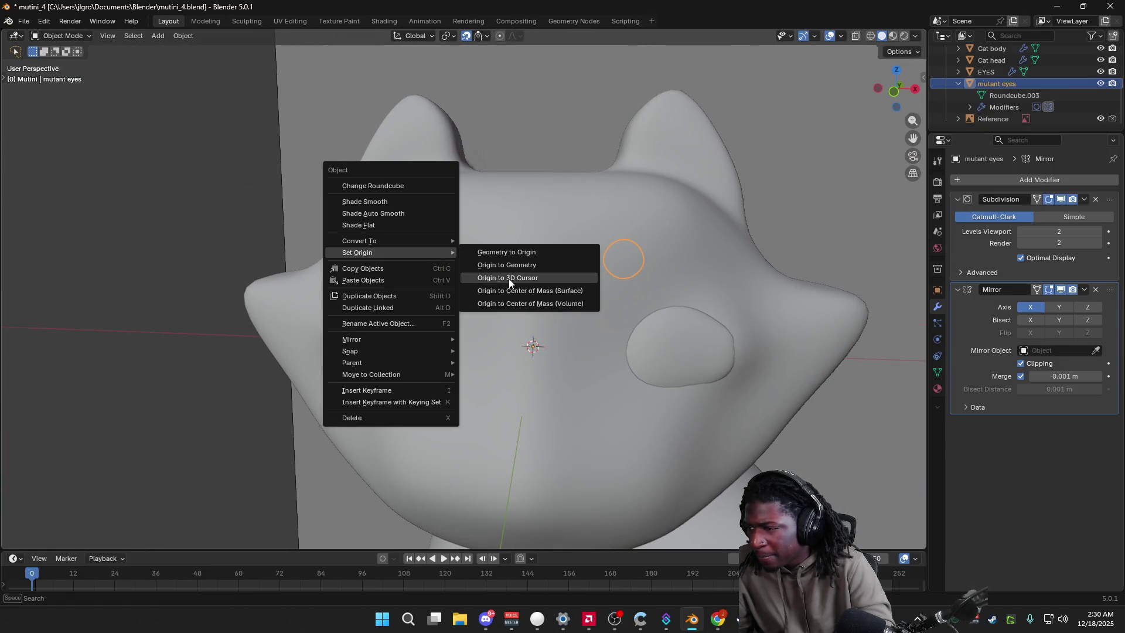
{"action": "left_click", "coordinate": [509, 278]}
{"action": "right_click", "coordinate": [444, 263]}
{"action": "left_click", "coordinate": [519, 302]}
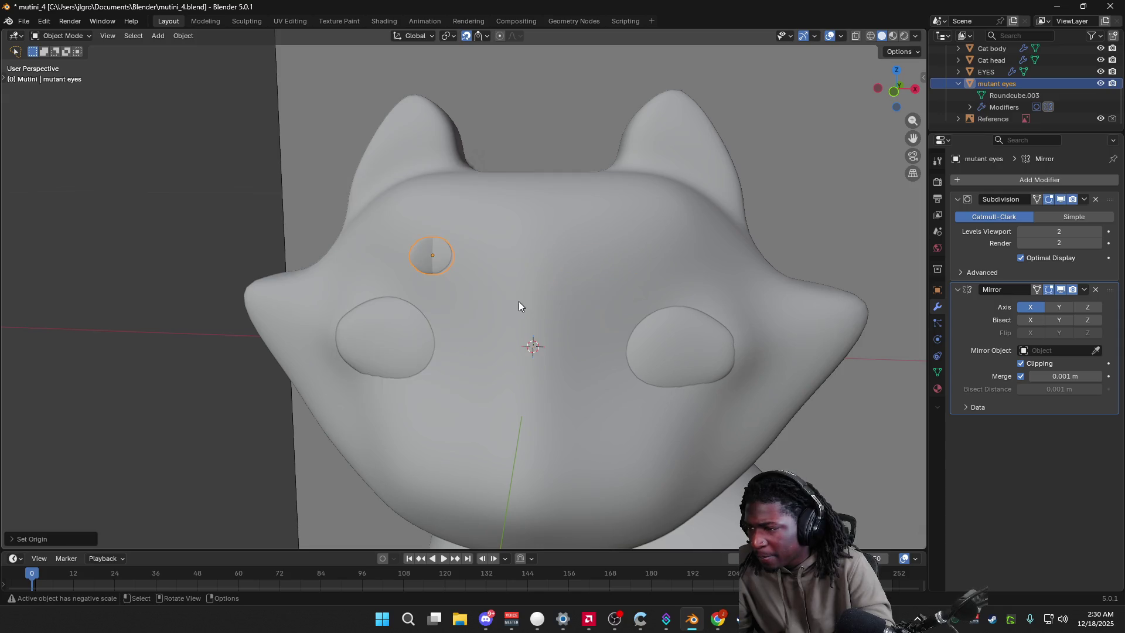
{"action": "right_click", "coordinate": [437, 252]}
{"action": "left_click", "coordinate": [538, 310]}
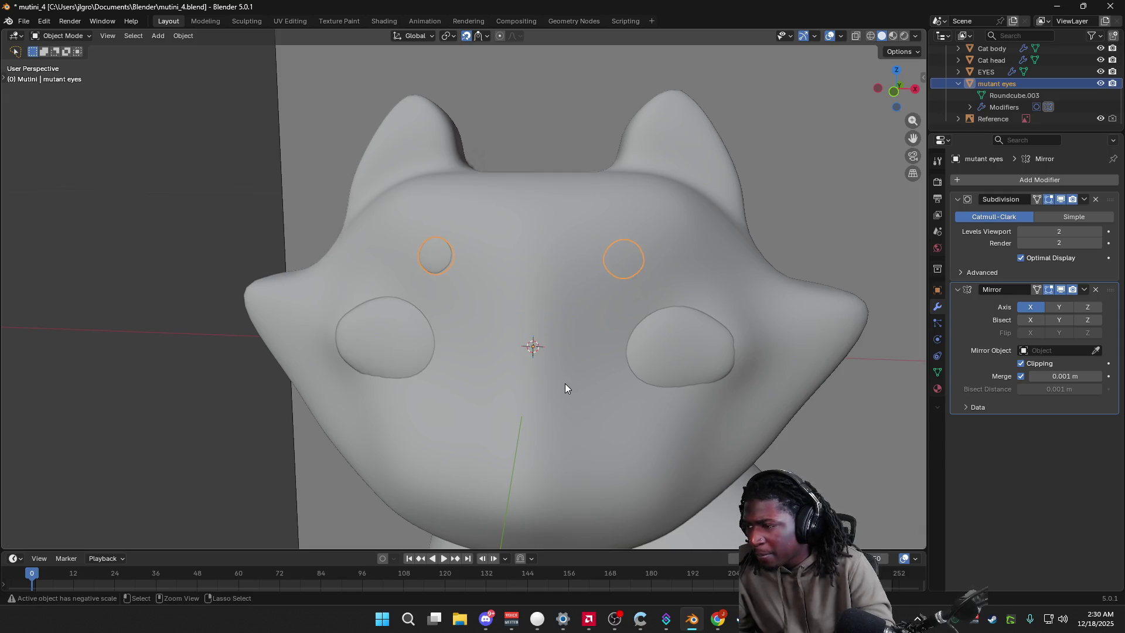
Step: Scale the pair of eyes to a new size and check it from the front
{"action": "left_click", "coordinate": [534, 376]}
{"action": "middle_click_drag", "start_coordinate": [490, 314], "coordinate": [439, 276]}
{"action": "left_click", "coordinate": [429, 265]}
{"action": "key", "text": "s"}
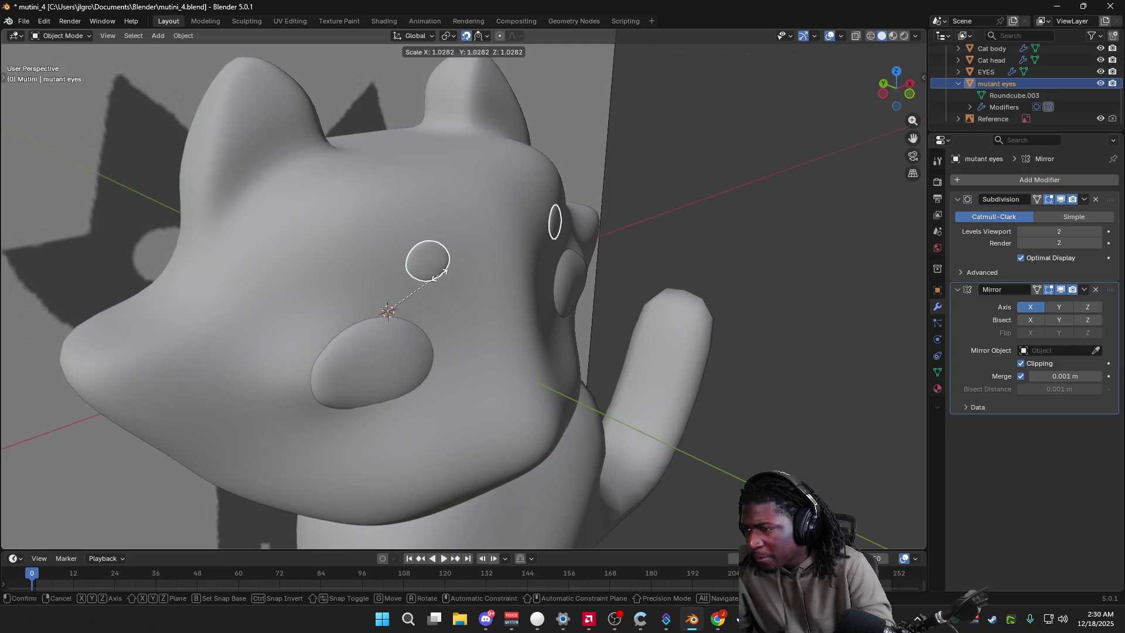
{"action": "left_click", "coordinate": [438, 275]}
{"action": "middle_click_drag", "start_coordinate": [438, 275], "coordinate": [367, 267]}
{"action": "left_click", "coordinate": [367, 266]}
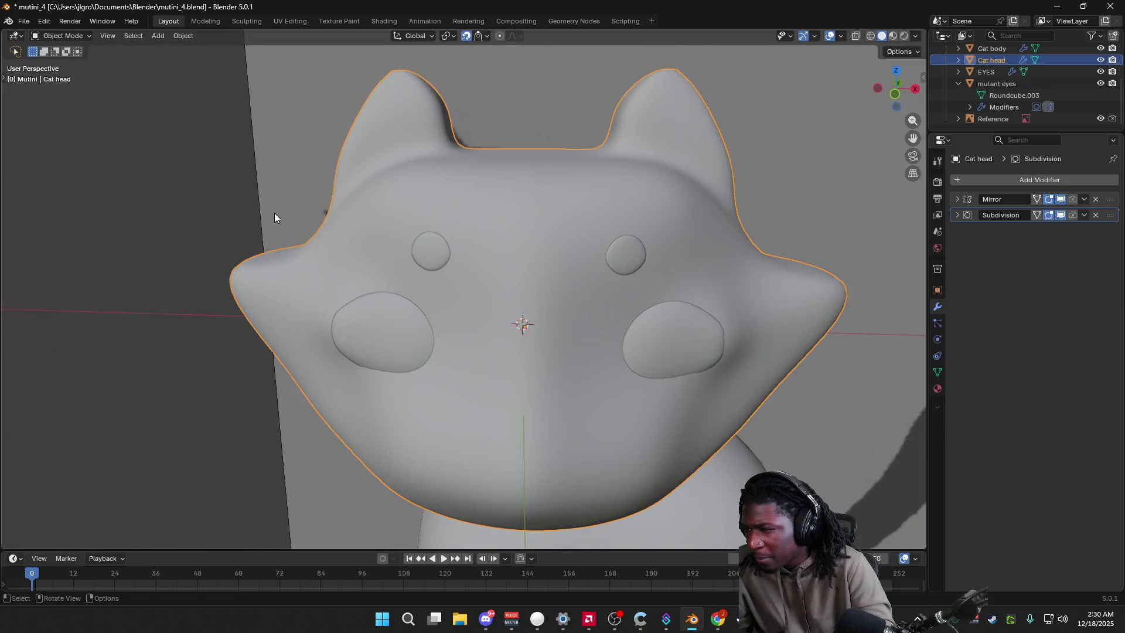
Step: Rescale the eyes twice more from side views to settle their final size on the upper face
{"action": "middle_click_drag", "start_coordinate": [207, 200], "coordinate": [437, 271]}
{"action": "left_click", "coordinate": [461, 259]}
{"action": "mouse_move", "coordinate": [576, 211]}
{"action": "middle_mouse_down"}
{"action": "mouse_move", "coordinate": [470, 236]}
{"action": "mouse_move", "coordinate": [518, 154]}
{"action": "middle_mouse_up"}
{"action": "key", "text": "s"}
{"action": "left_click", "coordinate": [549, 221]}
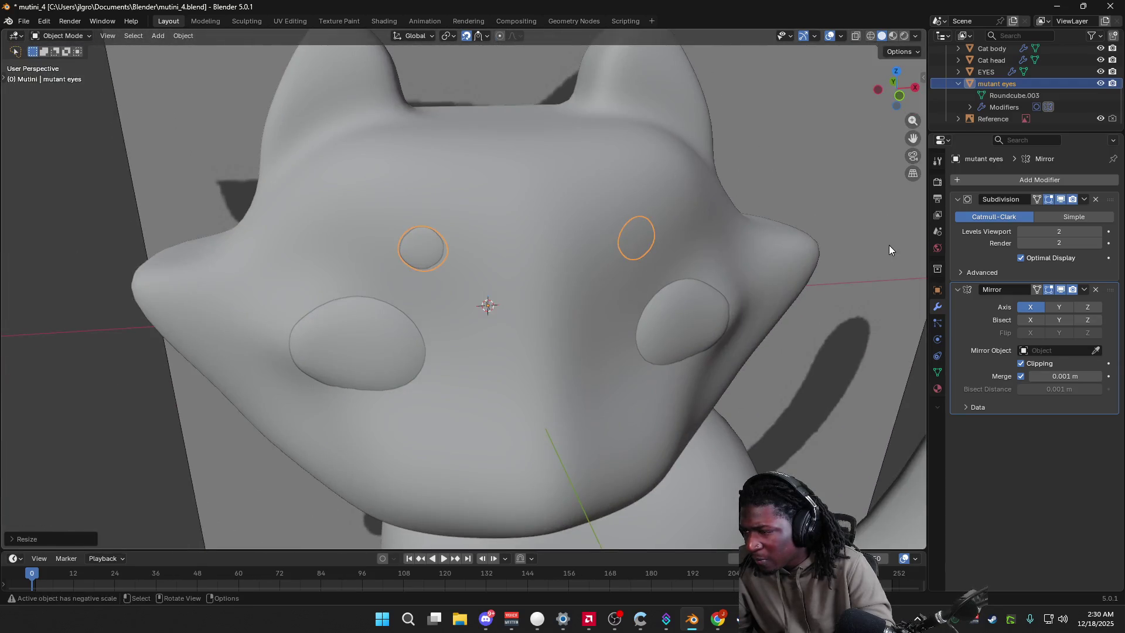
{"action": "middle_click_drag", "start_coordinate": [888, 249], "coordinate": [57, 238]}
{"action": "key", "text": "s"}
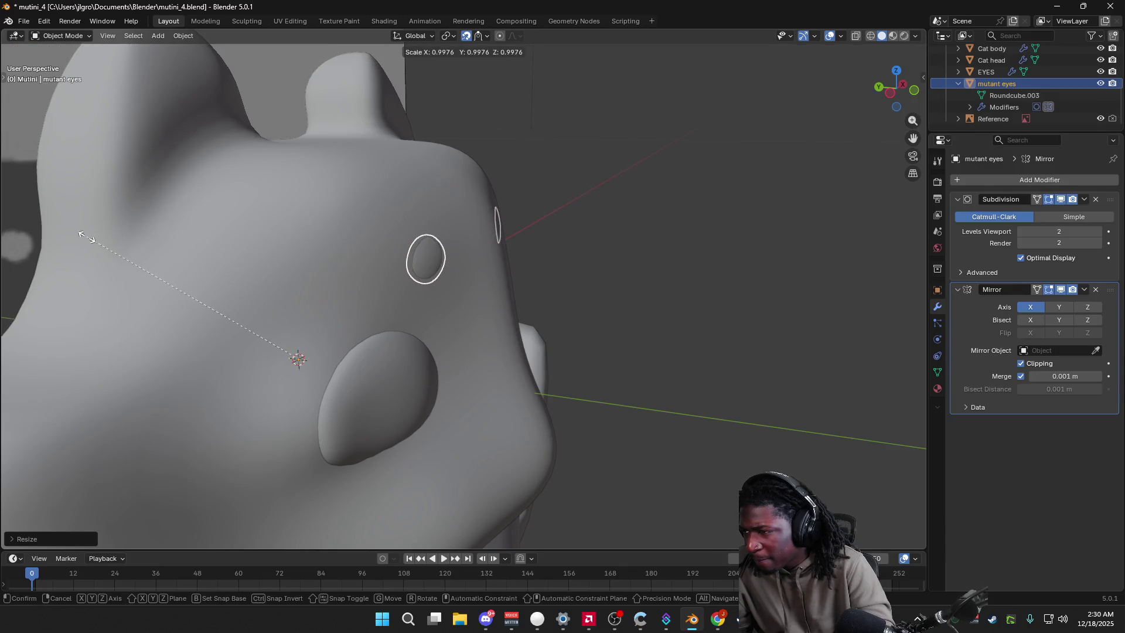
{"action": "left_click", "coordinate": [81, 240]}
{"action": "mouse_move", "coordinate": [340, 294]}
{"action": "middle_mouse_down"}
{"action": "mouse_move", "coordinate": [445, 311]}
{"action": "mouse_move", "coordinate": [392, 306]}
{"action": "middle_mouse_up"}
{"action": "left_click", "coordinate": [207, 197]}
{"action": "mouse_move", "coordinate": [81, 310]}
{"action": "middle_mouse_down"}
{"action": "mouse_move", "coordinate": [377, 366]}
{"action": "mouse_move", "coordinate": [377, 342]}
{"action": "mouse_move", "coordinate": [331, 334]}
{"action": "mouse_move", "coordinate": [344, 354]}
{"action": "mouse_move", "coordinate": [317, 375]}
{"action": "mouse_move", "coordinate": [407, 333]}
{"action": "mouse_move", "coordinate": [247, 340]}
{"action": "mouse_move", "coordinate": [260, 345]}
{"action": "middle_mouse_up"}
{"action": "scroll", "coordinate": [388, 343], "scroll_direction": "down", "scroll_amount": 5}
{"action": "mouse_move", "coordinate": [386, 344]}
{"action": "middle_mouse_down"}
{"action": "mouse_move", "coordinate": [372, 338]}
{"action": "mouse_move", "coordinate": [518, 304]}
{"action": "mouse_move", "coordinate": [463, 322]}
{"action": "mouse_move", "coordinate": [267, 329]}
{"action": "mouse_move", "coordinate": [565, 339]}
{"action": "mouse_move", "coordinate": [538, 380]}
{"action": "mouse_move", "coordinate": [533, 507]}
{"action": "mouse_move", "coordinate": [596, 472]}
{"action": "mouse_move", "coordinate": [704, 472]}
{"action": "mouse_move", "coordinate": [628, 483]}
{"action": "mouse_move", "coordinate": [603, 431]}
{"action": "mouse_move", "coordinate": [522, 464]}
{"action": "mouse_move", "coordinate": [495, 510]}
{"action": "mouse_move", "coordinate": [519, 502]}
{"action": "mouse_move", "coordinate": [497, 496]}
{"action": "mouse_move", "coordinate": [512, 430]}
{"action": "middle_mouse_up"}
{"action": "left_click", "coordinate": [480, 372]}
{"action": "scroll", "coordinate": [480, 372], "scroll_direction": "down", "scroll_amount": 3}
{"action": "left_click", "coordinate": [549, 410]}
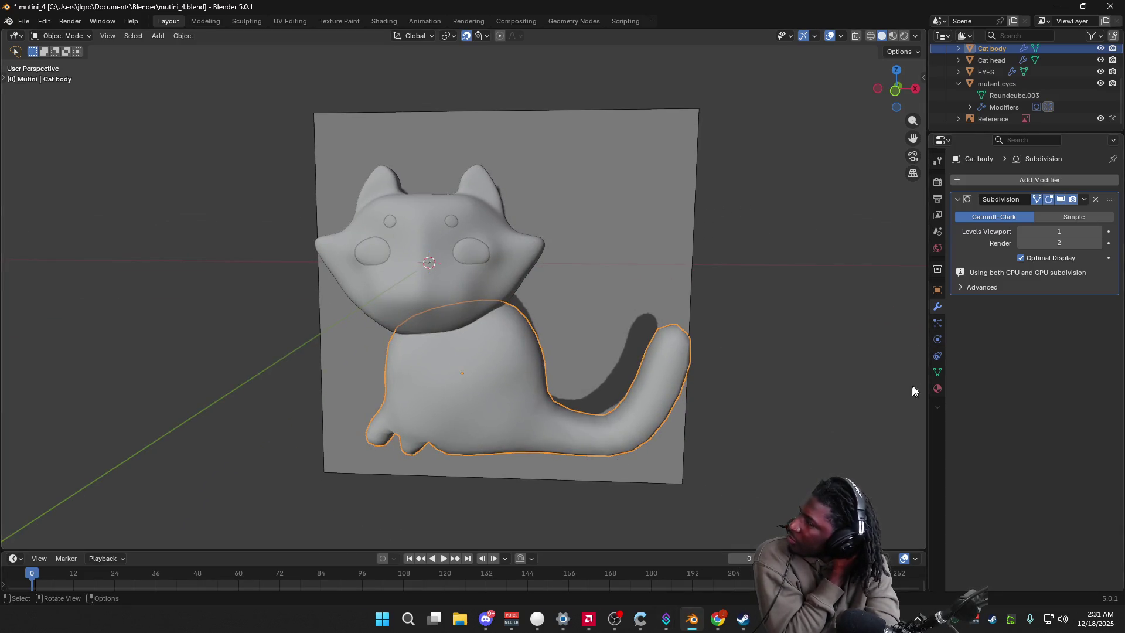
Step: Give Cat body a new material with Base Color Value 0 and switch to Material Preview
{"action": "left_click", "coordinate": [938, 390]}
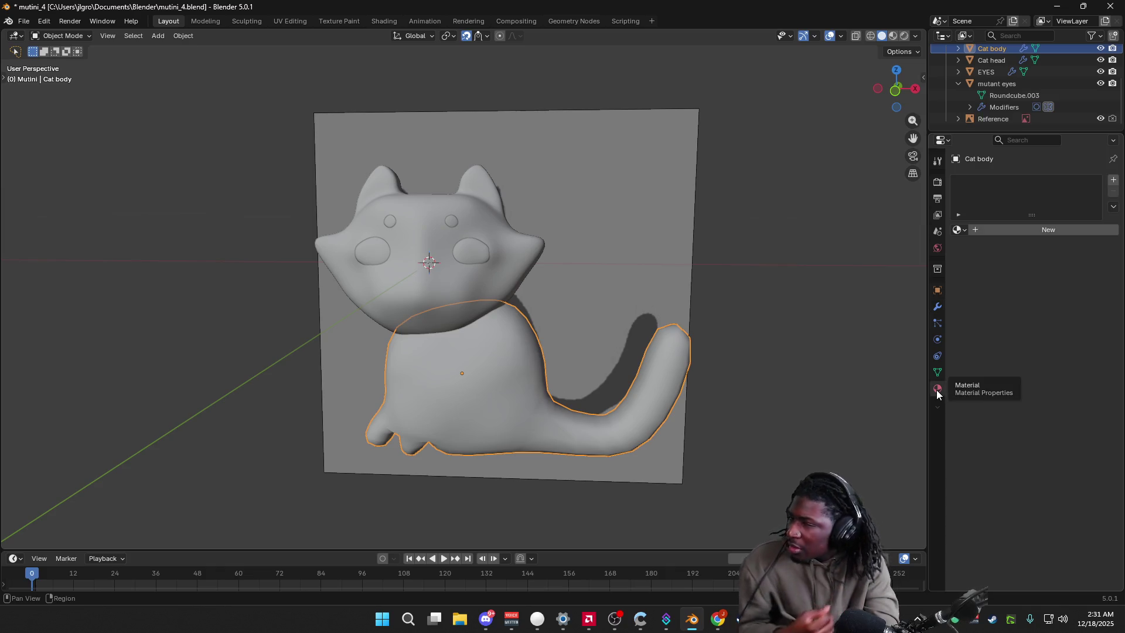
{"action": "left_click", "coordinate": [1030, 232]}
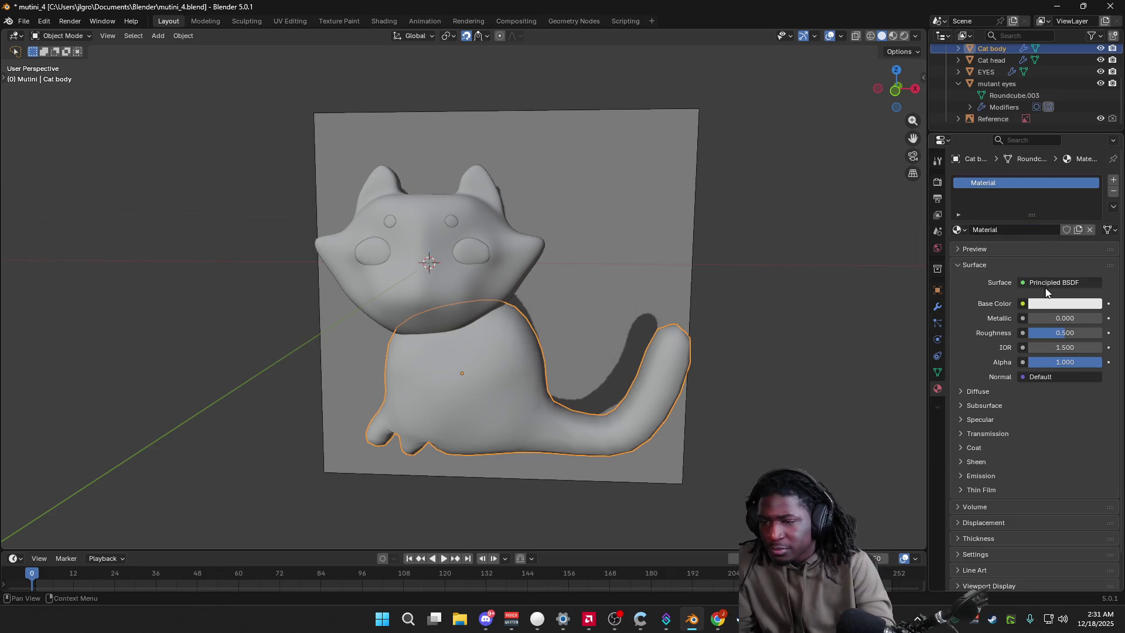
{"action": "left_click", "coordinate": [1049, 303]}
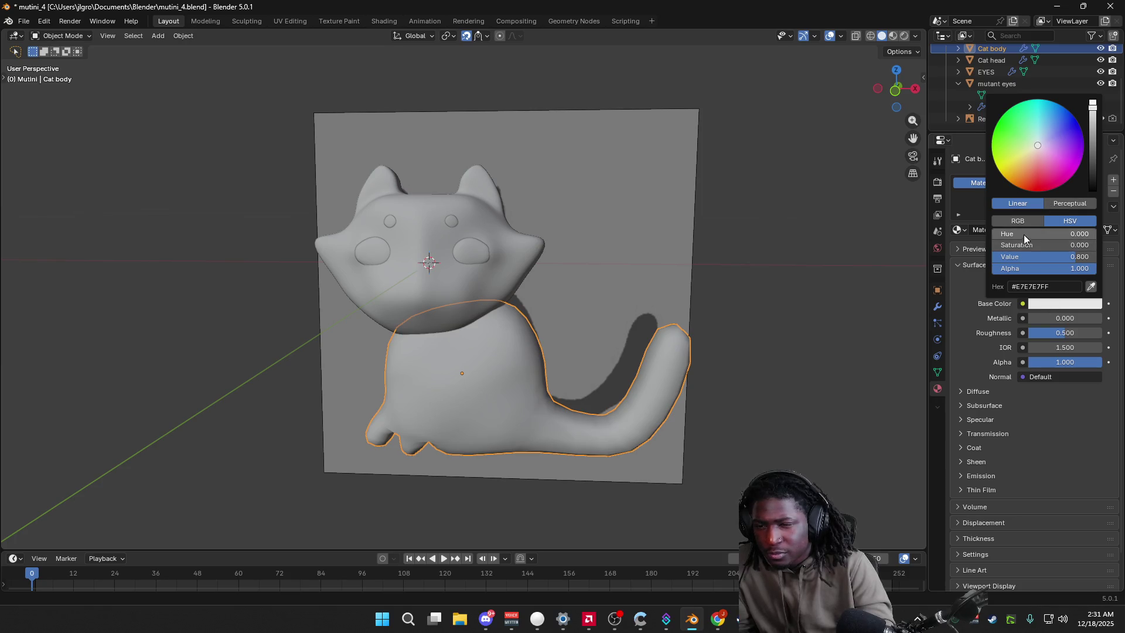
{"action": "left_click_drag", "start_coordinate": [1034, 255], "coordinate": [999, 256]}
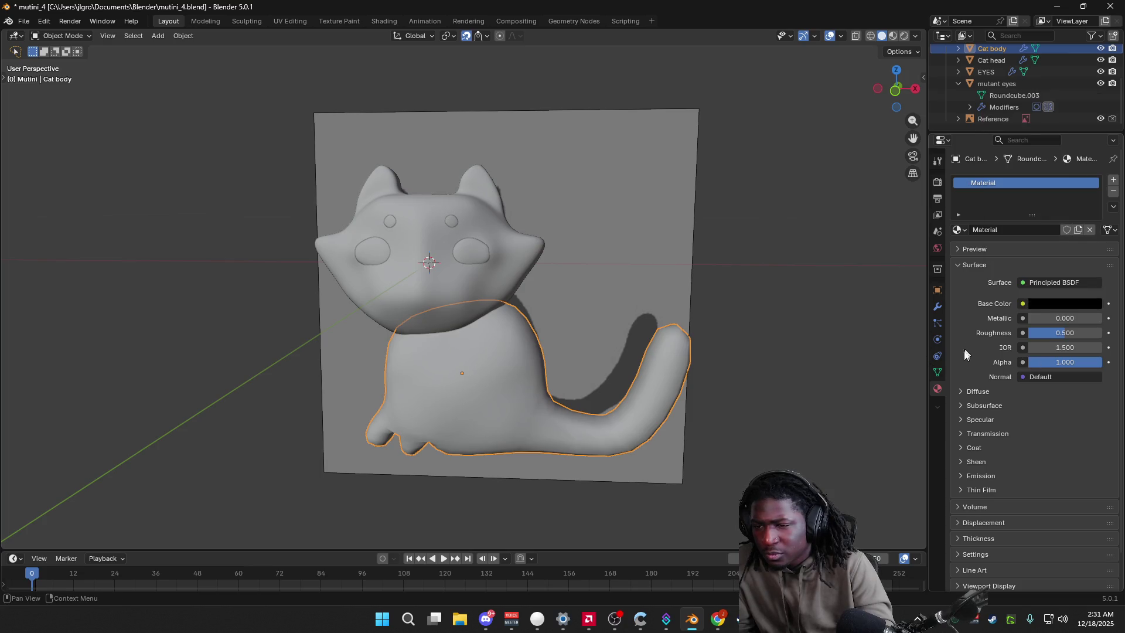
{"action": "left_click", "coordinate": [893, 37]}
Step: Give Cat head a new black material too, leaving only the white patches light
{"action": "left_click", "coordinate": [434, 278]}
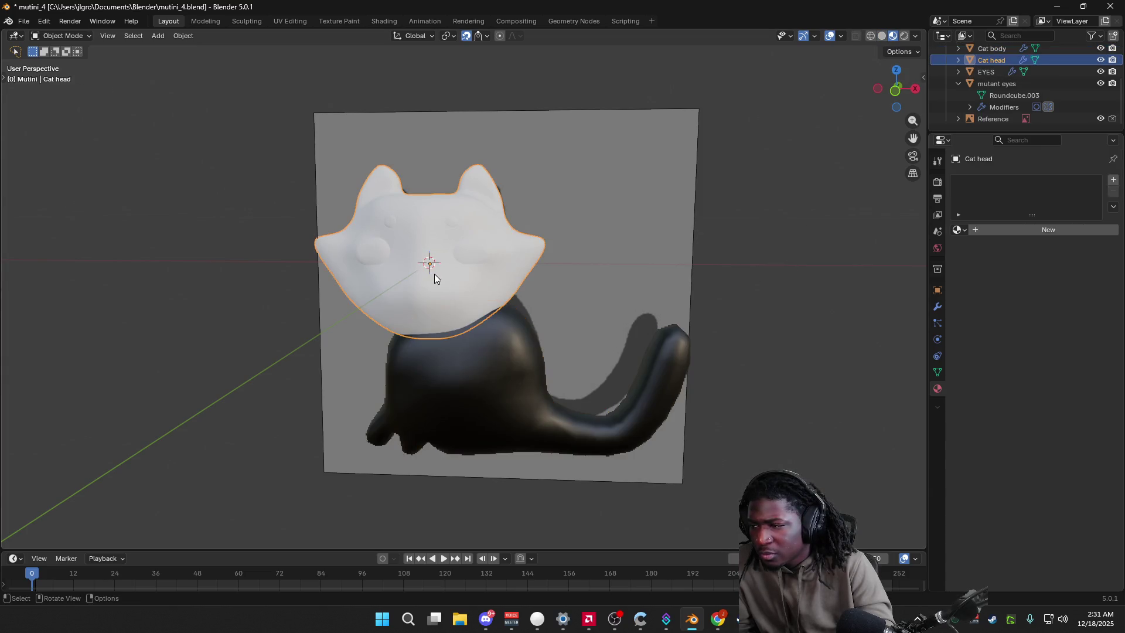
{"action": "left_click", "coordinate": [1021, 230]}
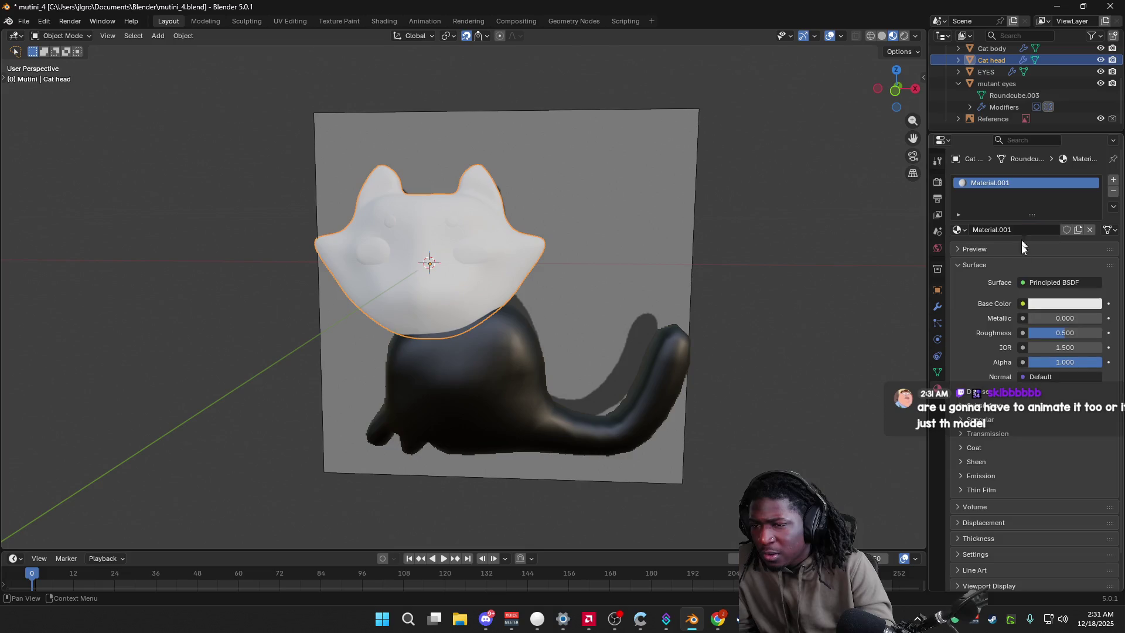
{"action": "left_click", "coordinate": [1036, 304]}
{"action": "left_click_drag", "start_coordinate": [1048, 256], "coordinate": [1001, 255]}
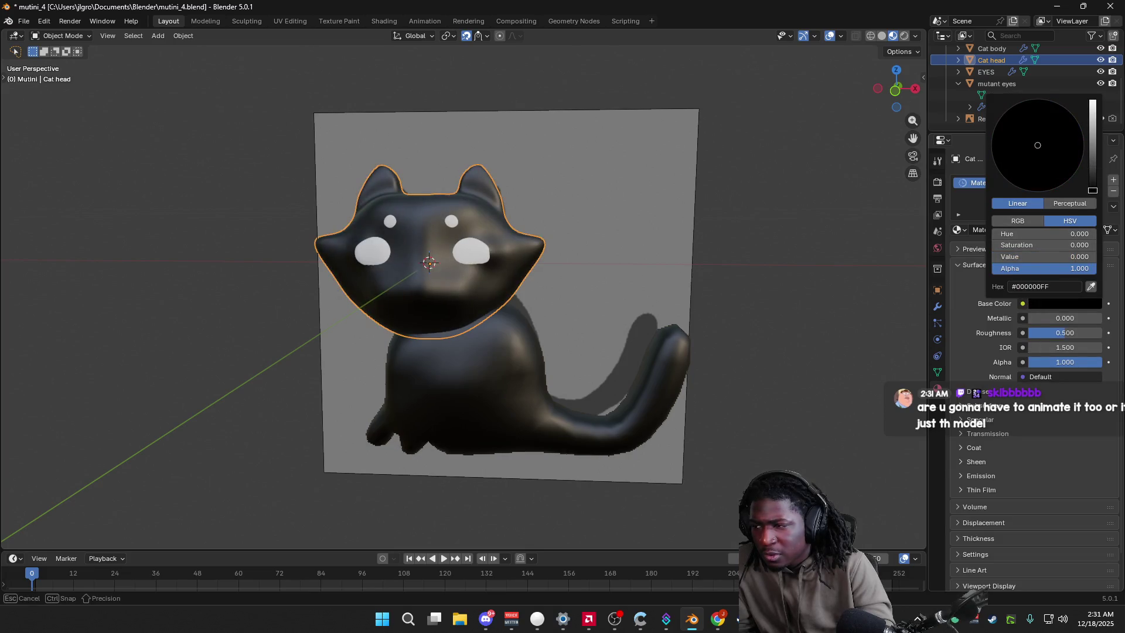
{"action": "left_click", "coordinate": [771, 267]}
{"action": "mouse_move", "coordinate": [772, 267]}
{"action": "middle_mouse_down"}
{"action": "mouse_move", "coordinate": [886, 272]}
{"action": "mouse_move", "coordinate": [775, 272]}
{"action": "middle_mouse_up"}
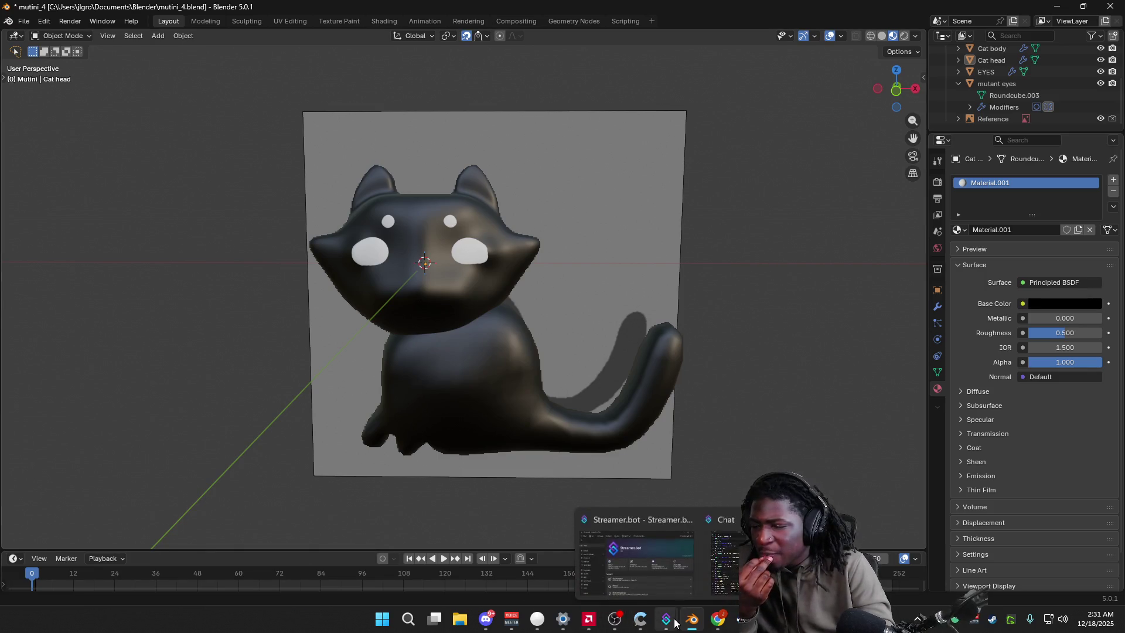
{"action": "mouse_move", "coordinate": [717, 619]}
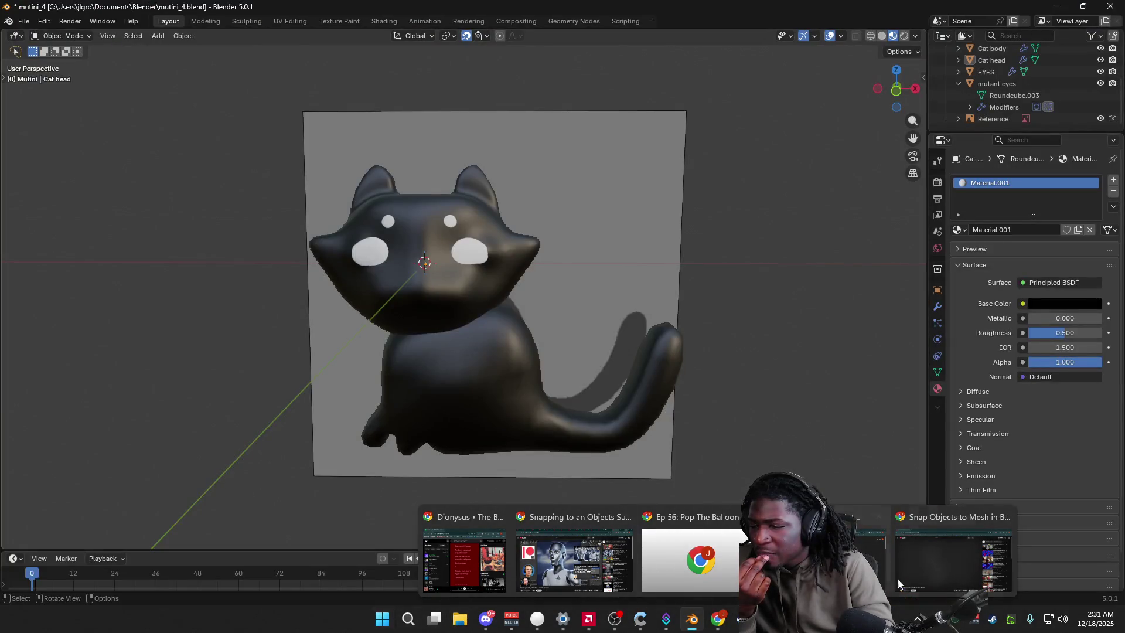
Step: Launch Deadlock Mod Manager from Start, view its Mods Library, then Alt+Tab back to Blender
{"action": "left_click", "coordinate": [382, 621]}
{"action": "scroll", "coordinate": [632, 420], "scroll_direction": "down", "scroll_amount": 1}
{"action": "scroll", "coordinate": [528, 352], "scroll_direction": "down", "scroll_amount": 1}
{"action": "left_click", "coordinate": [478, 274]}
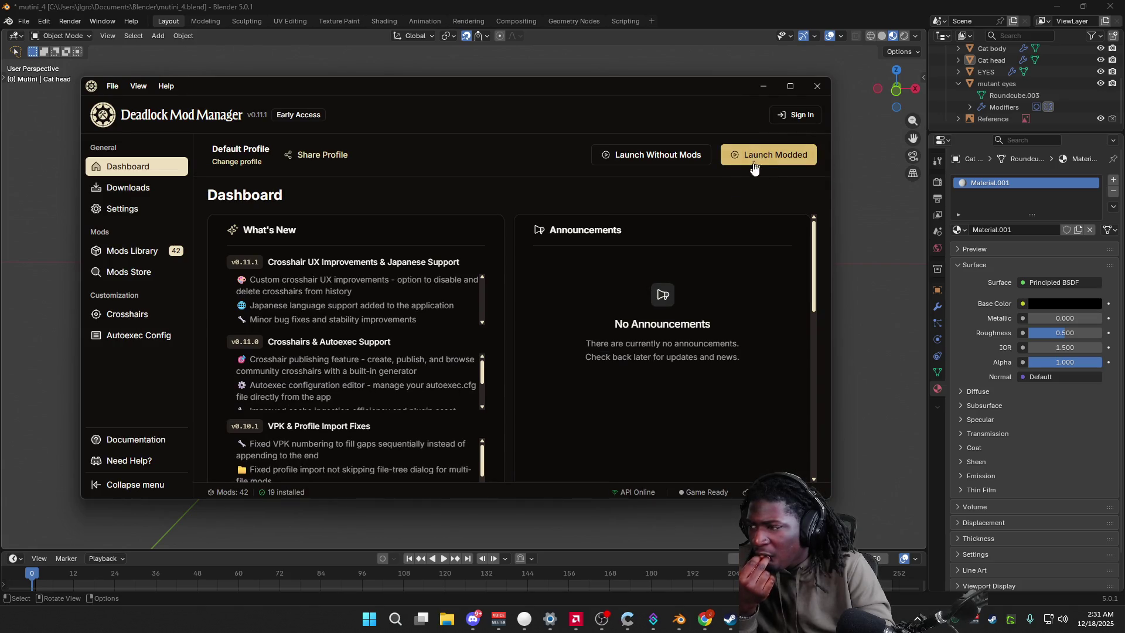
{"action": "left_click", "coordinate": [132, 252]}
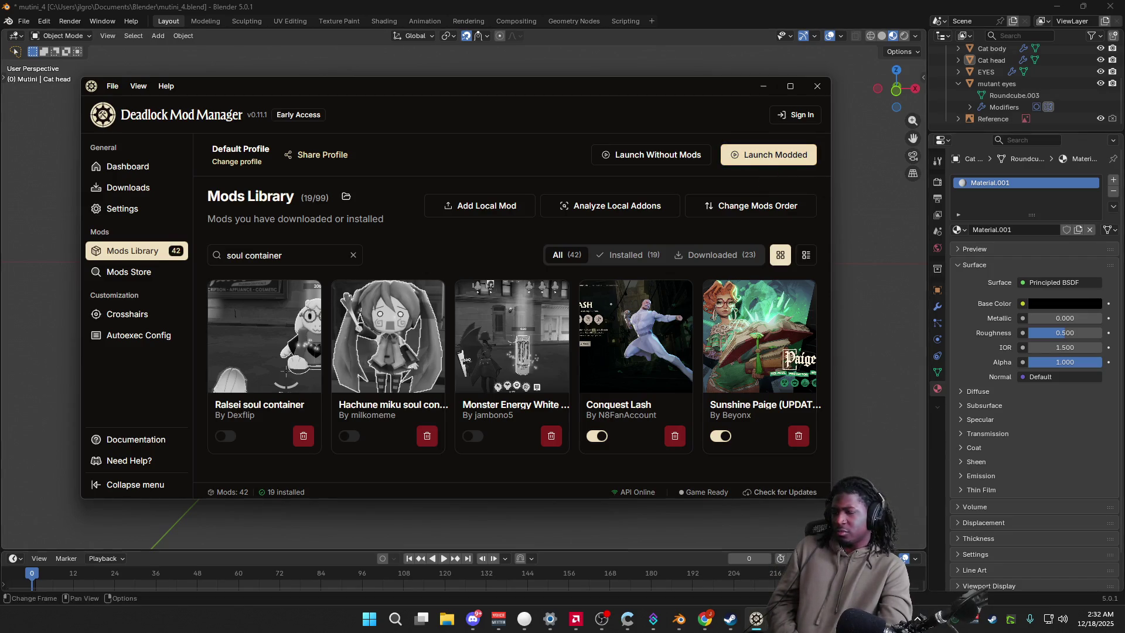
{"action": "key", "text": "alt+Tab"}
{"action": "scroll", "coordinate": [575, 364], "scroll_direction": "up", "scroll_amount": 2}
{"action": "middle_click_drag", "start_coordinate": [581, 336], "coordinate": [678, 352]}
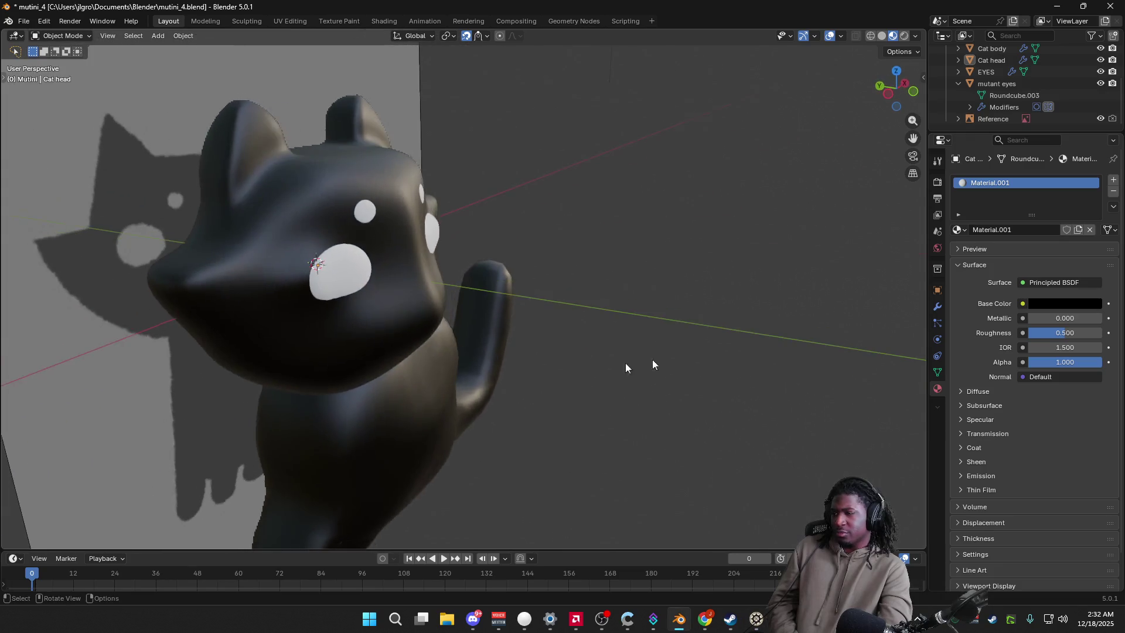
{"action": "left_click", "coordinate": [338, 267]}
{"action": "scroll", "coordinate": [338, 270], "scroll_direction": "down", "scroll_amount": 5}
{"action": "mouse_move", "coordinate": [364, 255]}
{"action": "middle_mouse_down"}
{"action": "mouse_move", "coordinate": [507, 259]}
{"action": "mouse_move", "coordinate": [539, 218]}
{"action": "mouse_move", "coordinate": [433, 313]}
{"action": "middle_mouse_up"}
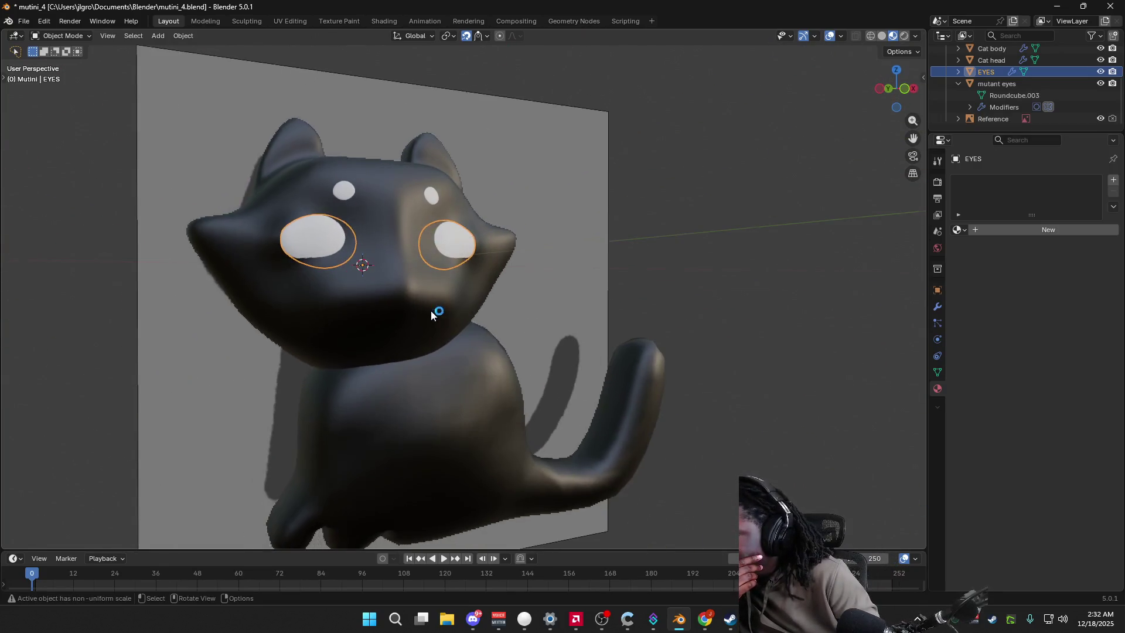
{"action": "mouse_move", "coordinate": [677, 255]}
{"action": "middle_mouse_down"}
{"action": "mouse_move", "coordinate": [400, 272]}
{"action": "mouse_move", "coordinate": [654, 280]}
{"action": "mouse_move", "coordinate": [454, 275]}
{"action": "mouse_move", "coordinate": [635, 277]}
{"action": "mouse_move", "coordinate": [559, 335]}
{"action": "mouse_move", "coordinate": [628, 328]}
{"action": "mouse_move", "coordinate": [683, 291]}
{"action": "mouse_move", "coordinate": [657, 291]}
{"action": "middle_mouse_up"}
{"action": "middle_click_drag", "start_coordinate": [561, 309], "coordinate": [734, 608]}
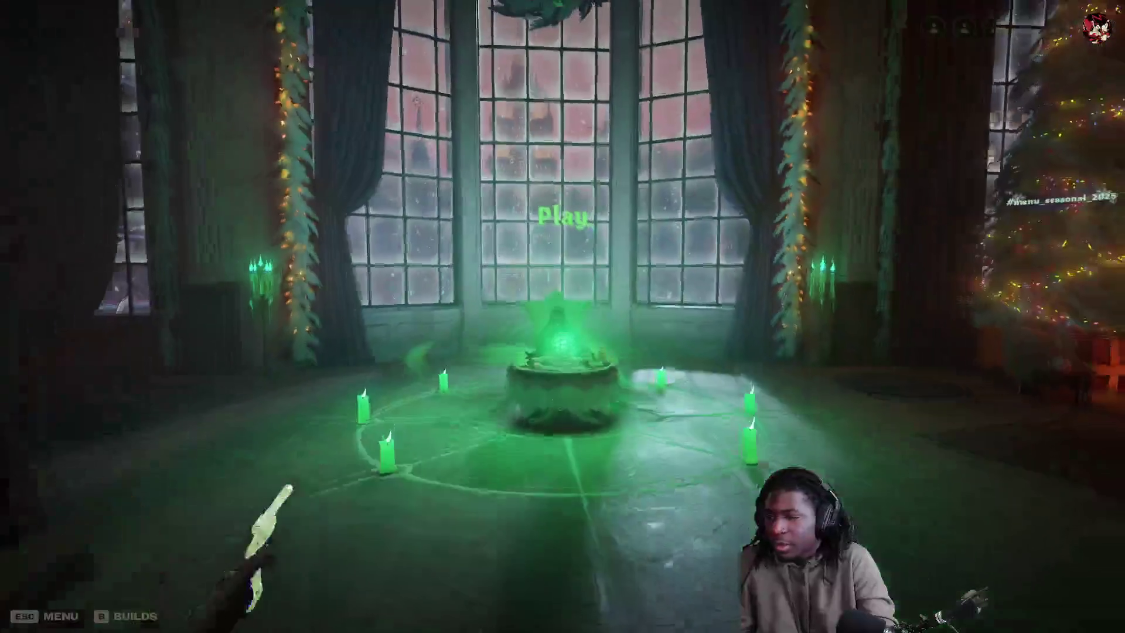
Step: Walk the hero forward past the Christmas tree through The Atrium doorway into the practice arena
{"action": "key", "text": "w"}
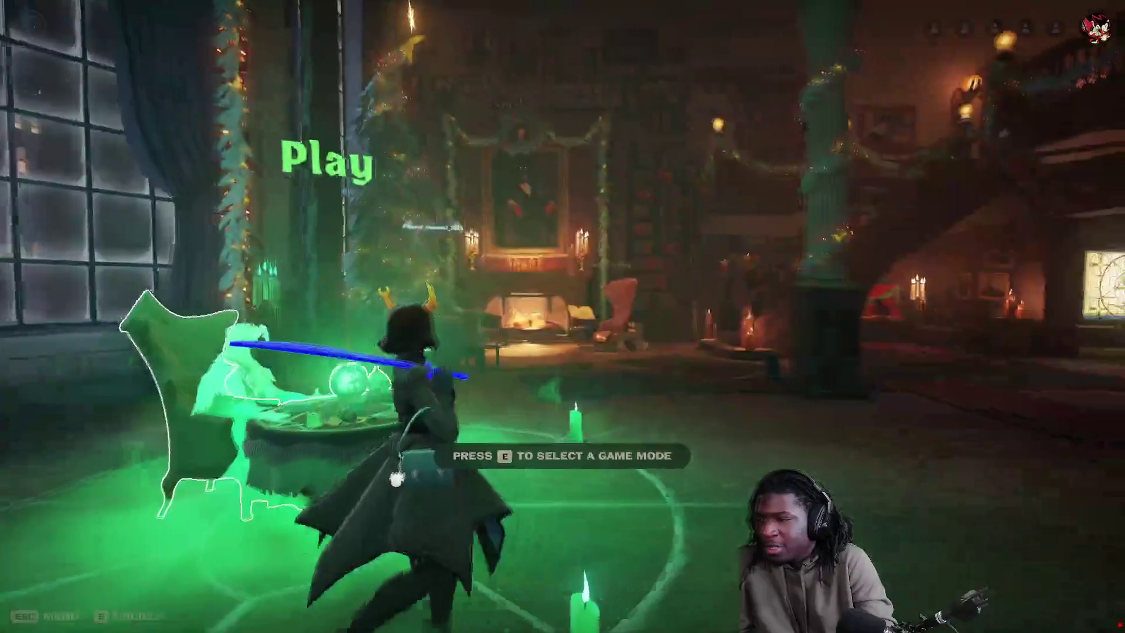
{"action": "key", "text": "w"}
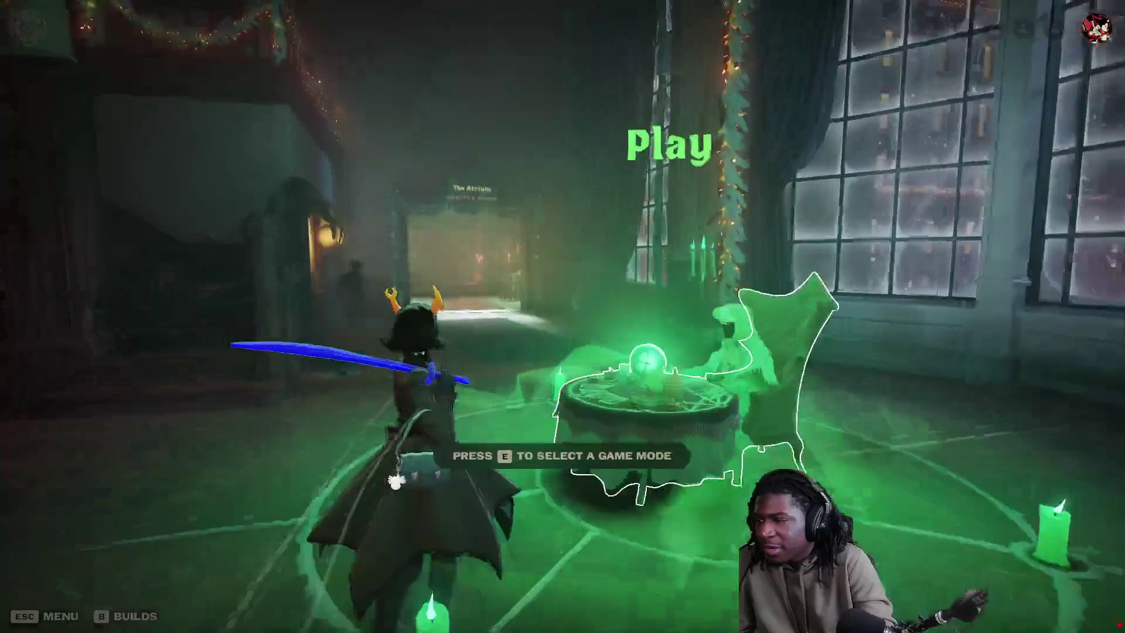
{"action": "key", "text": "w"}
{"action": "key", "text": "w"}
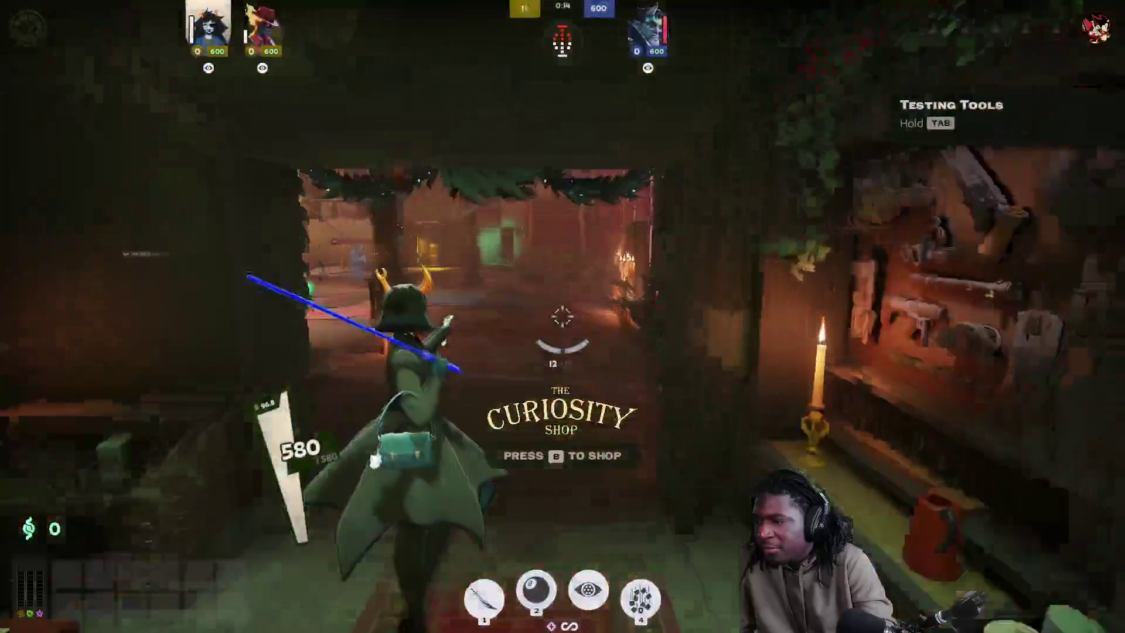
{"action": "key", "text": "w"}
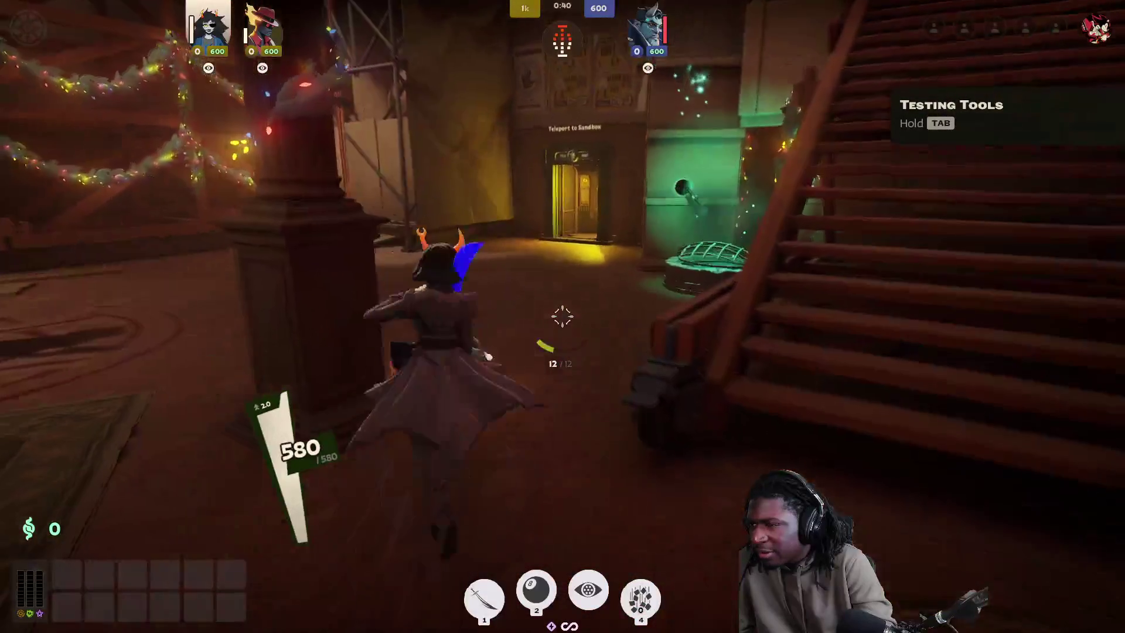
Step: Strike the golden dummies, run into Storage and hit the Sinner's Sacrifice machine repeatedly
{"action": "key", "text": "w"}
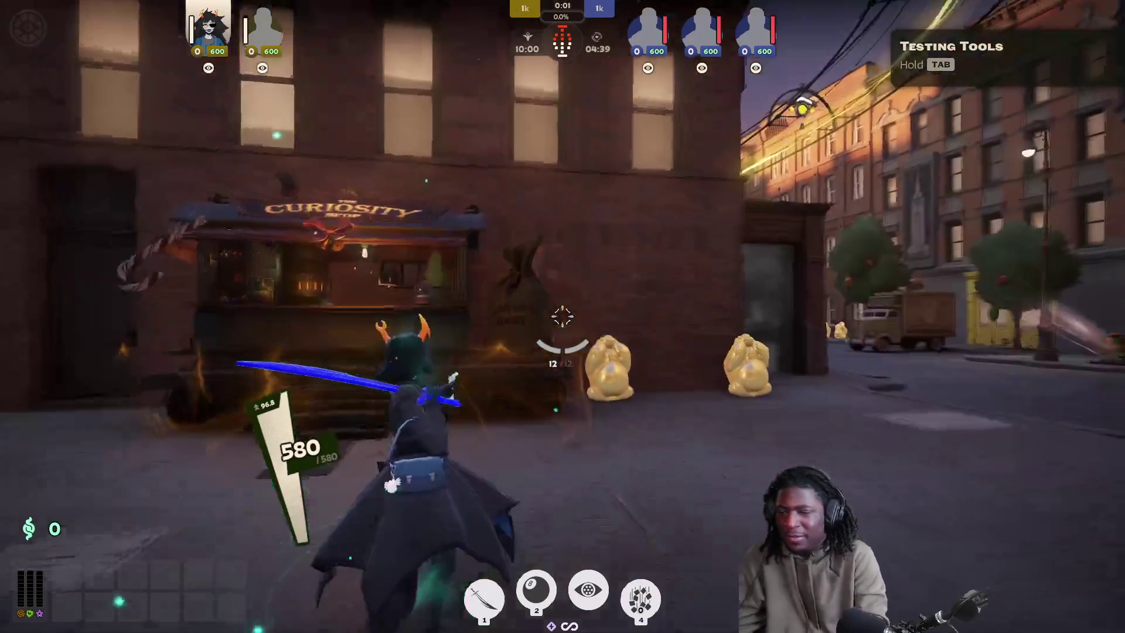
{"action": "key", "text": "w"}
{"action": "left_click", "coordinate": [562, 316]}
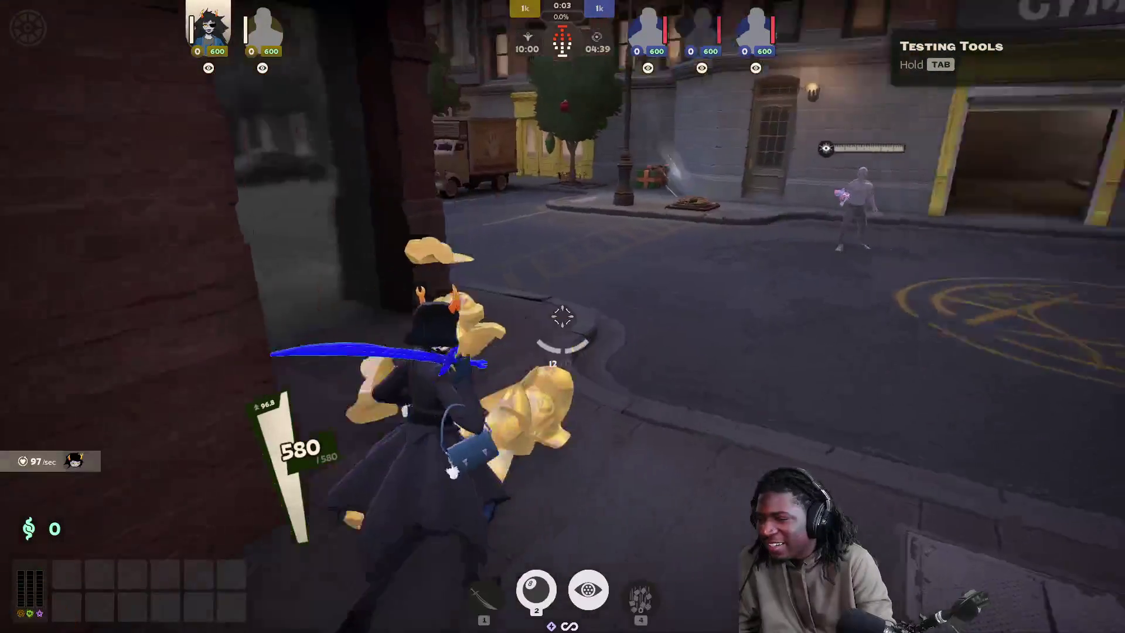
{"action": "key", "text": "w"}
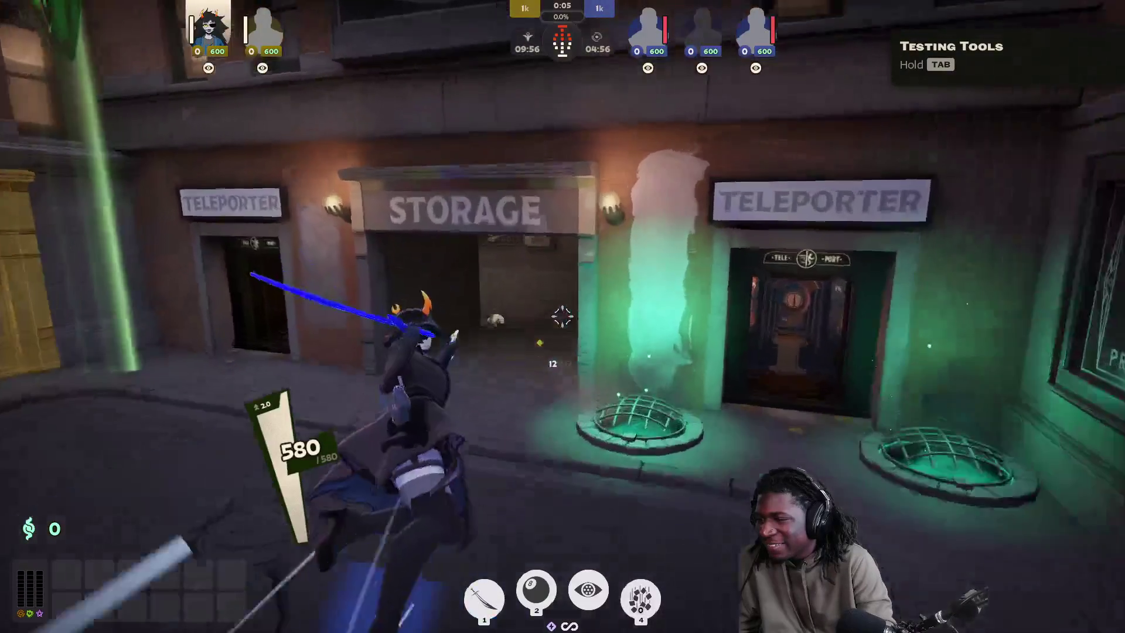
{"action": "key", "text": "w"}
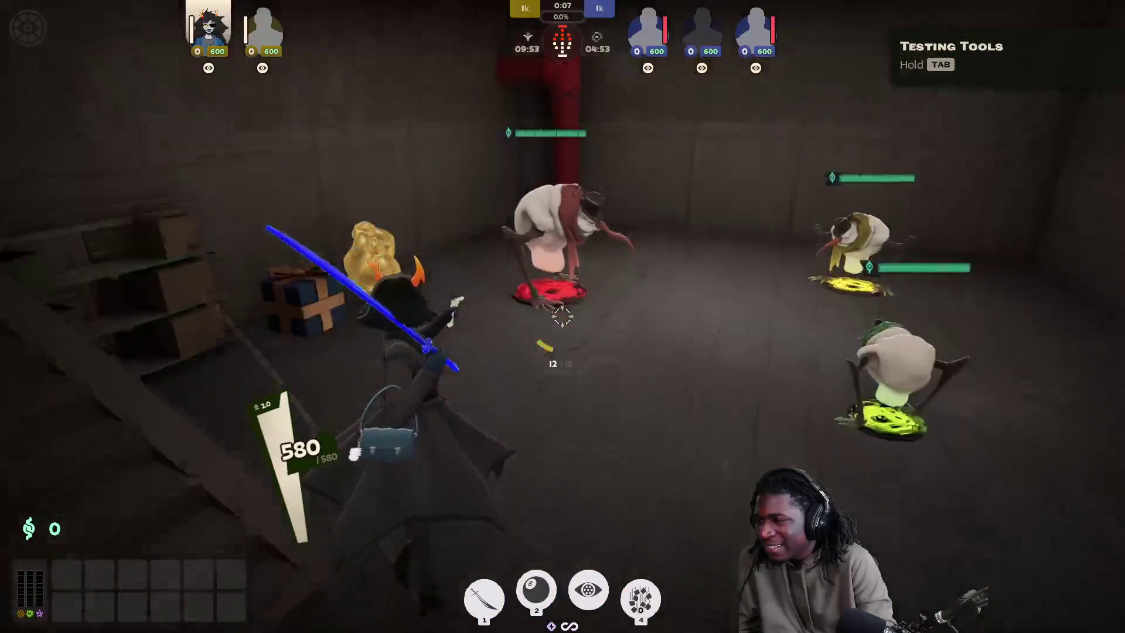
{"action": "key", "text": "w"}
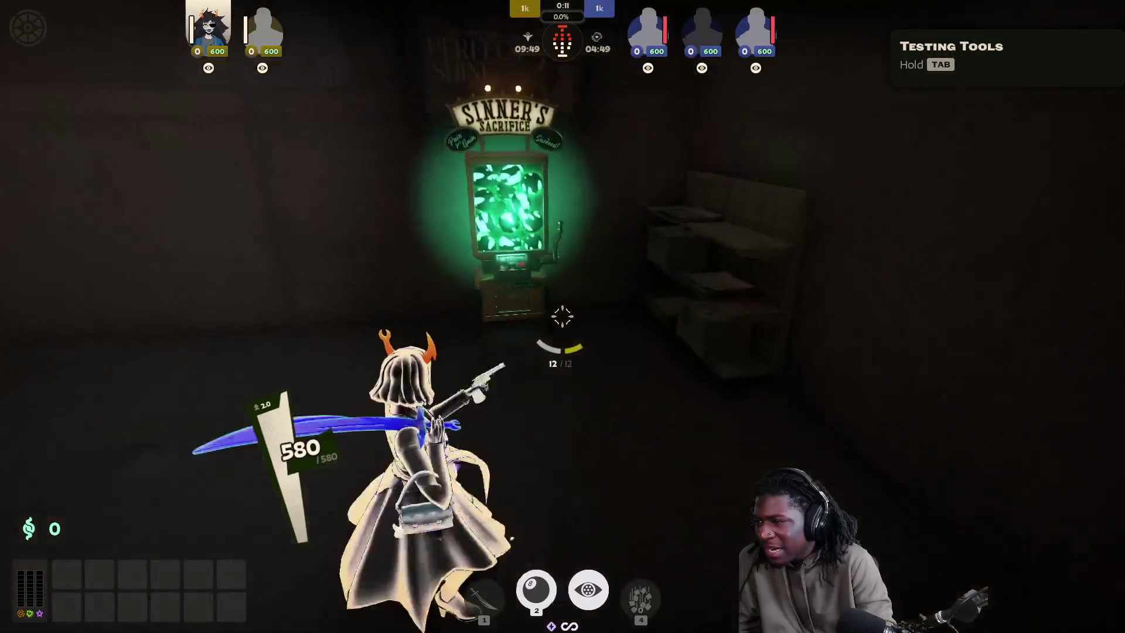
{"action": "key", "text": "w"}
{"action": "key", "text": "q"}
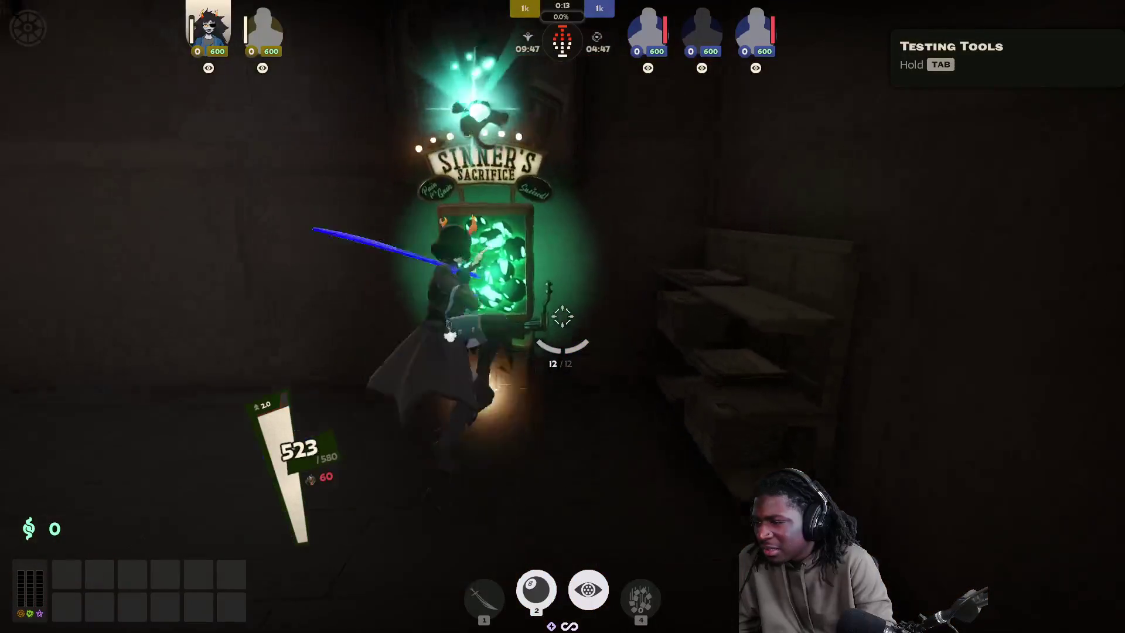
{"action": "key", "text": "q"}
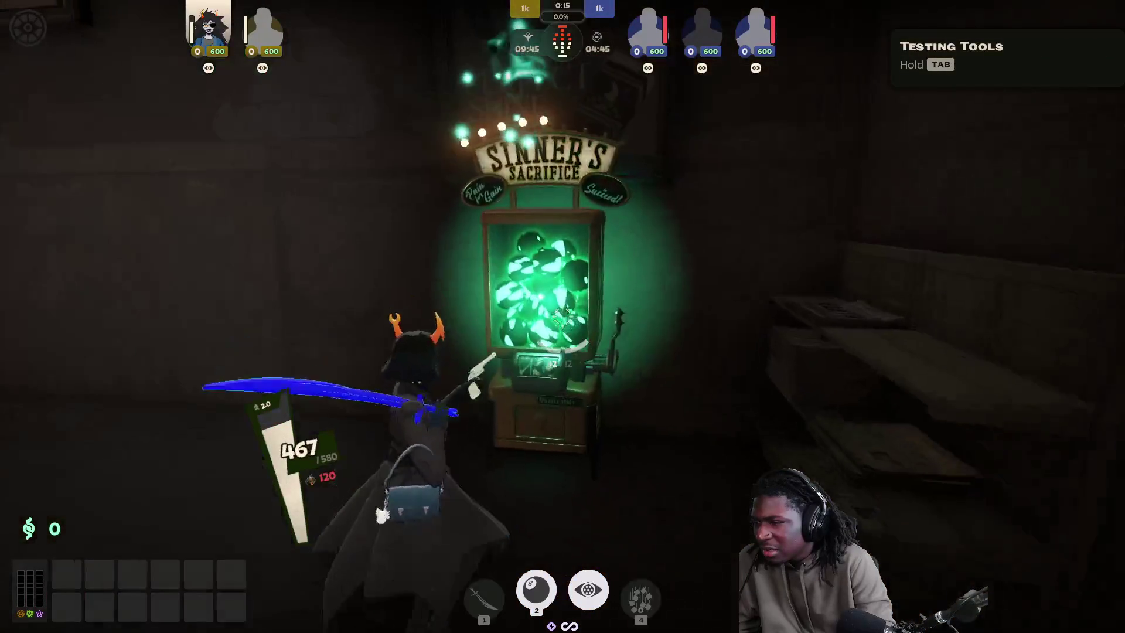
{"action": "key", "text": "q"}
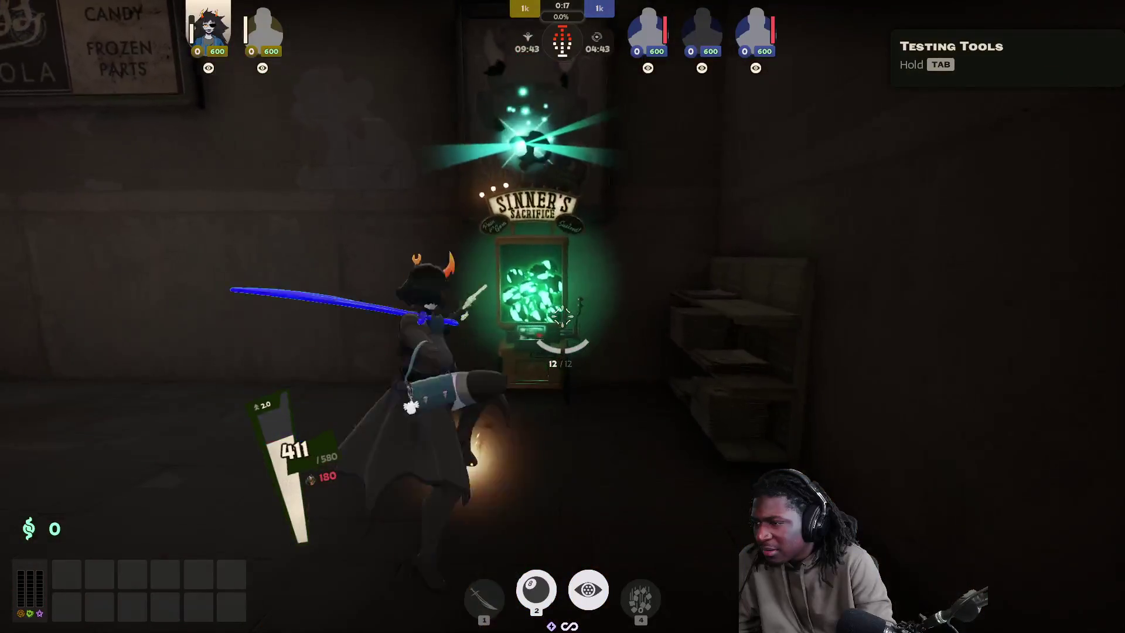
{"action": "key", "text": "q"}
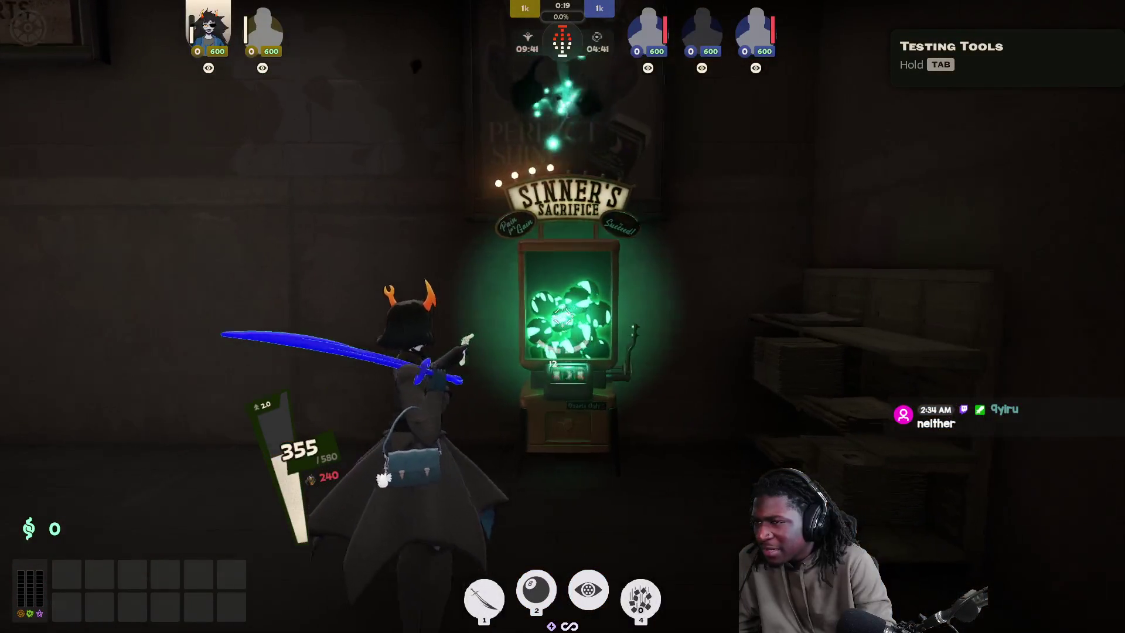
{"action": "key", "text": "q"}
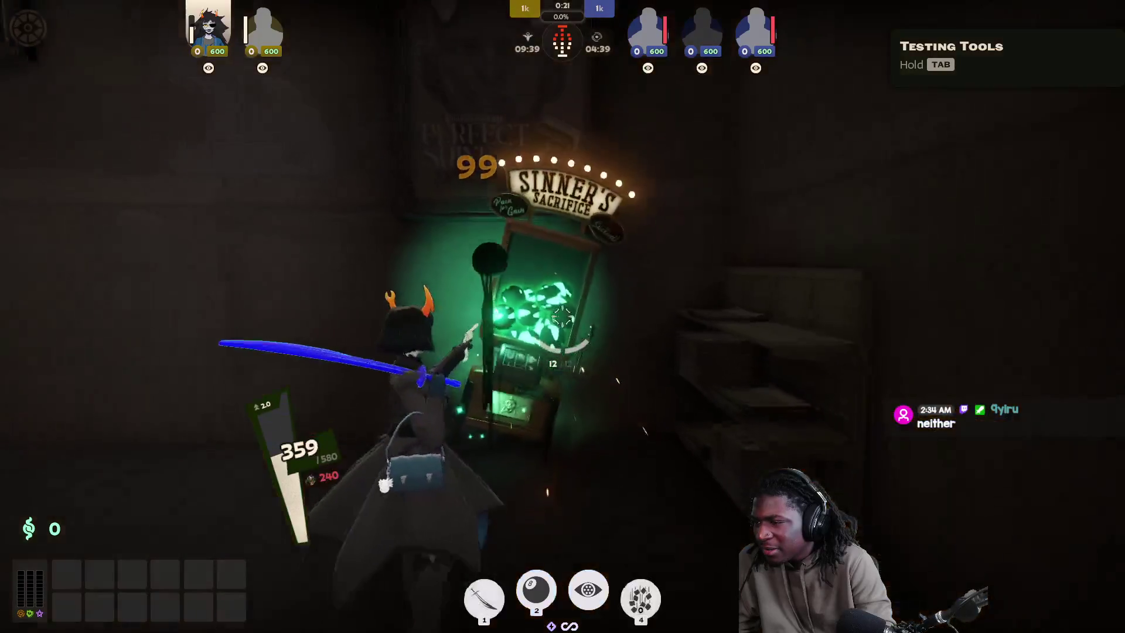
{"action": "key", "text": "q"}
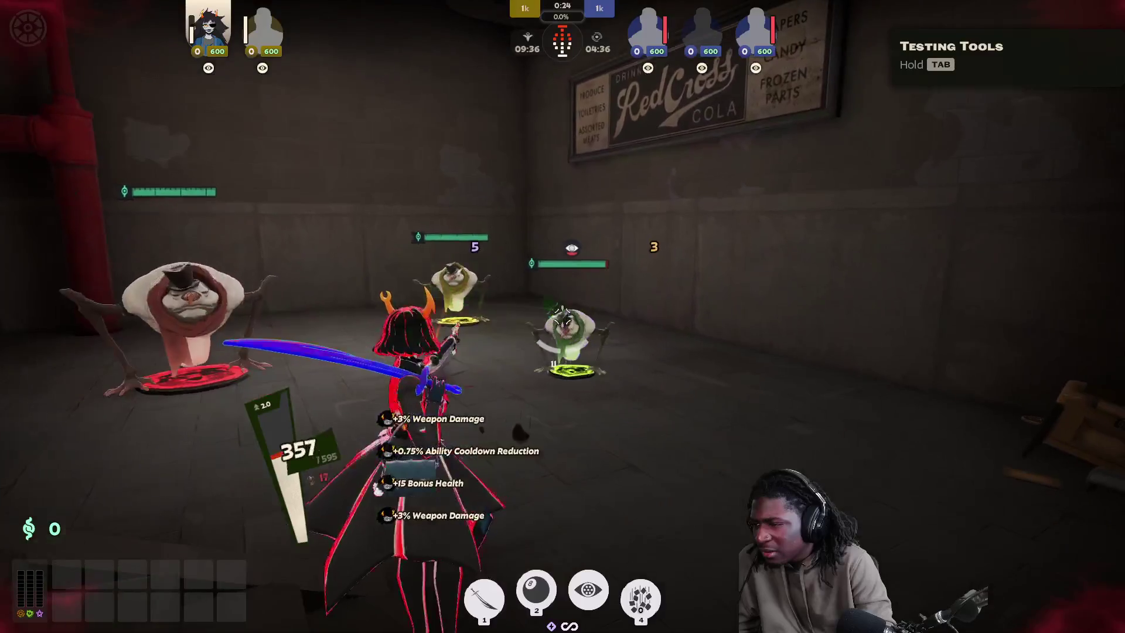
Step: Attack the training dummies, then cross the street through the gold bags into the enemy room
{"action": "left_click", "coordinate": [563, 316]}
{"action": "key", "text": "1"}
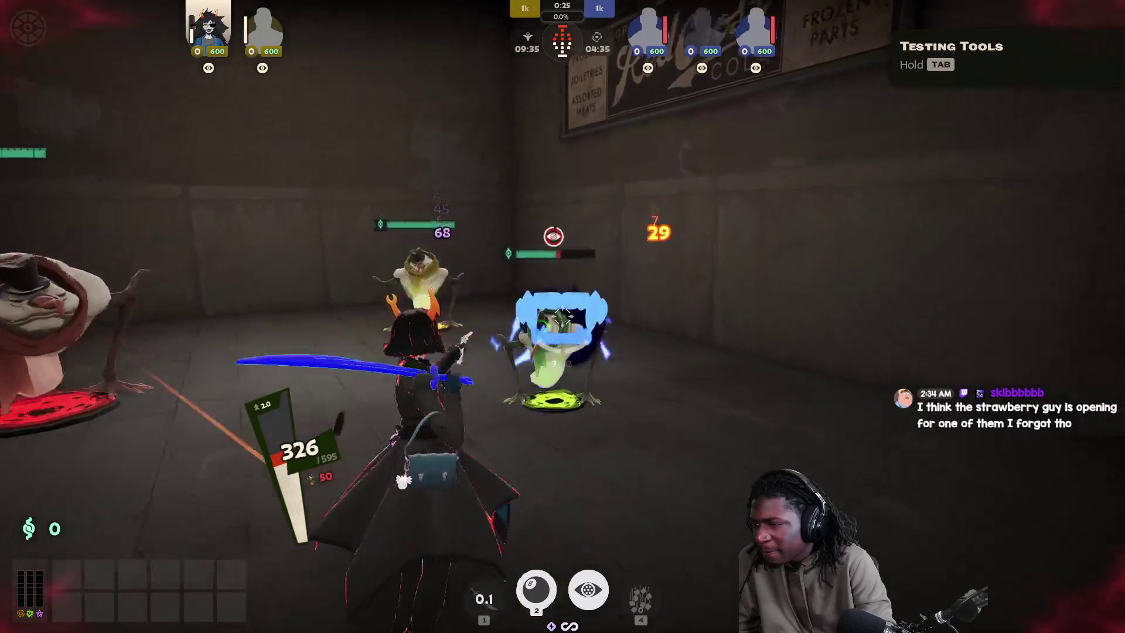
{"action": "key", "text": "r"}
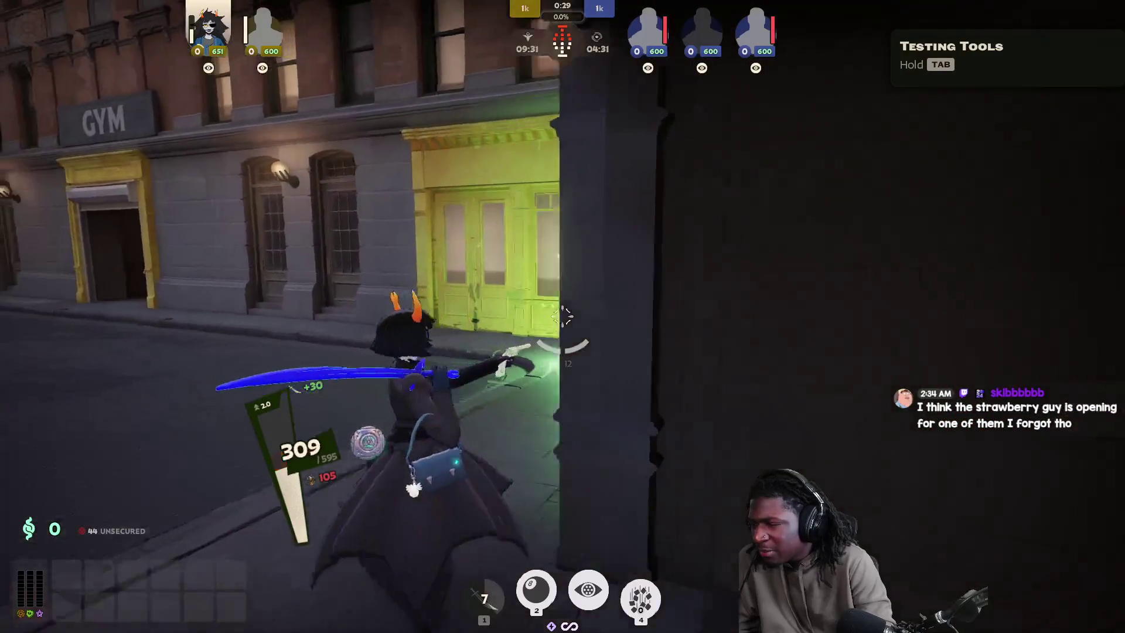
{"action": "key", "text": "w"}
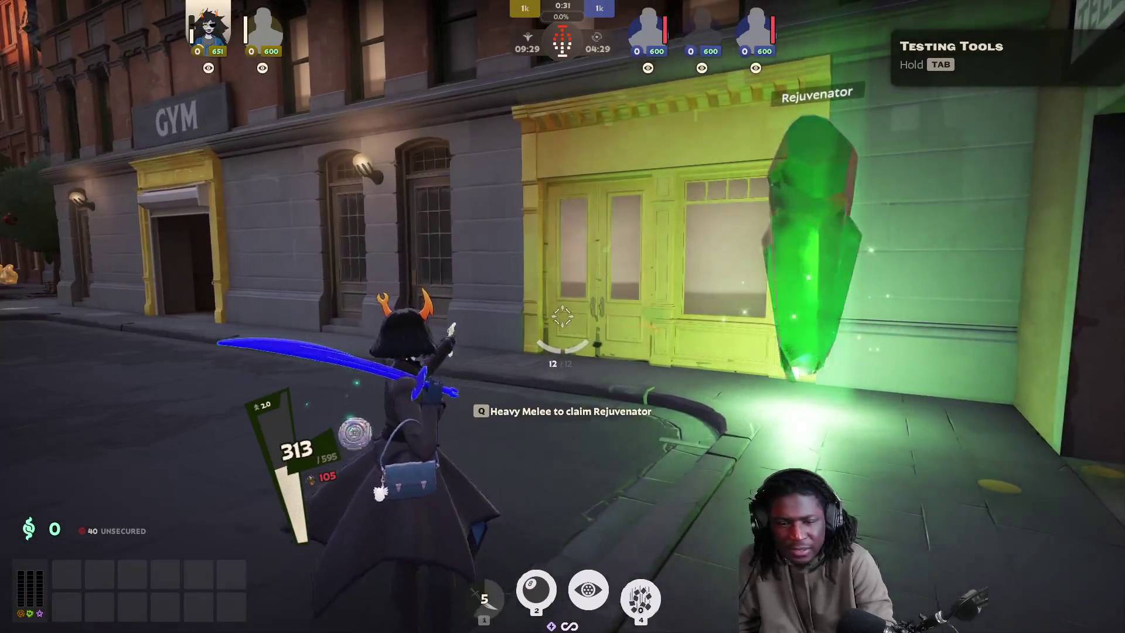
{"action": "key", "text": "w"}
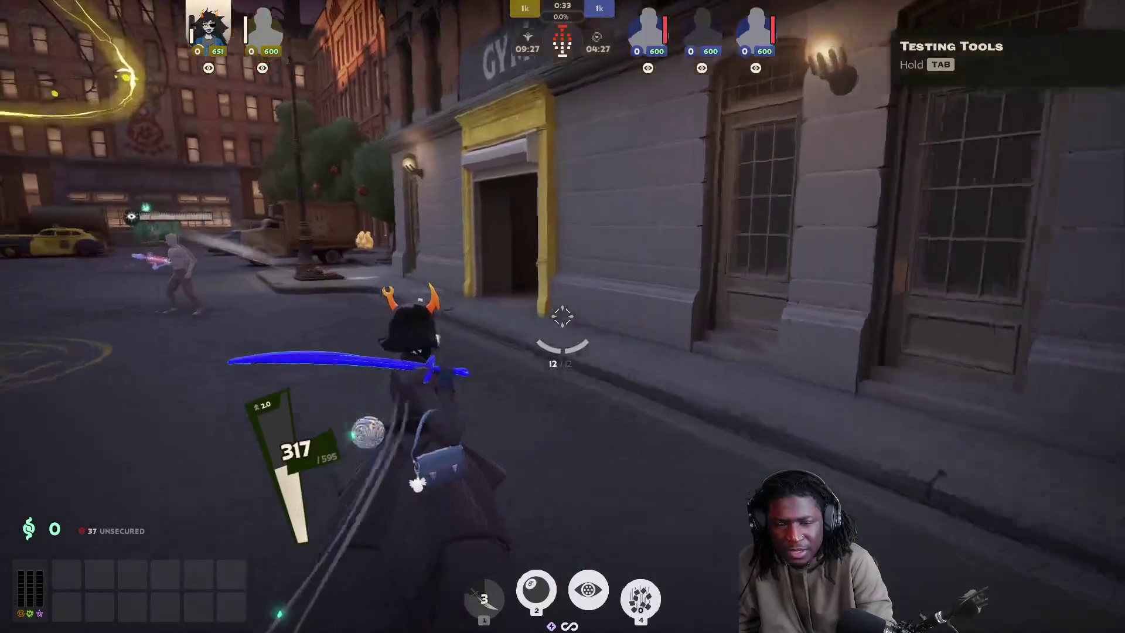
{"action": "key", "text": "w"}
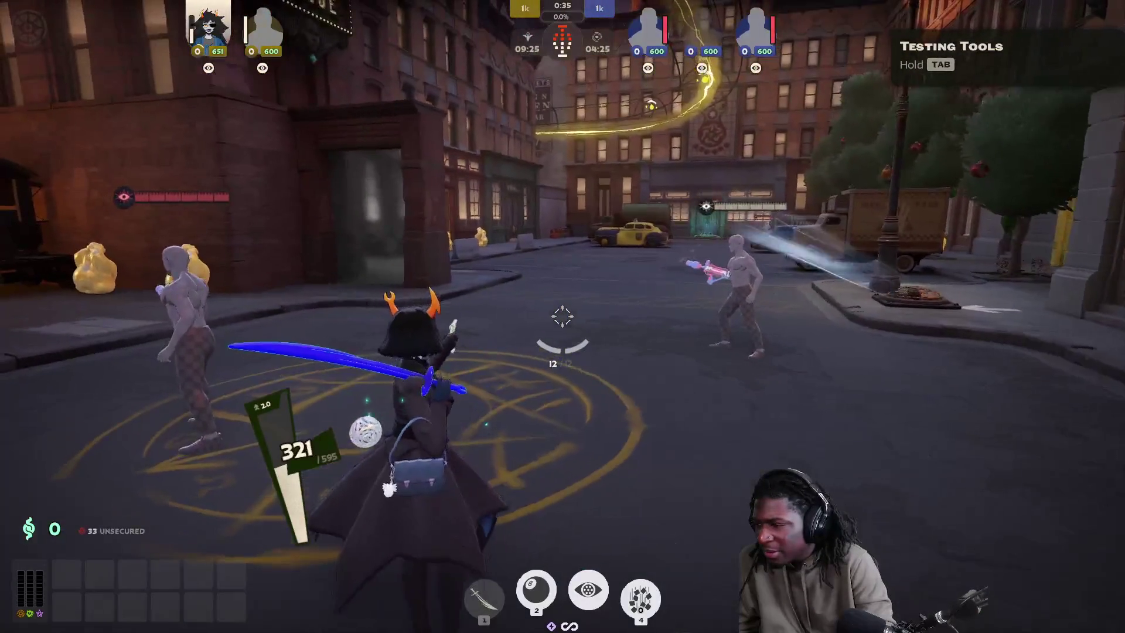
{"action": "key", "text": "w"}
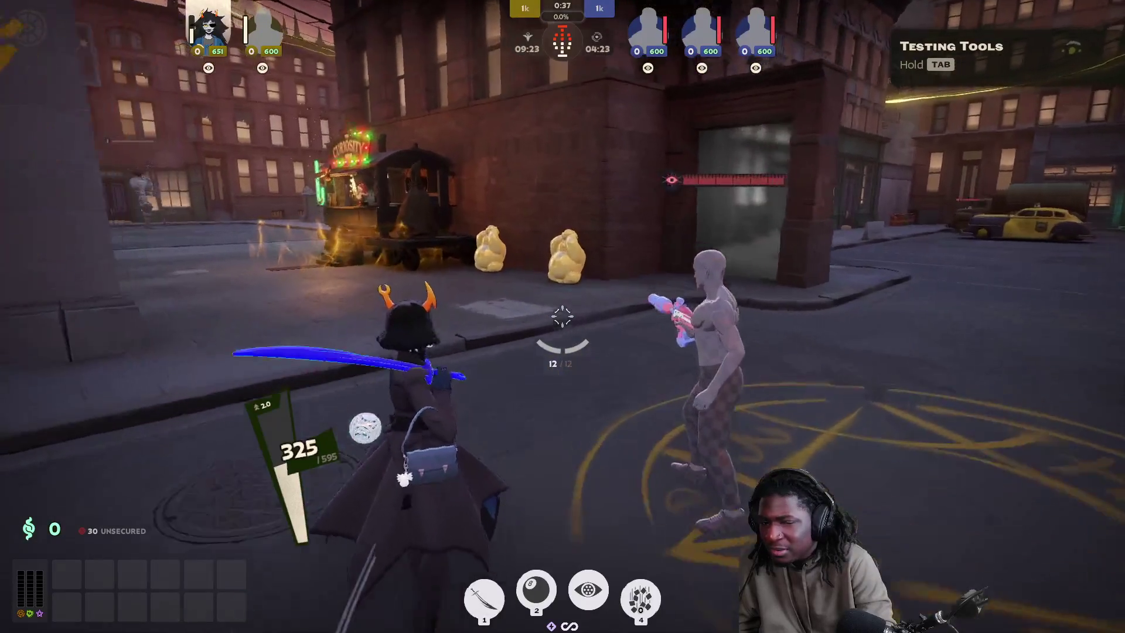
{"action": "key", "text": "w"}
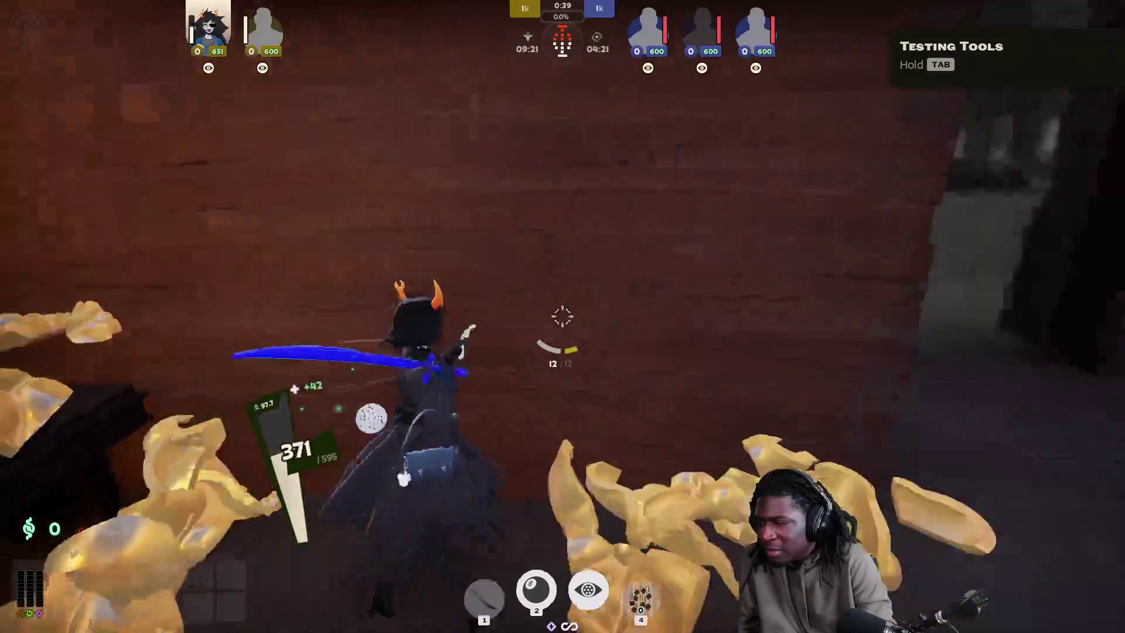
{"action": "key", "text": "w"}
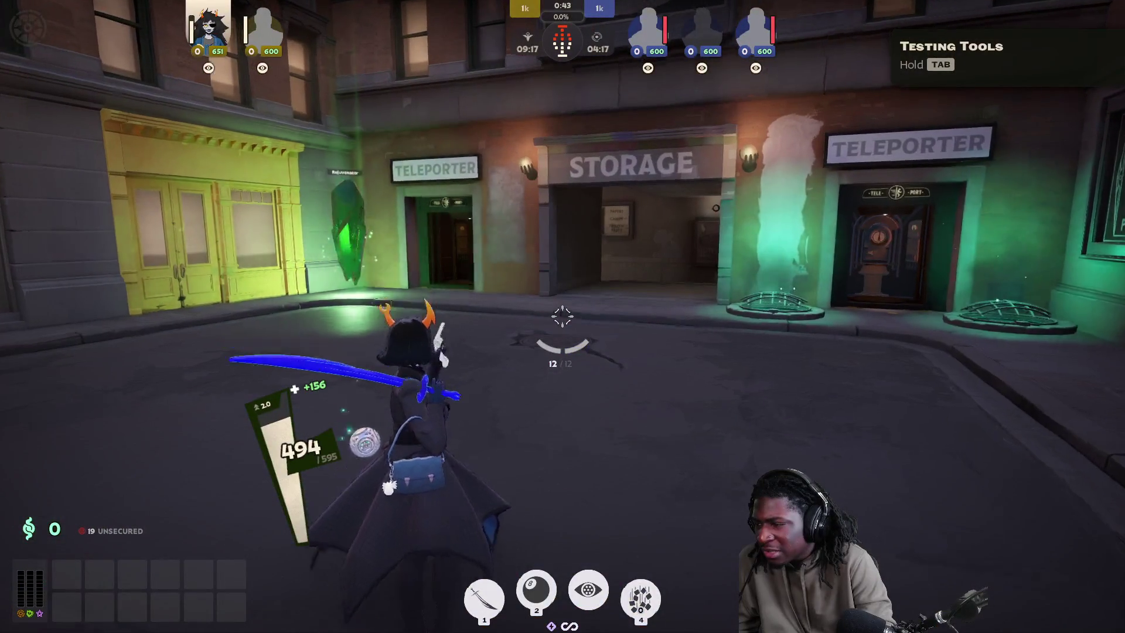
{"action": "key", "text": "w"}
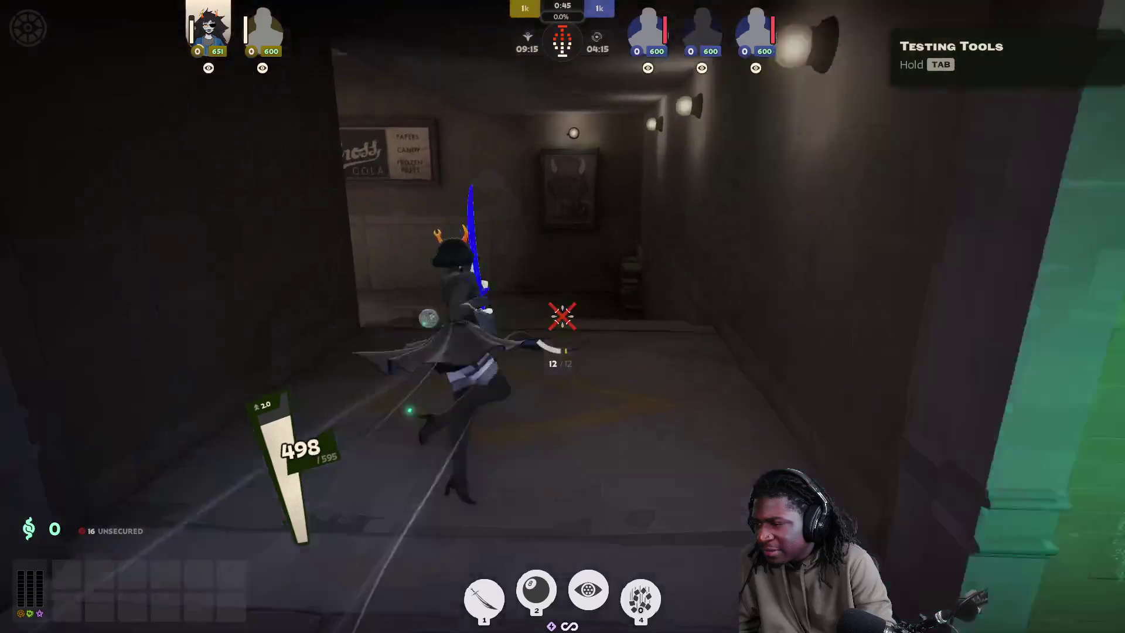
{"action": "key", "text": "w"}
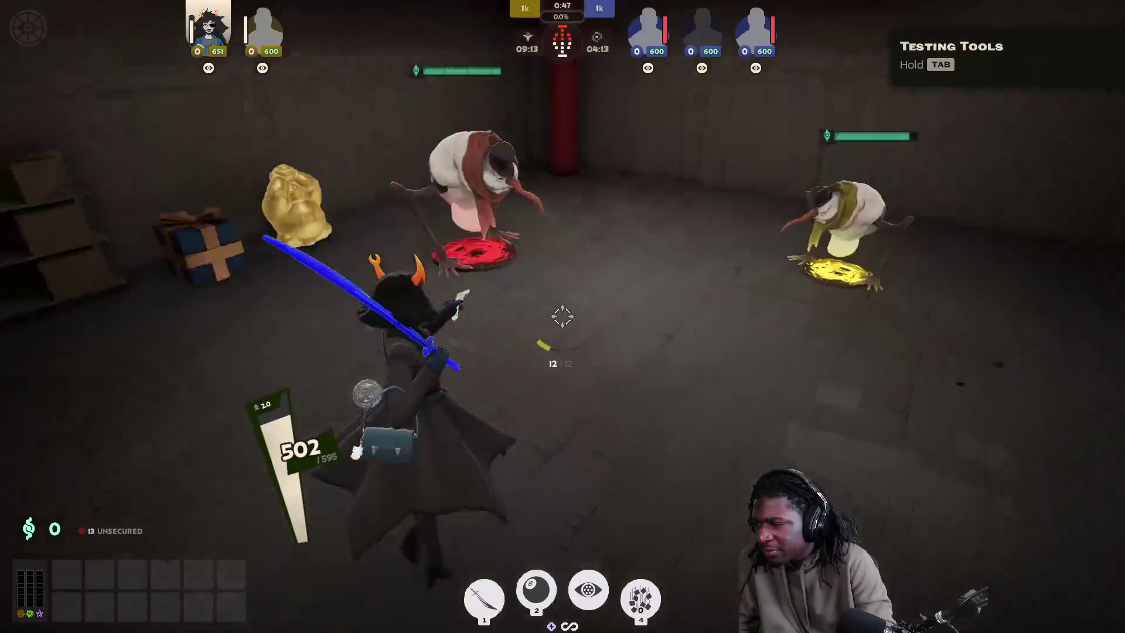
{"action": "key", "text": "w"}
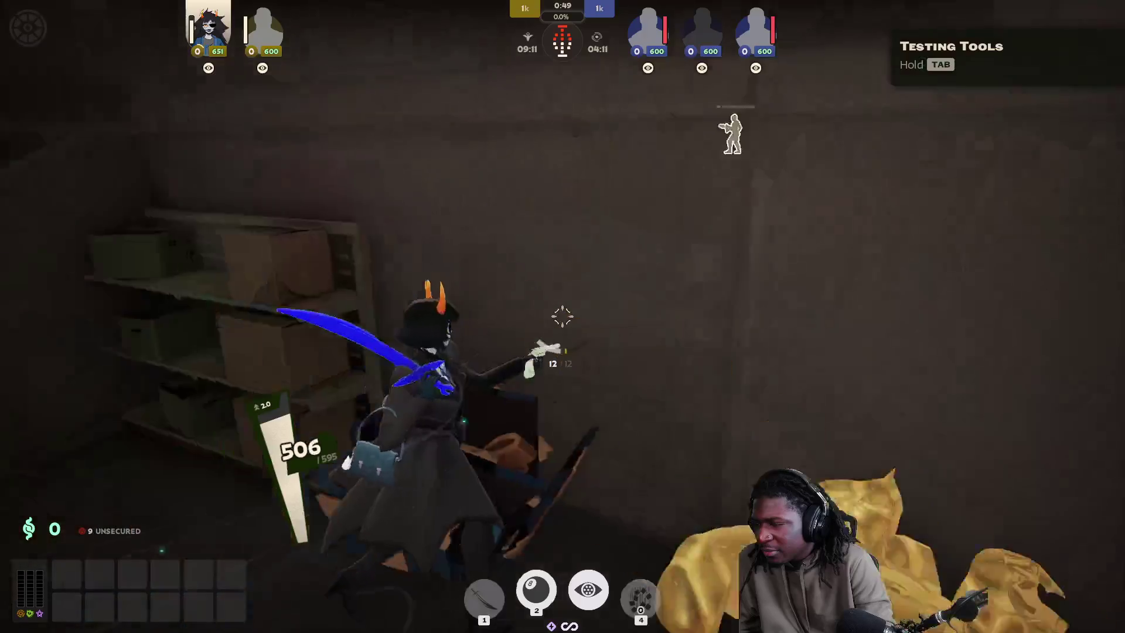
{"action": "key", "text": "w"}
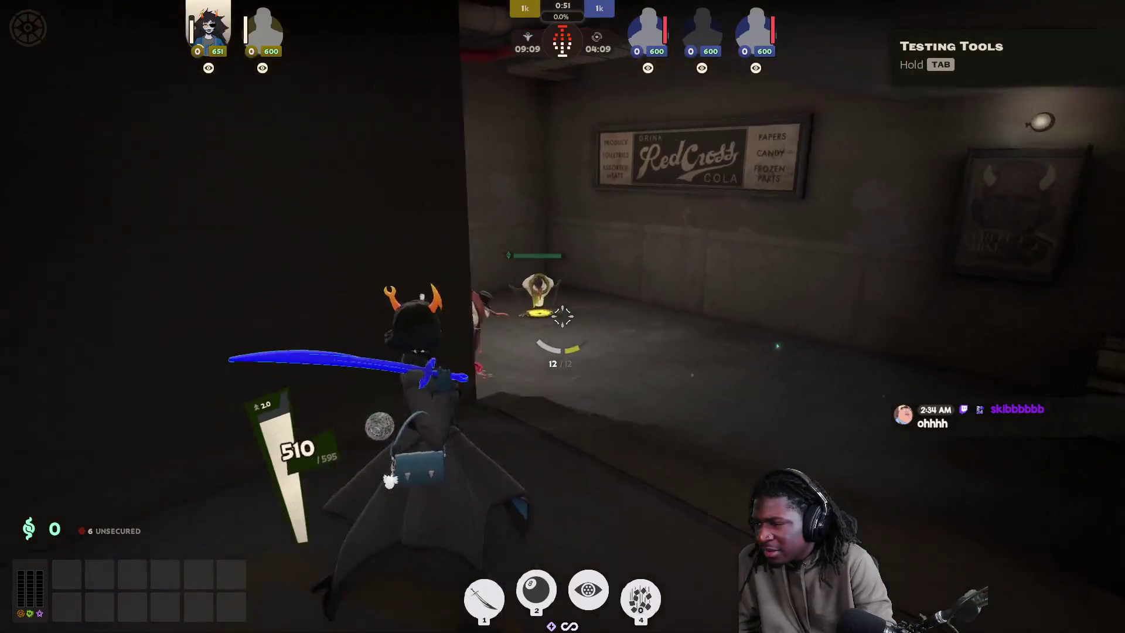
{"action": "key", "text": "w"}
Step: Fight the target dummy with shots and abilities 1 and 2, reload, and walk back out
{"action": "left_click", "coordinate": [562, 316]}
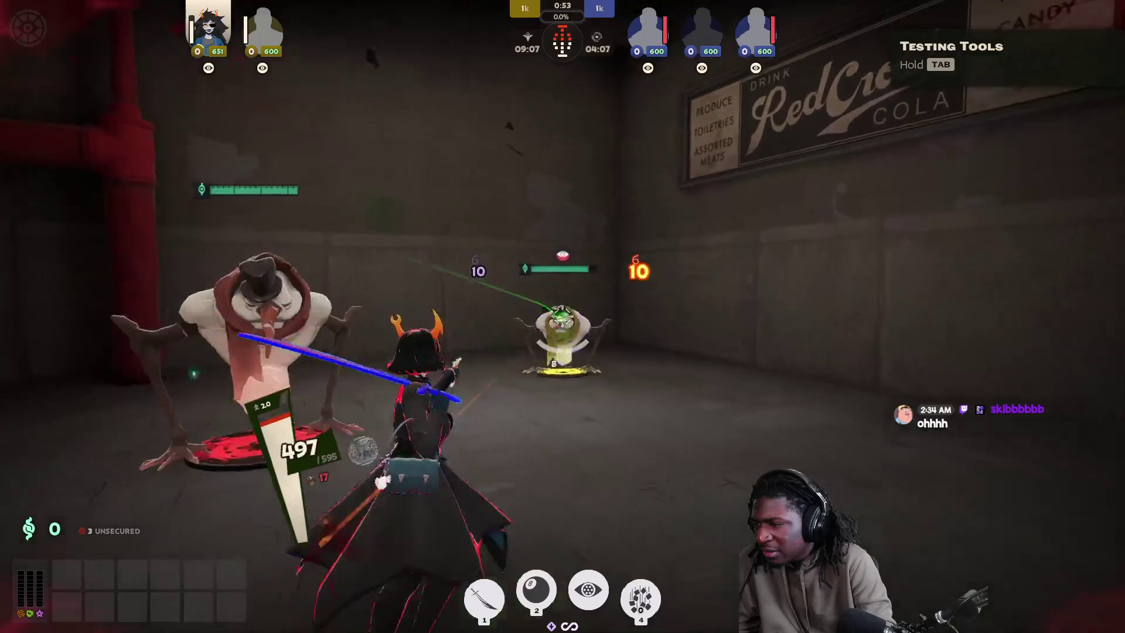
{"action": "key", "text": "1"}
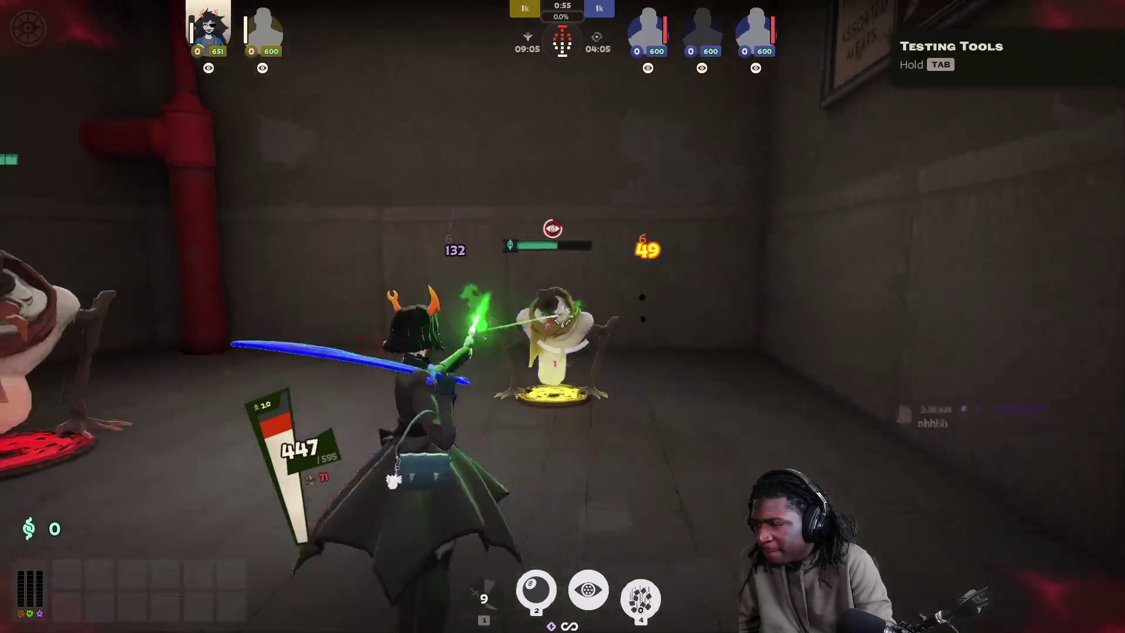
{"action": "left_click", "coordinate": [563, 317]}
{"action": "key", "text": "2"}
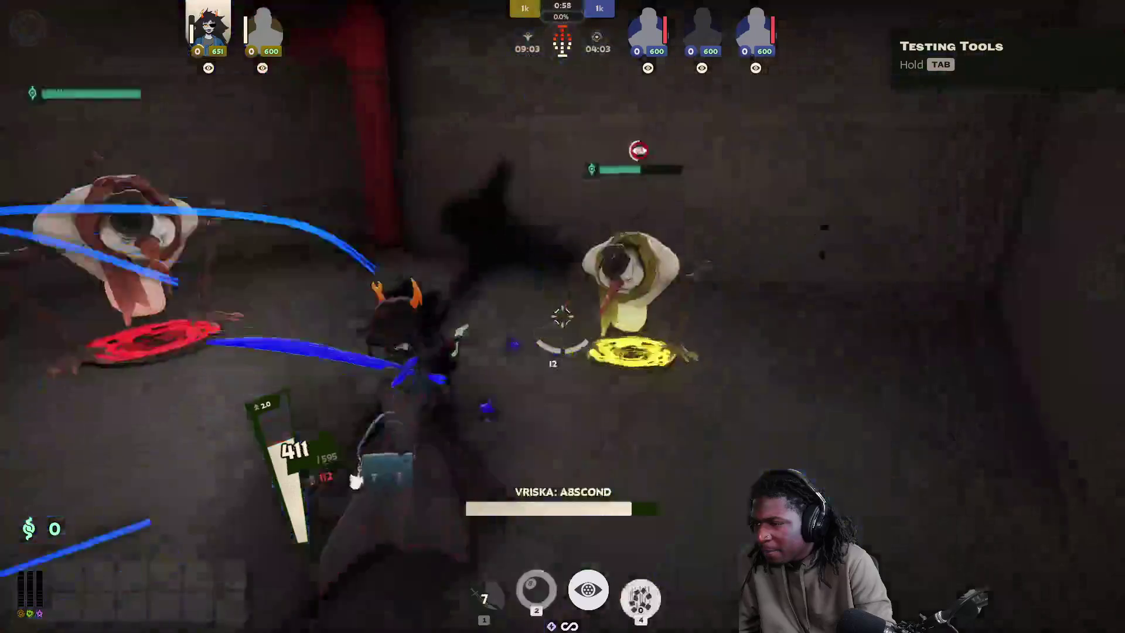
{"action": "left_click", "coordinate": [562, 317]}
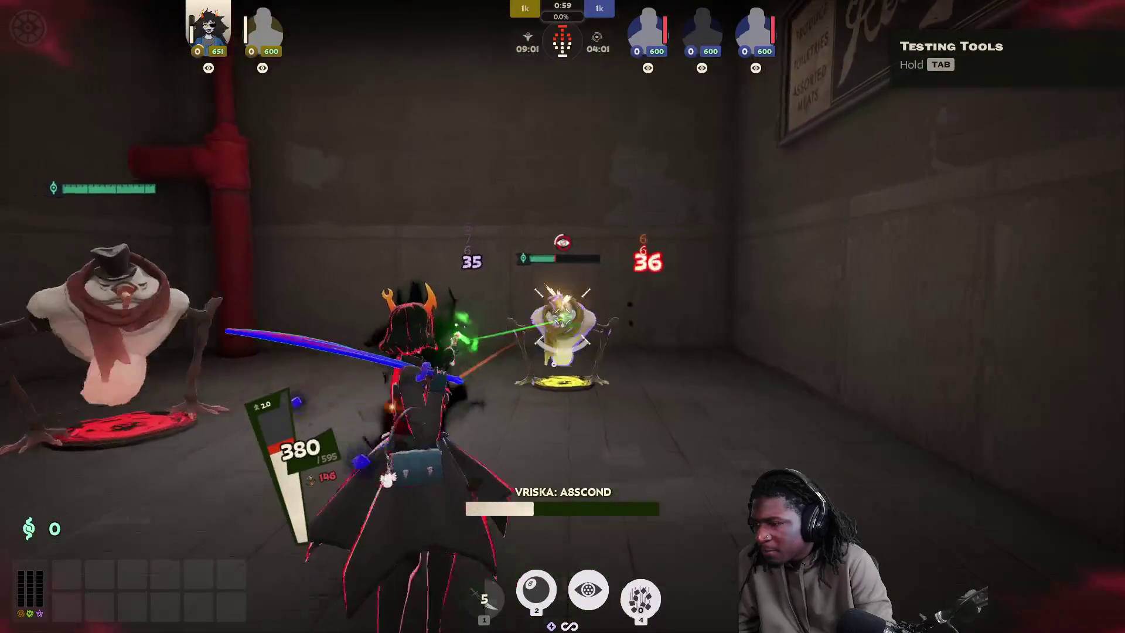
{"action": "left_click", "coordinate": [563, 317]}
{"action": "key", "text": "2"}
{"action": "left_click", "coordinate": [562, 317]}
{"action": "left_click", "coordinate": [563, 316]}
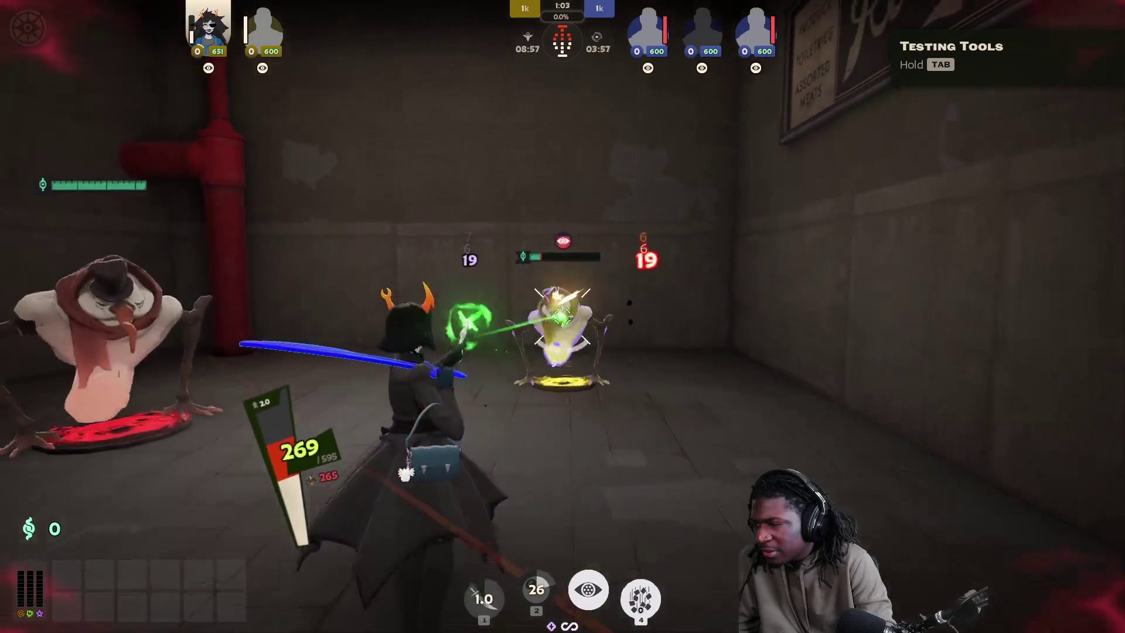
{"action": "left_click", "coordinate": [563, 317]}
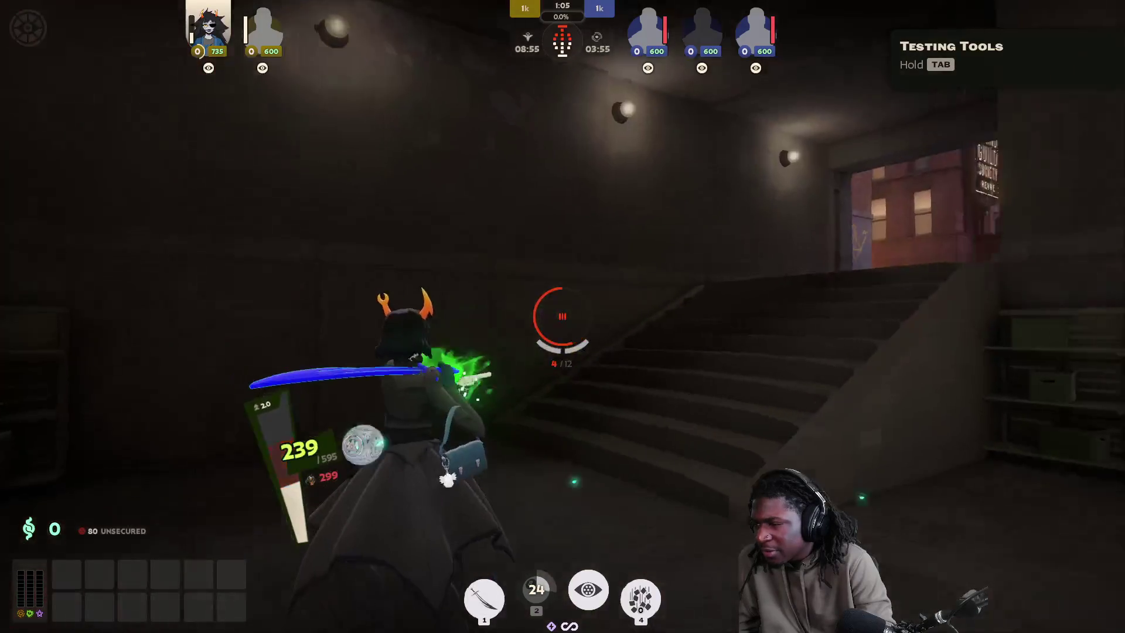
{"action": "key", "text": "r"}
{"action": "key", "text": "w"}
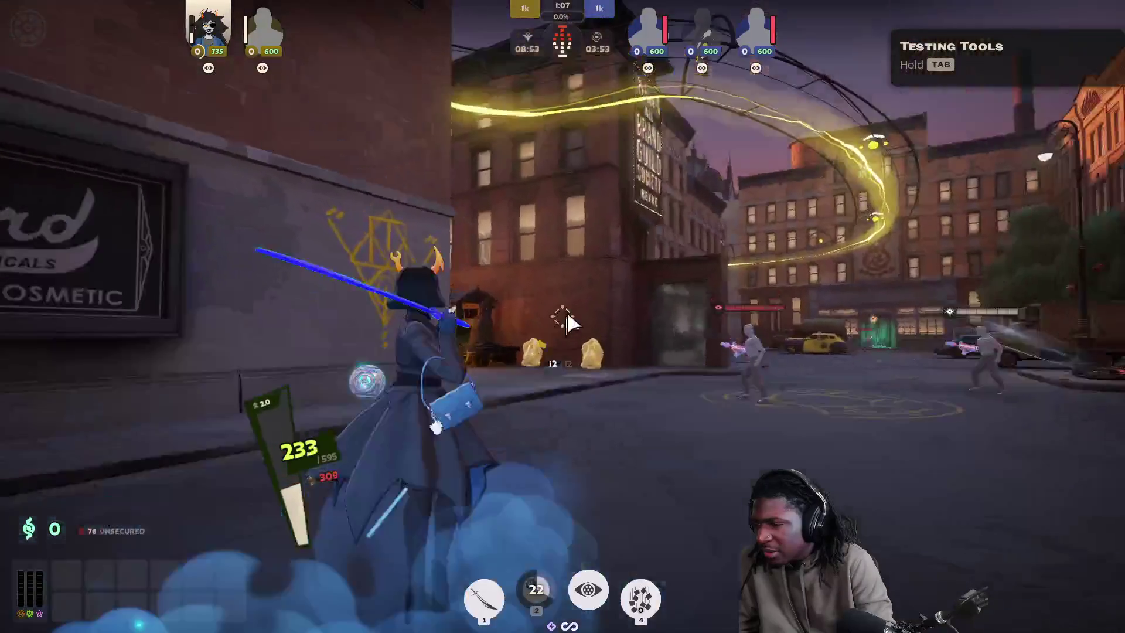
Step: Pause, back out of the exit prompt, and Alt+Tab to the Deadlock Mod Manager window
{"action": "key", "text": "Escape"}
{"action": "left_click", "coordinate": [106, 544]}
{"action": "left_click", "coordinate": [529, 341]}
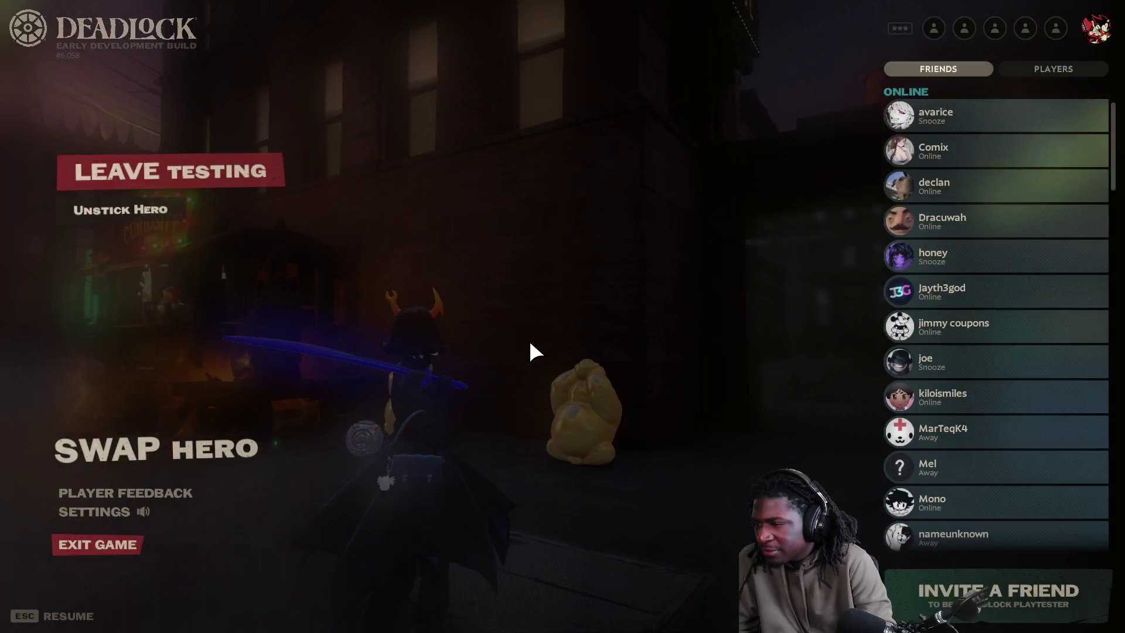
{"action": "key", "text": "alt+Tab"}
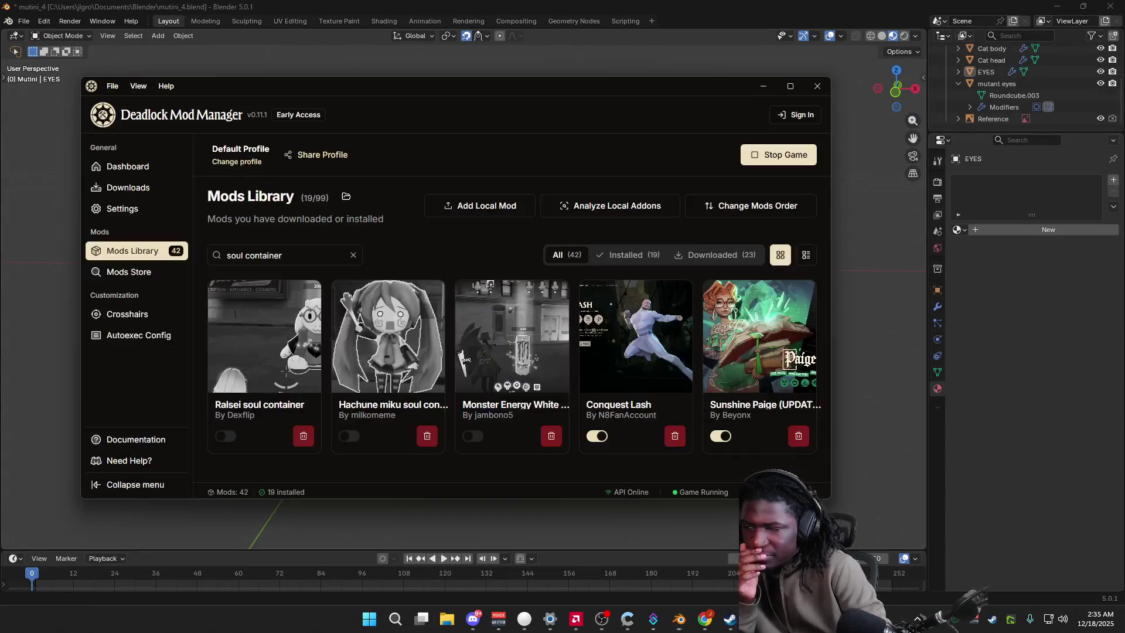
Step: Maximize the manager, enable Ralsei soul container, clear the search and disable My Castle Town
{"action": "left_click", "coordinate": [788, 85]}
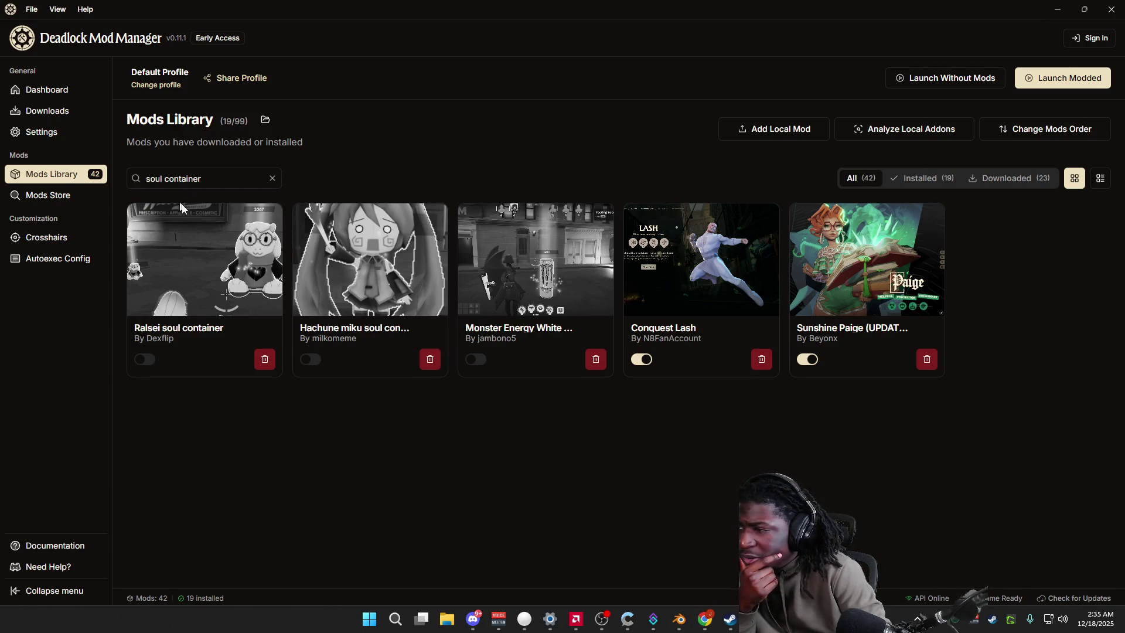
{"action": "left_click", "coordinate": [143, 359]}
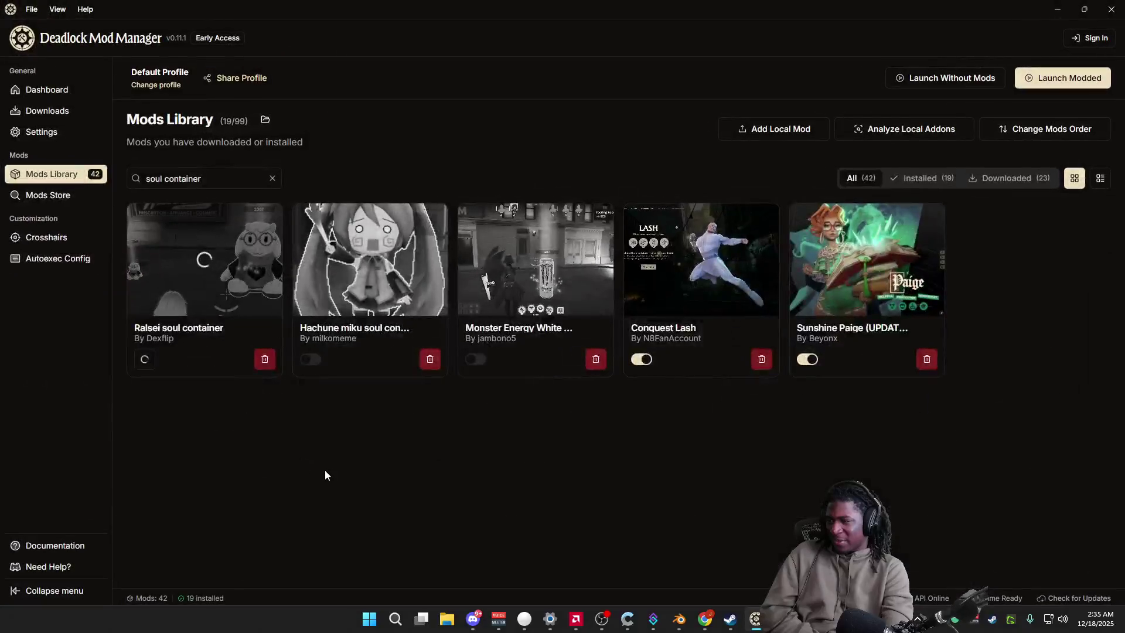
{"action": "left_click", "coordinate": [273, 178]}
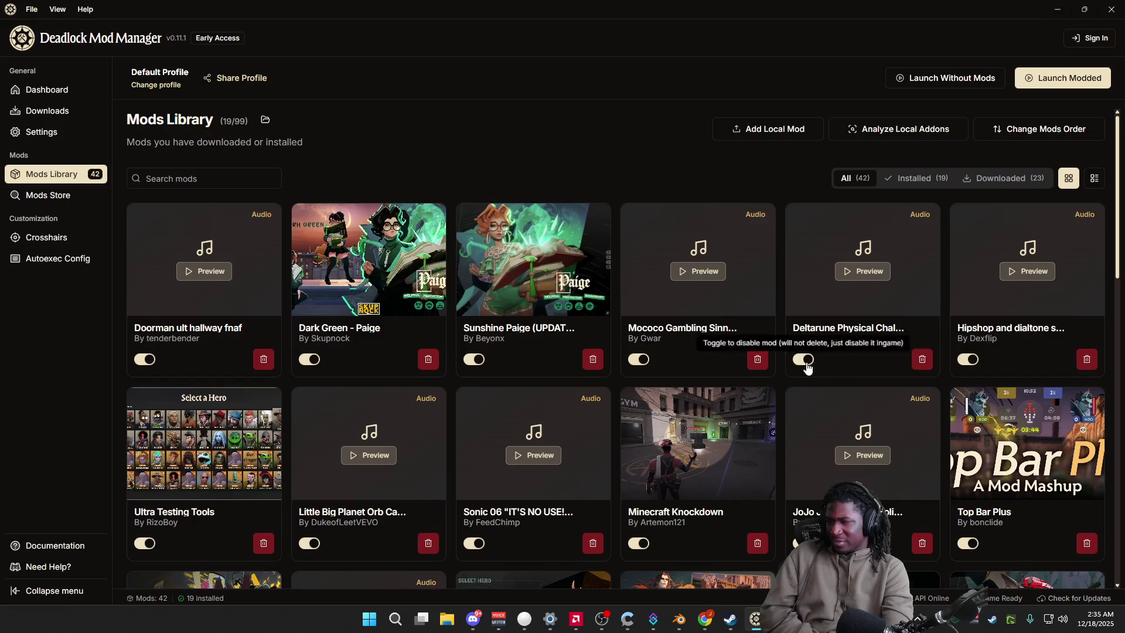
{"action": "scroll", "coordinate": [441, 534], "scroll_direction": "down", "scroll_amount": 5}
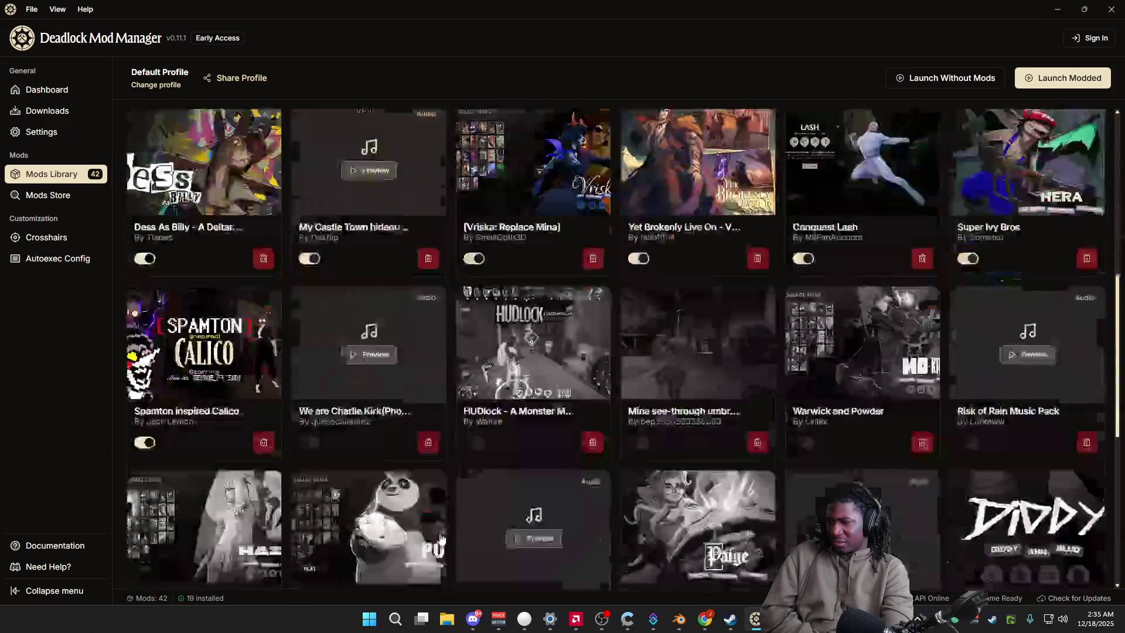
{"action": "scroll", "coordinate": [369, 298], "scroll_direction": "up", "scroll_amount": 1}
{"action": "scroll", "coordinate": [685, 419], "scroll_direction": "down", "scroll_amount": 5}
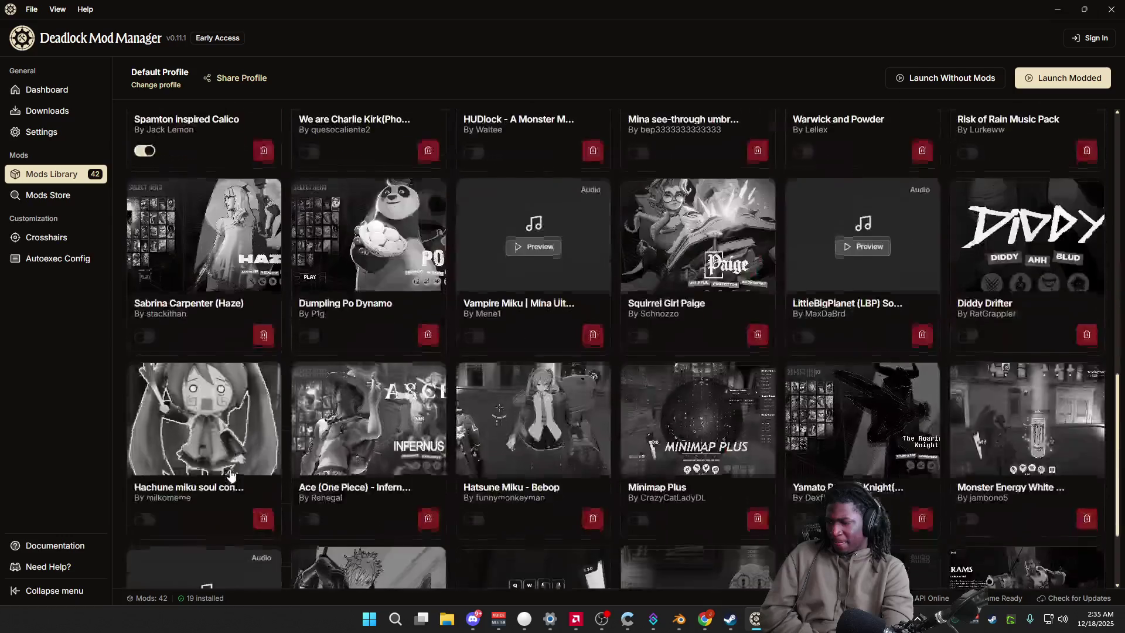
{"action": "scroll", "coordinate": [616, 431], "scroll_direction": "down", "scroll_amount": 2}
{"action": "scroll", "coordinate": [352, 466], "scroll_direction": "up", "scroll_amount": 6}
{"action": "scroll", "coordinate": [244, 485], "scroll_direction": "up", "scroll_amount": 2}
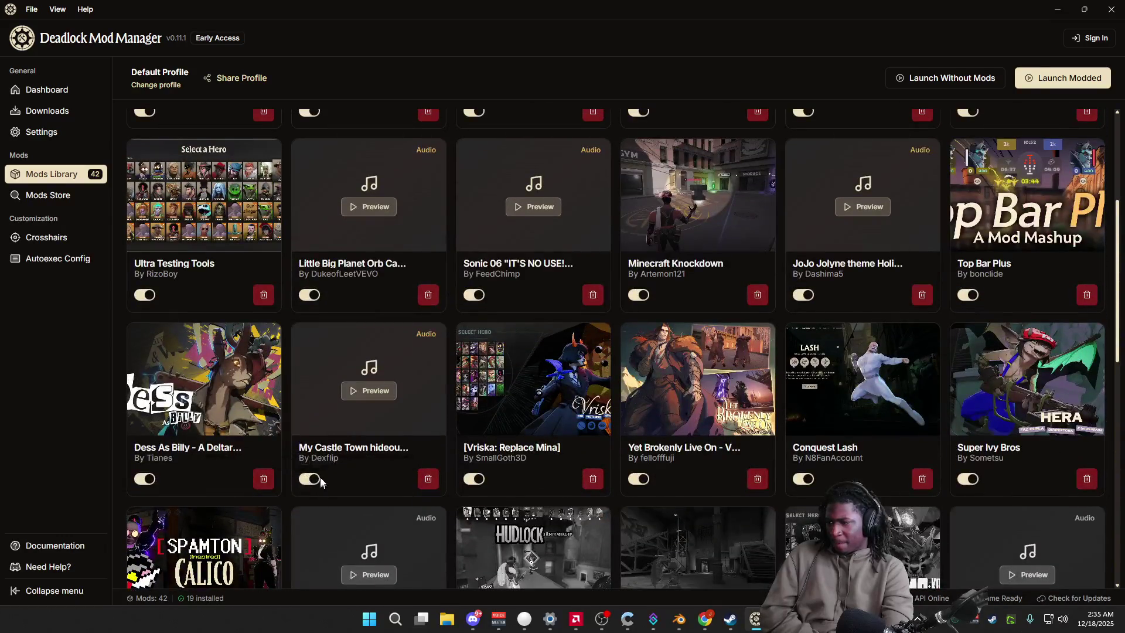
{"action": "left_click", "coordinate": [320, 483]}
{"action": "scroll", "coordinate": [362, 490], "scroll_direction": "up", "scroll_amount": 2}
{"action": "scroll", "coordinate": [615, 396], "scroll_direction": "up", "scroll_amount": 2}
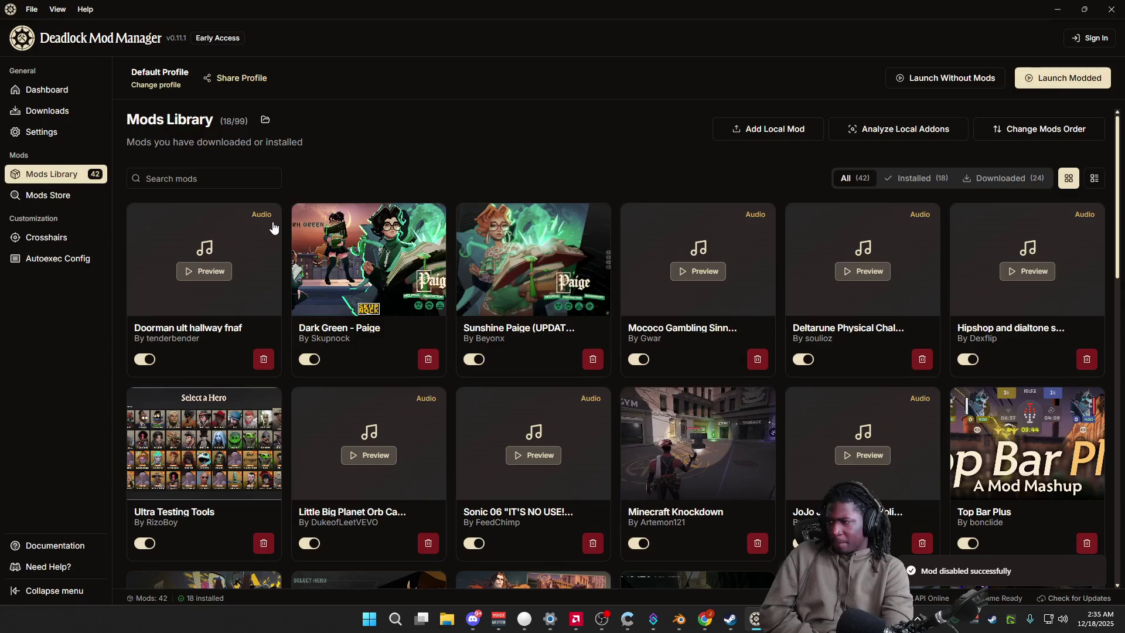
{"action": "type", "text": "sou"}
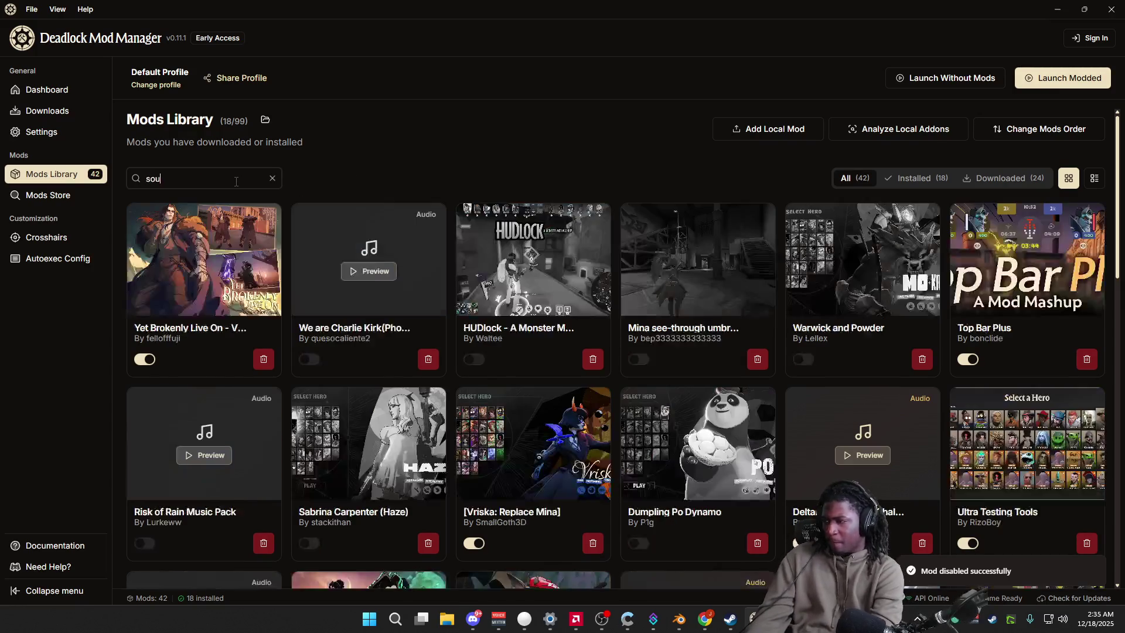
{"action": "type", "text": "l"}
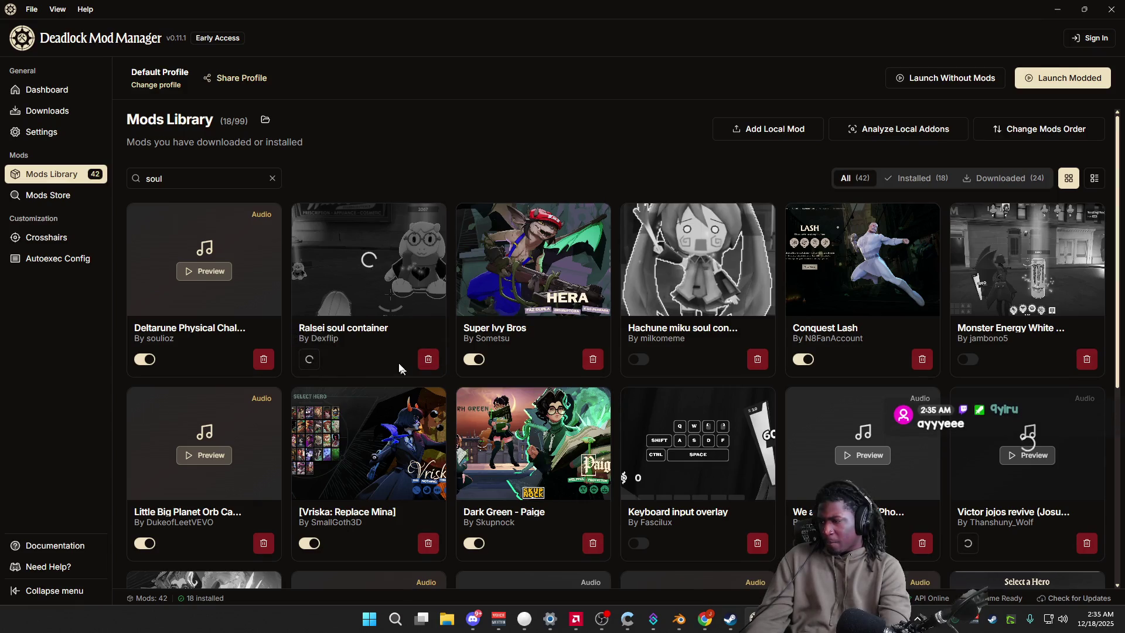
Step: Confirm the prompt on the Ralsei soul container card and launch Deadlock with mods applied
{"action": "left_click", "coordinate": [380, 329]}
{"action": "left_click", "coordinate": [888, 318]}
{"action": "left_click", "coordinate": [690, 342]}
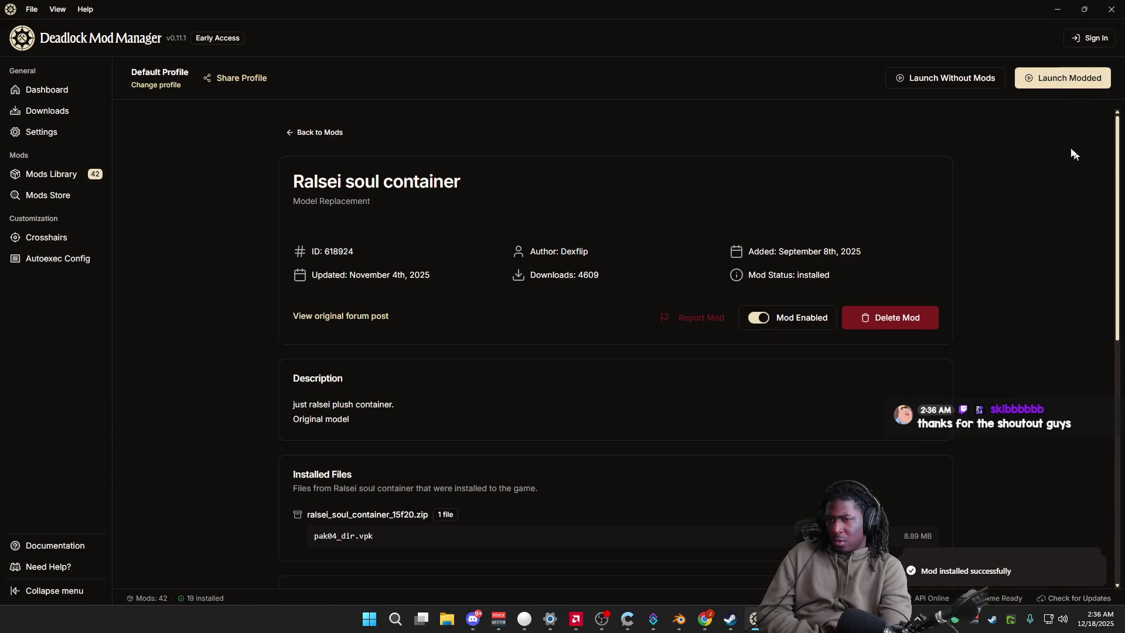
{"action": "left_click", "coordinate": [1054, 81]}
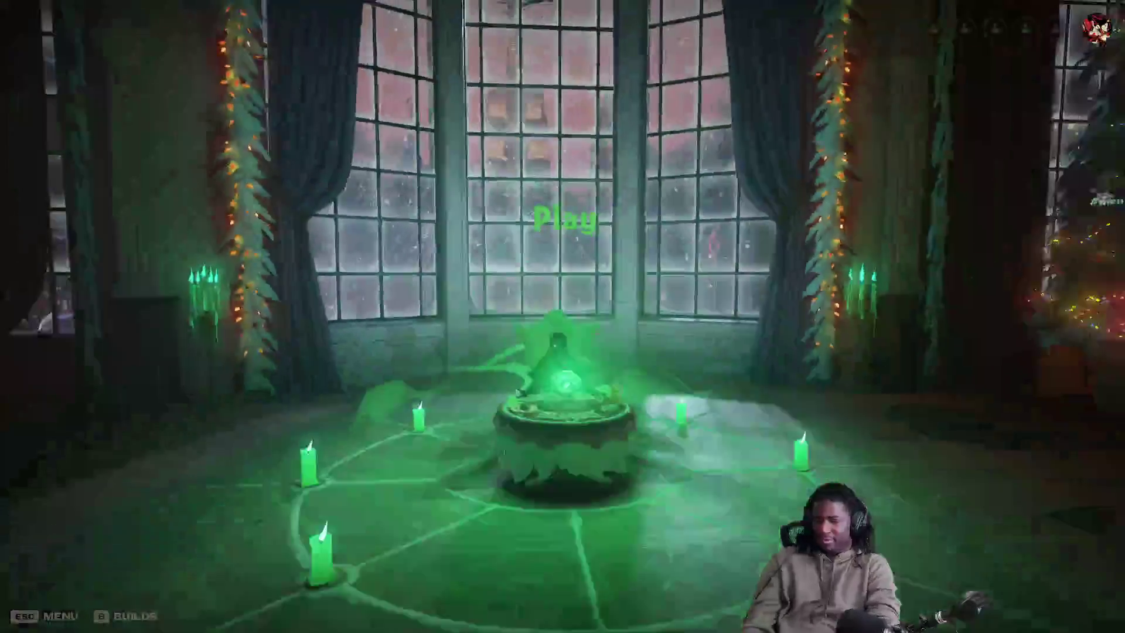
Step: Walk the hero from the cauldron room toward the practice range
{"action": "key", "text": "w"}
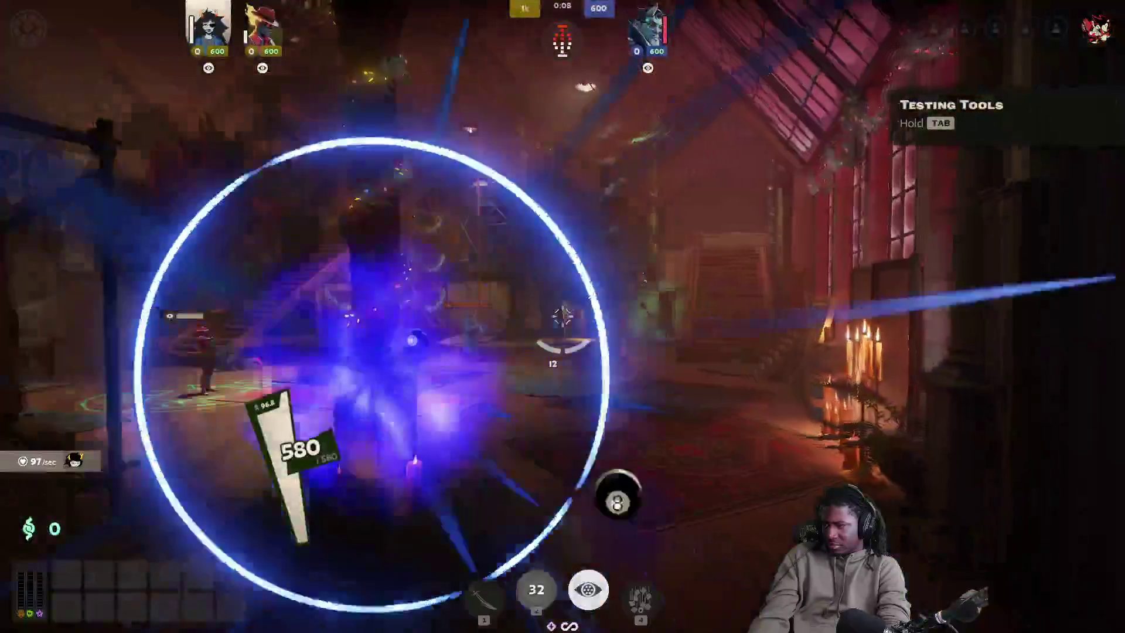
Step: Use Abscond and the testing tools, then back into the teleporter to reach the Sandbox street
{"action": "left_click", "coordinate": [563, 316]}
{"action": "key", "text": "shift"}
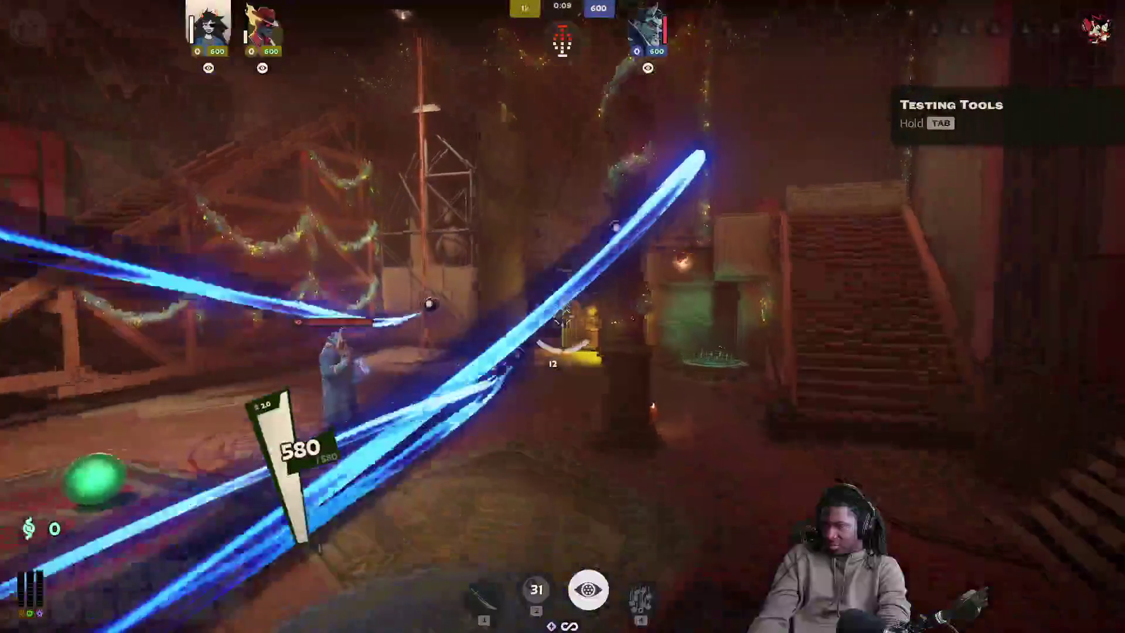
{"action": "key", "text": "Tab"}
{"action": "key", "text": "w"}
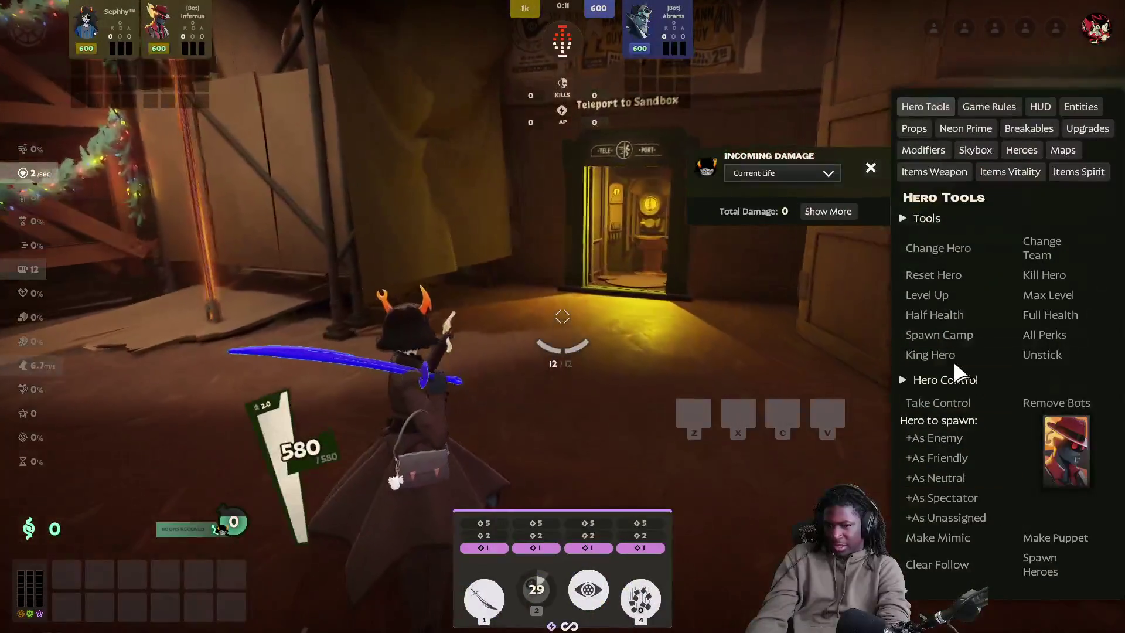
{"action": "left_click", "coordinate": [942, 357]}
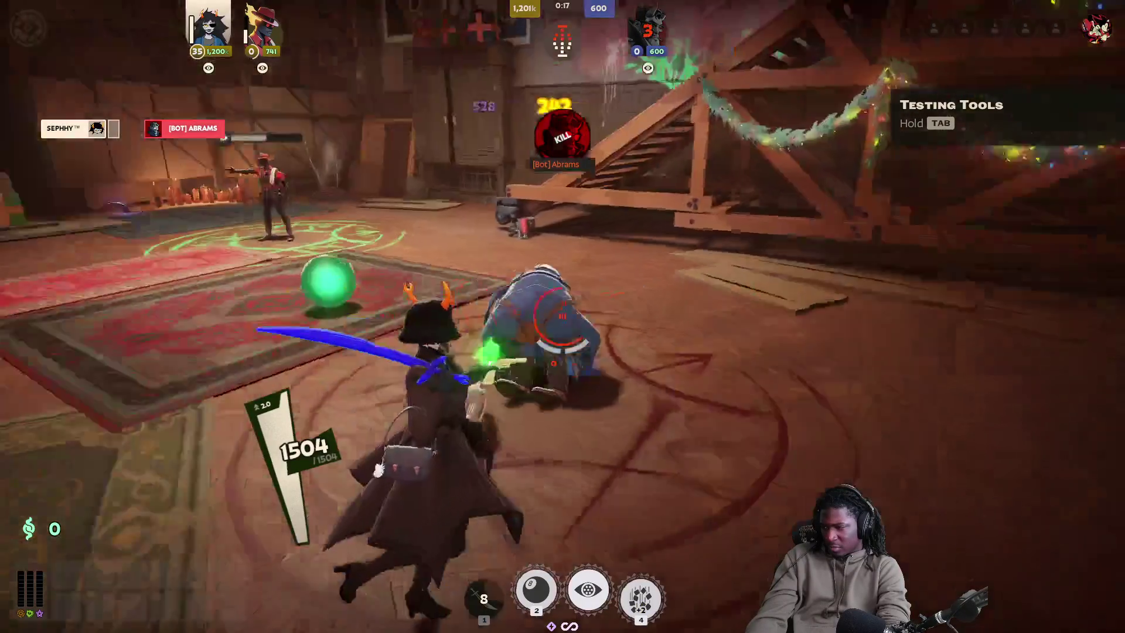
{"action": "key", "text": "s"}
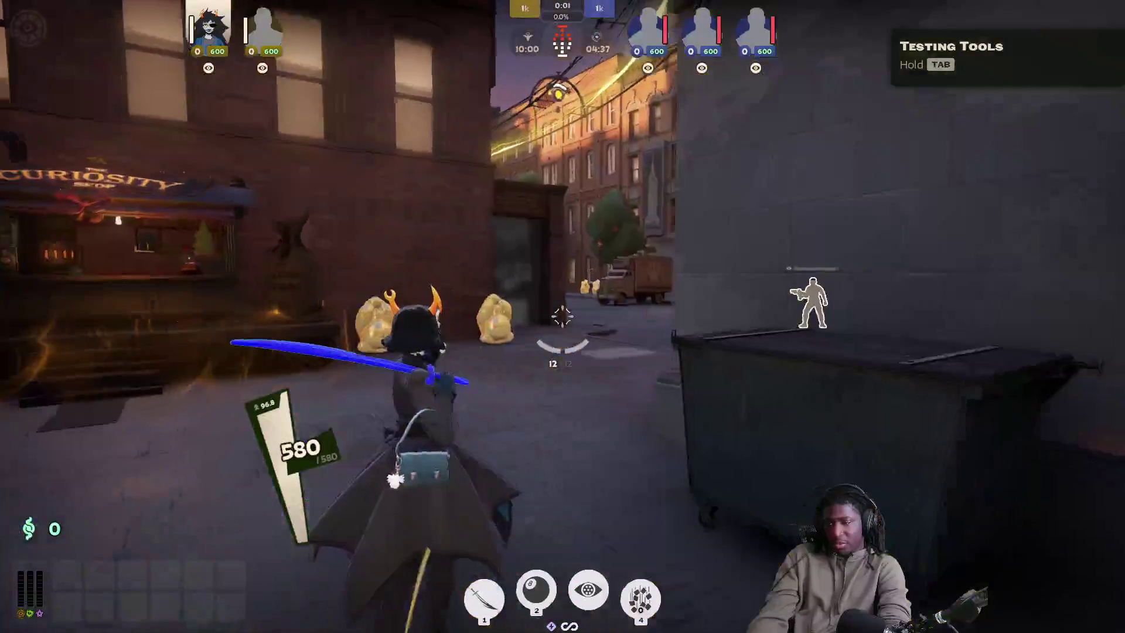
Step: Run into the training dummy room and boost the hero to maximum souls and power via Testing Tools
{"action": "key", "text": "w"}
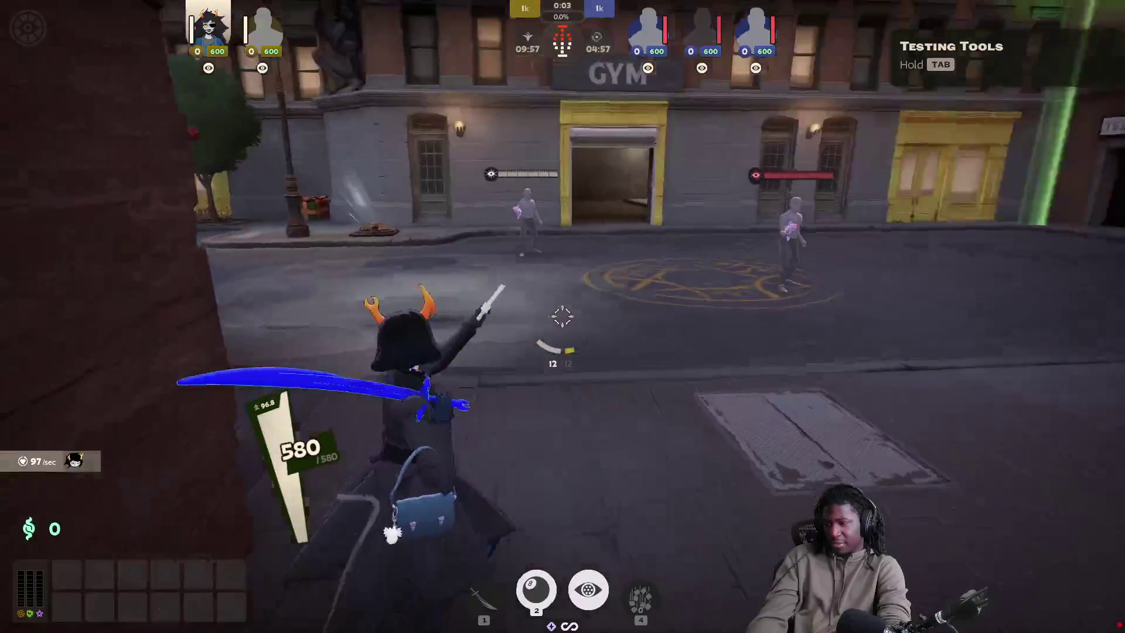
{"action": "key", "text": "space"}
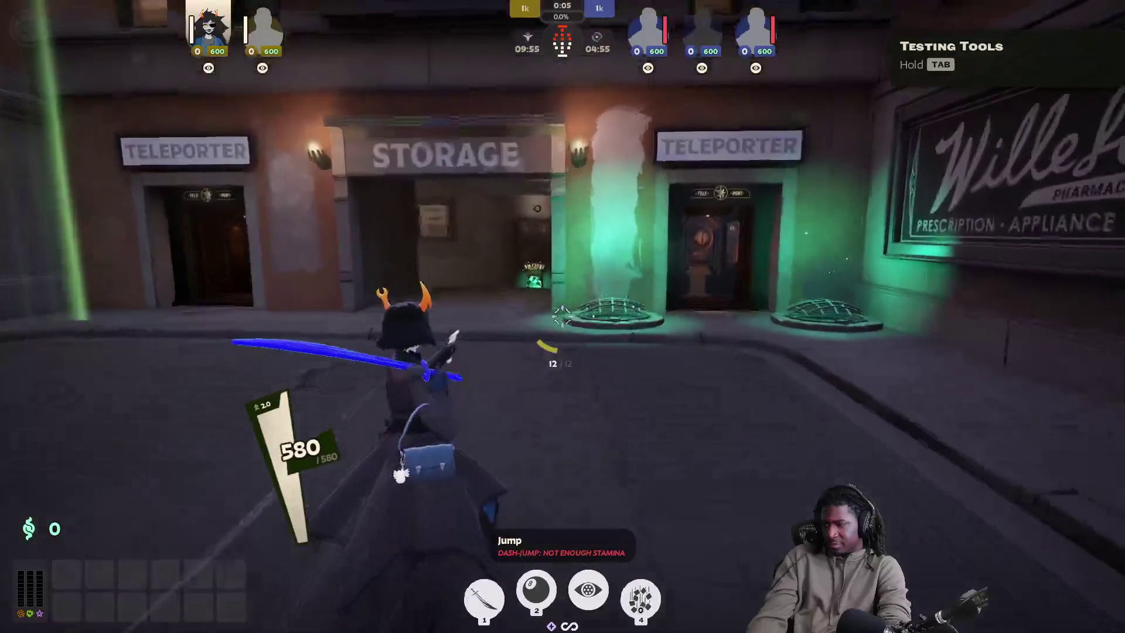
{"action": "key", "text": "w"}
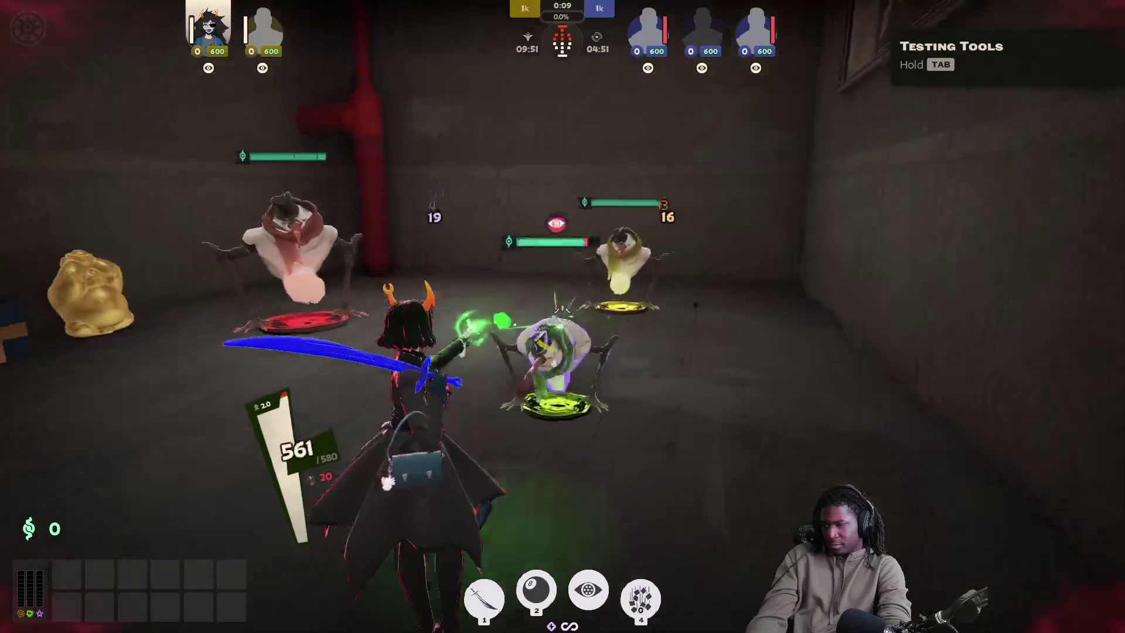
{"action": "key", "text": "Tab"}
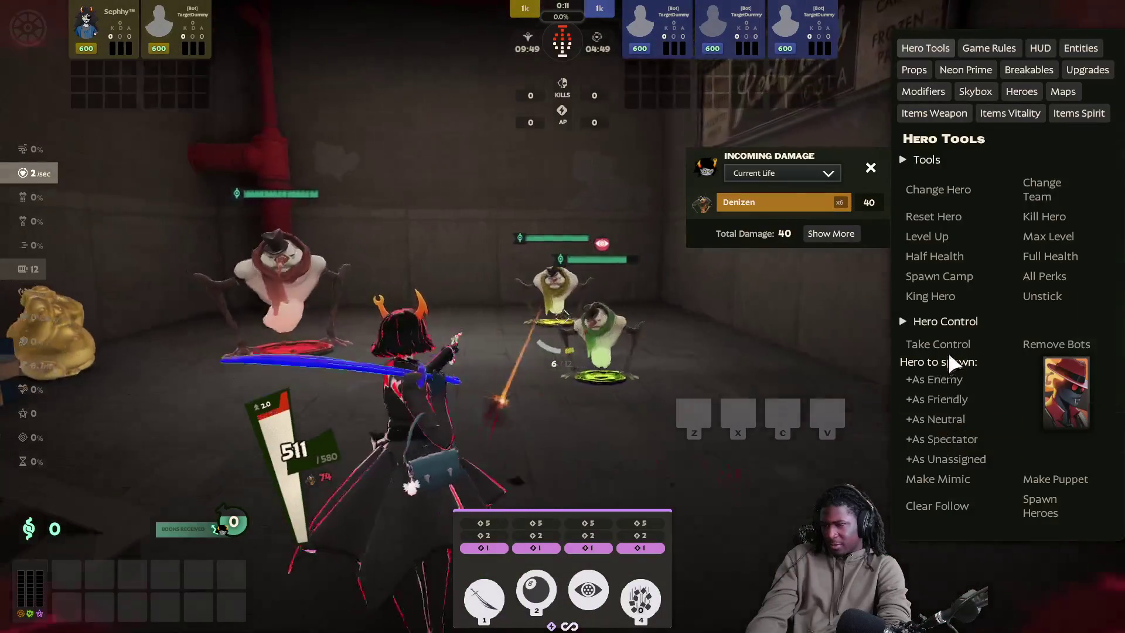
{"action": "left_click", "coordinate": [933, 298]}
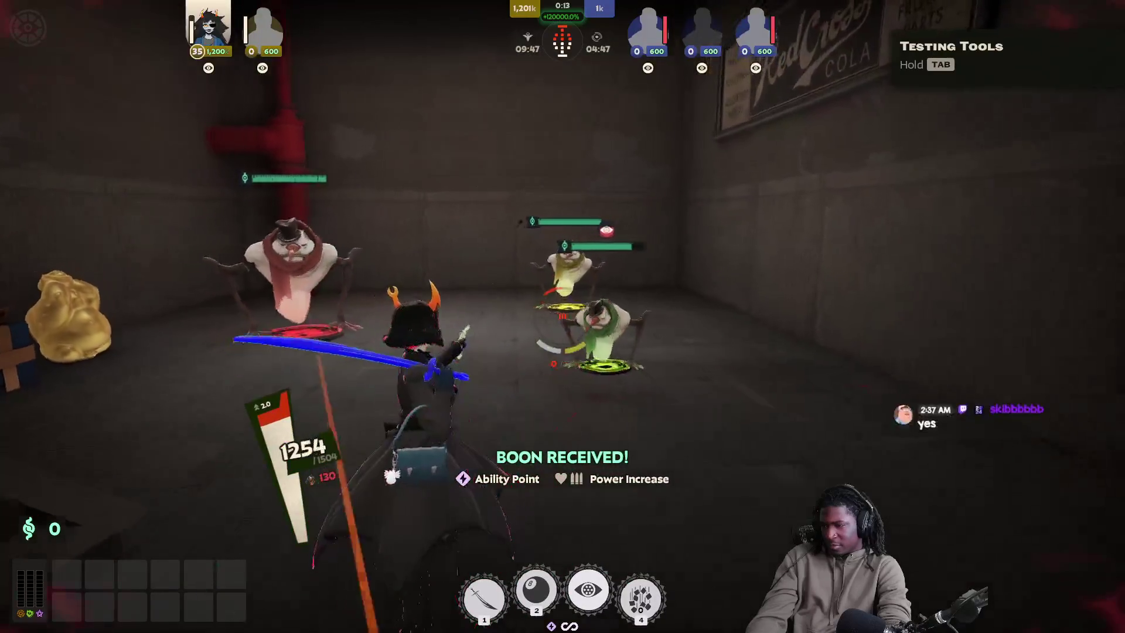
Step: Attack a training dummy with shots and the first ability
{"action": "left_click", "coordinate": [563, 317]}
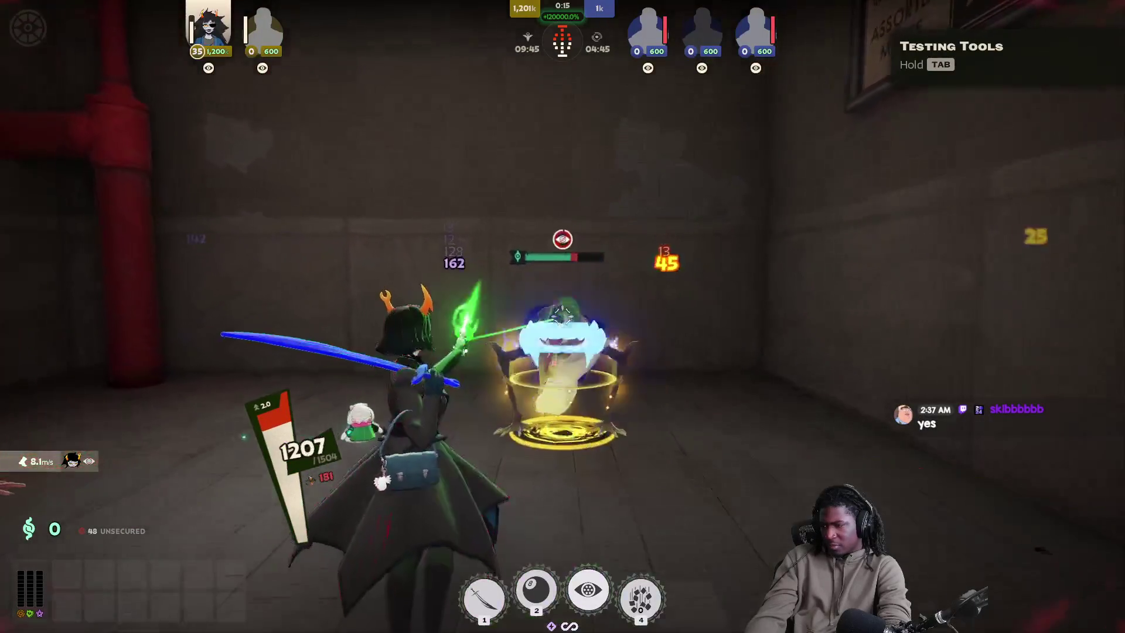
{"action": "key", "text": "1"}
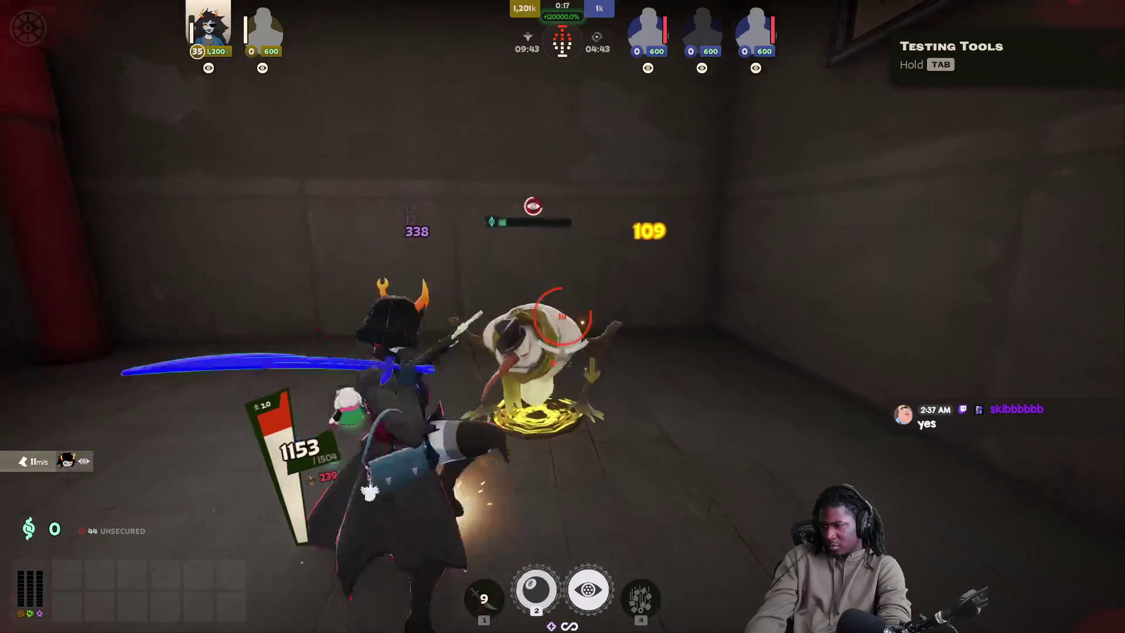
{"action": "left_click", "coordinate": [562, 317]}
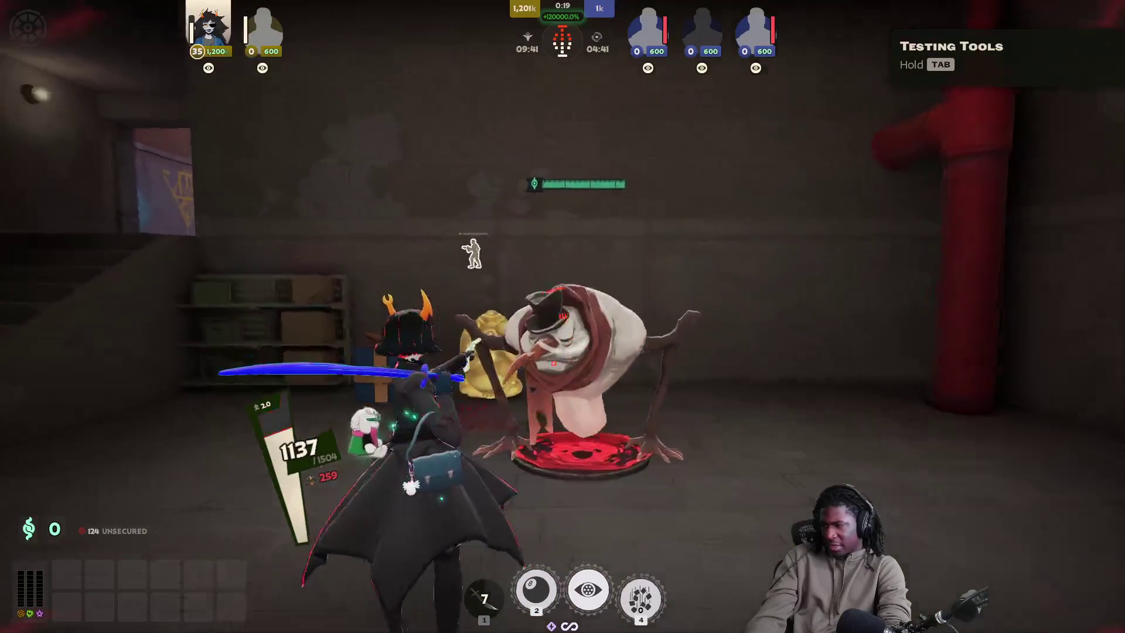
{"action": "left_click", "coordinate": [562, 316]}
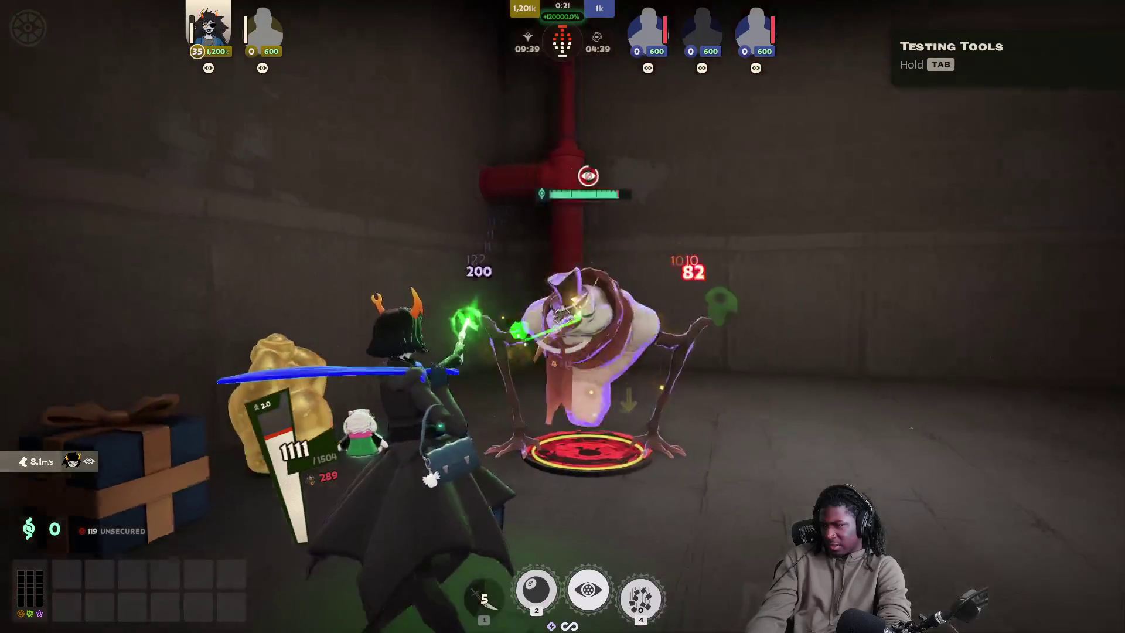
{"action": "left_click", "coordinate": [562, 317]}
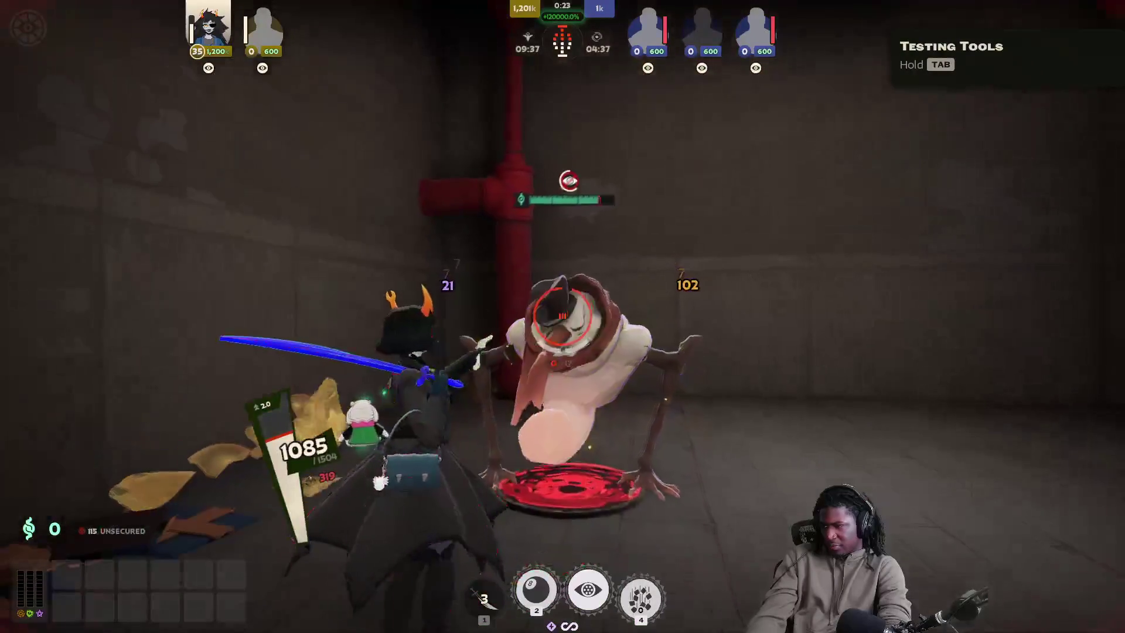
Step: Use Kill Hero to respawn, then Abscond and dash into the dark room
{"action": "key", "text": "Tab"}
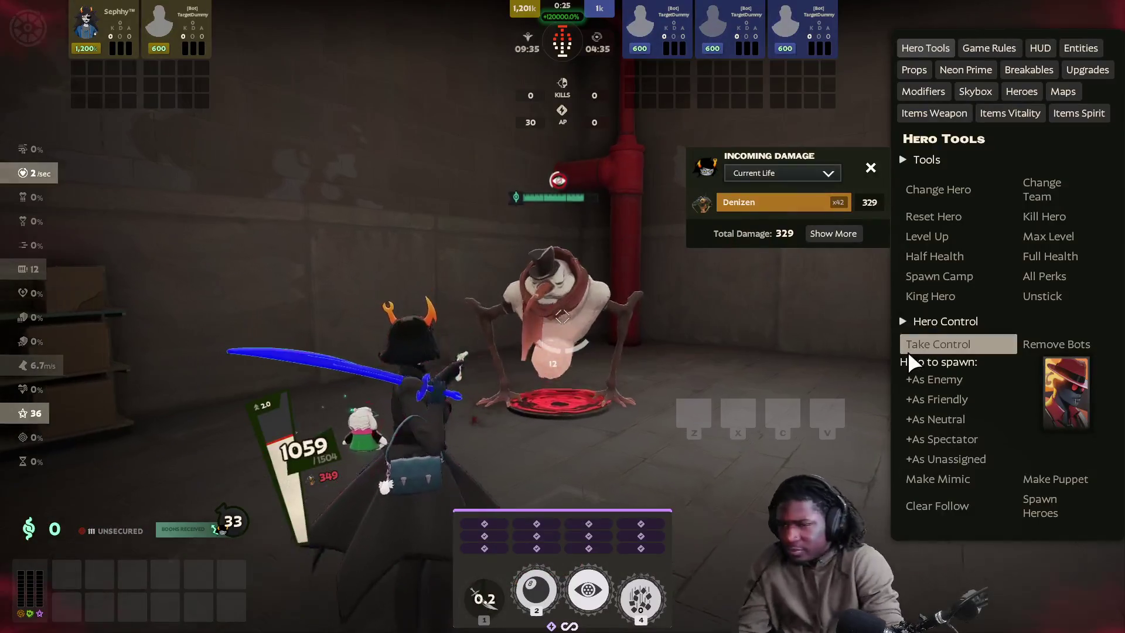
{"action": "left_click", "coordinate": [1068, 220]}
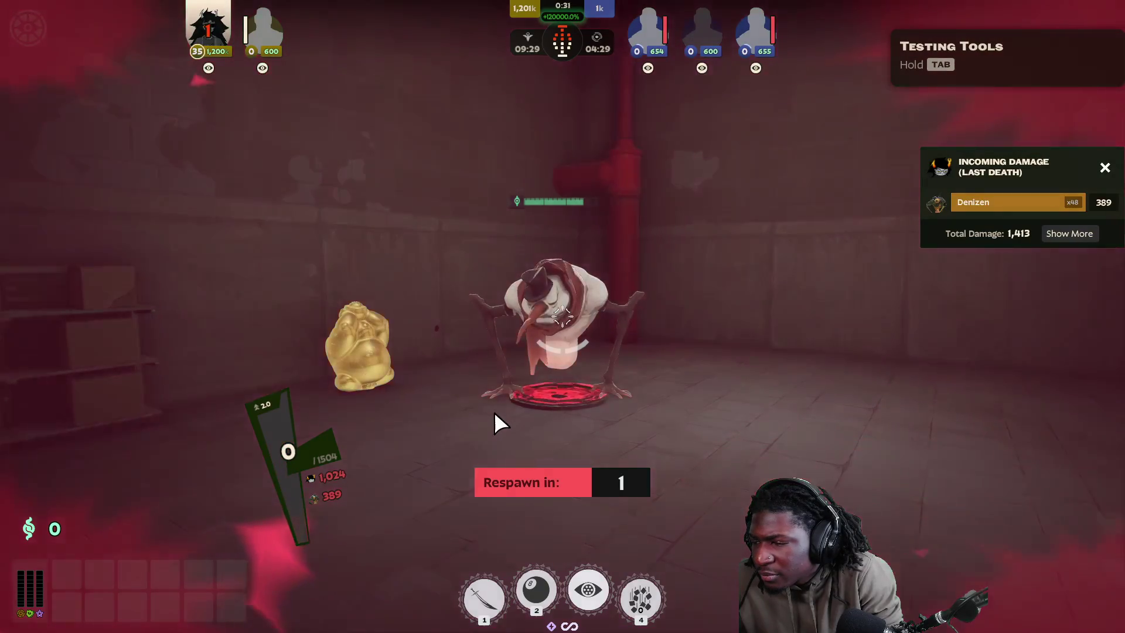
{"action": "key", "text": "w"}
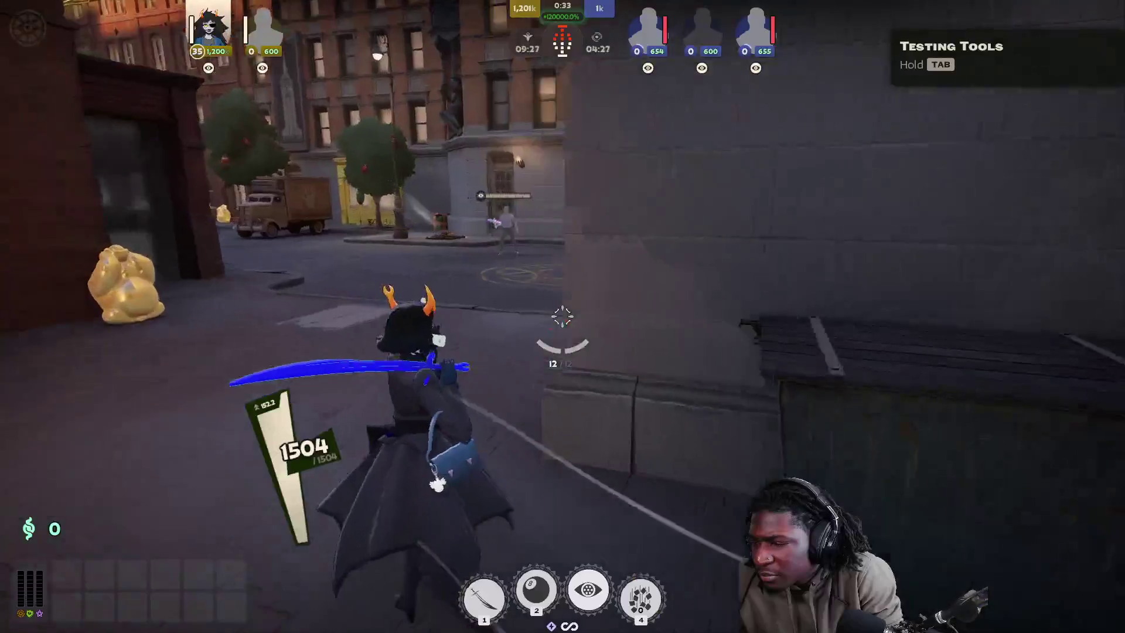
{"action": "key", "text": "1"}
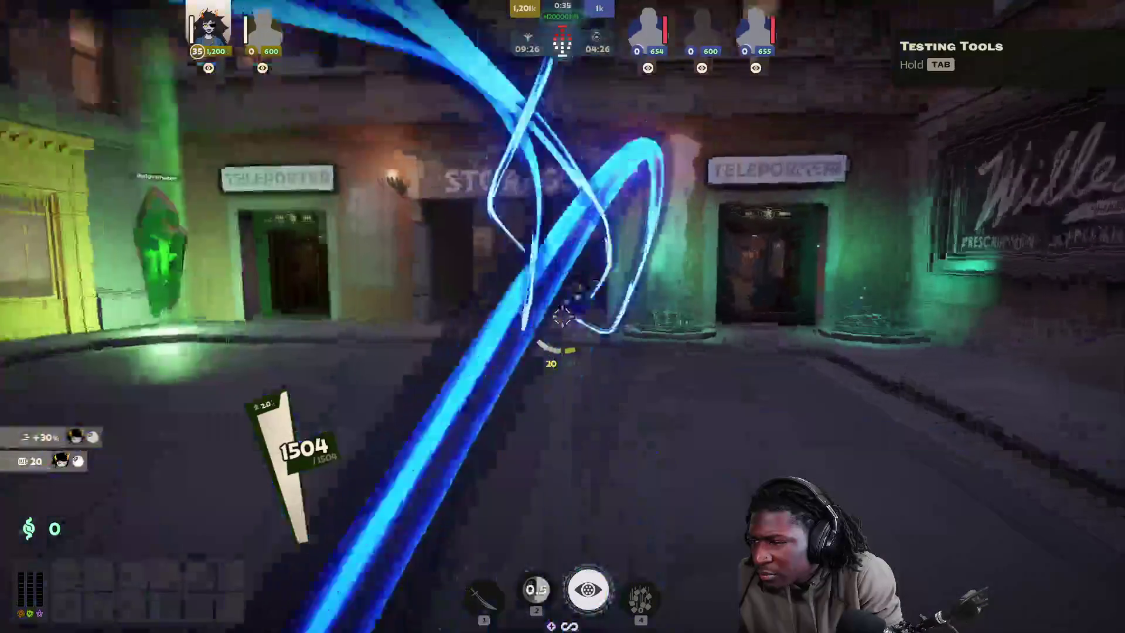
{"action": "key", "text": "shift"}
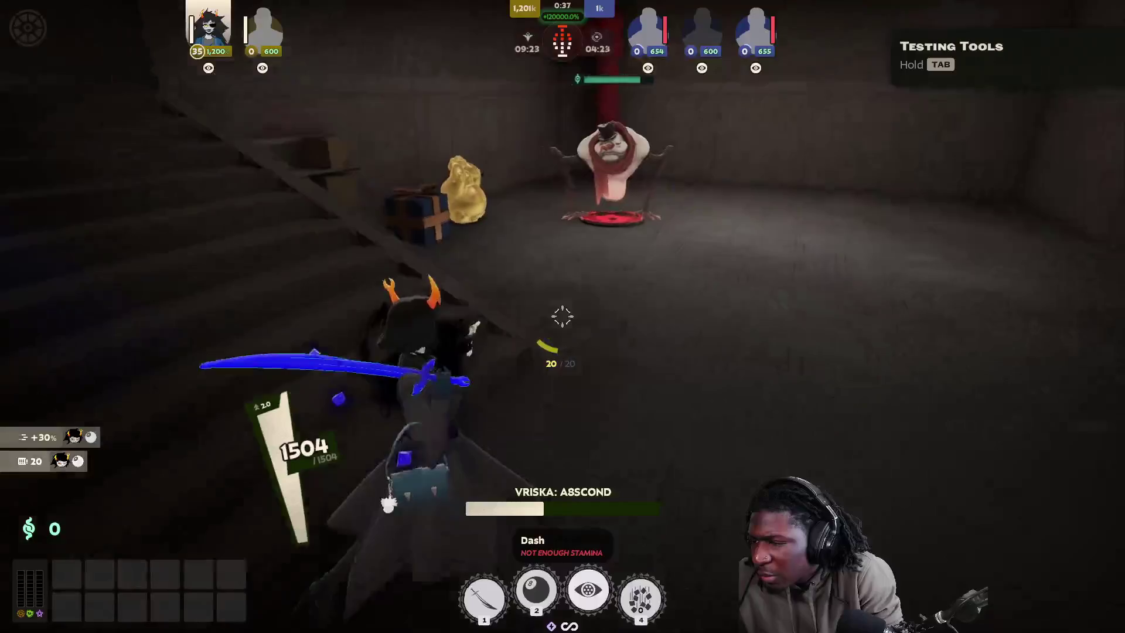
Step: Use the second ability and walk out the doorway along the street toward the gym
{"action": "key", "text": "Tab"}
{"action": "key", "text": "2"}
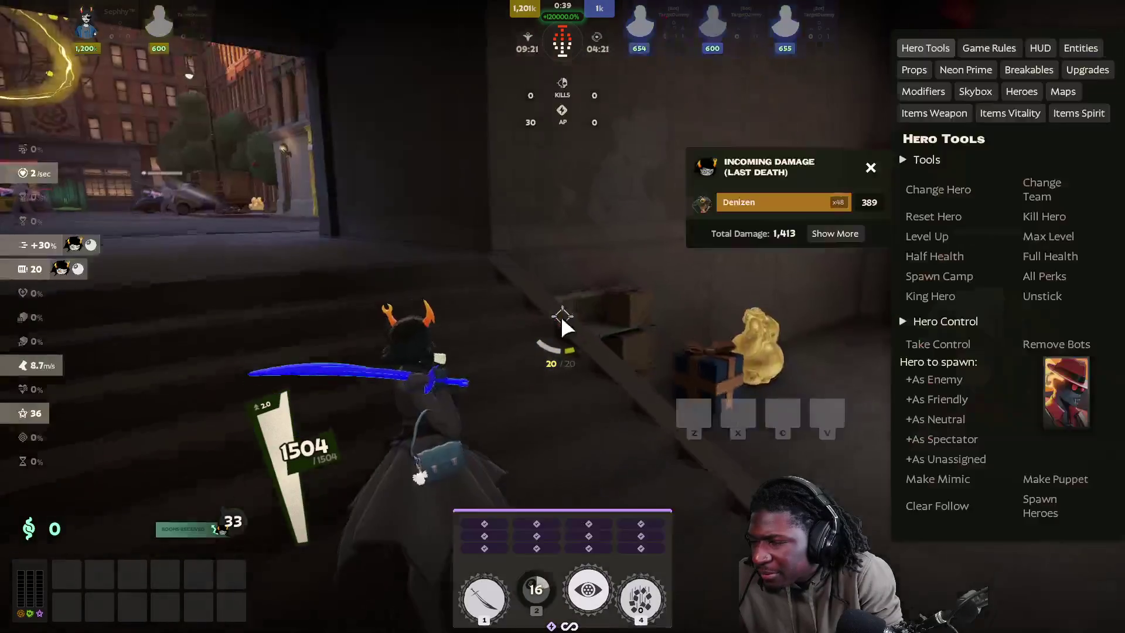
{"action": "key", "text": "Tab"}
{"action": "key", "text": "w"}
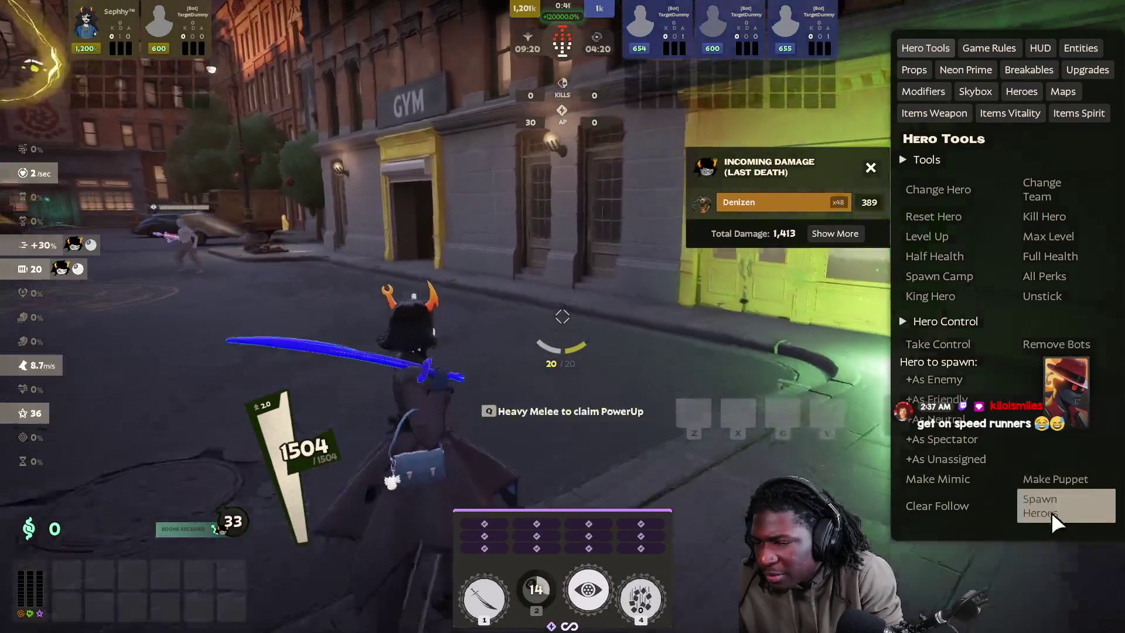
{"action": "key", "text": "a"}
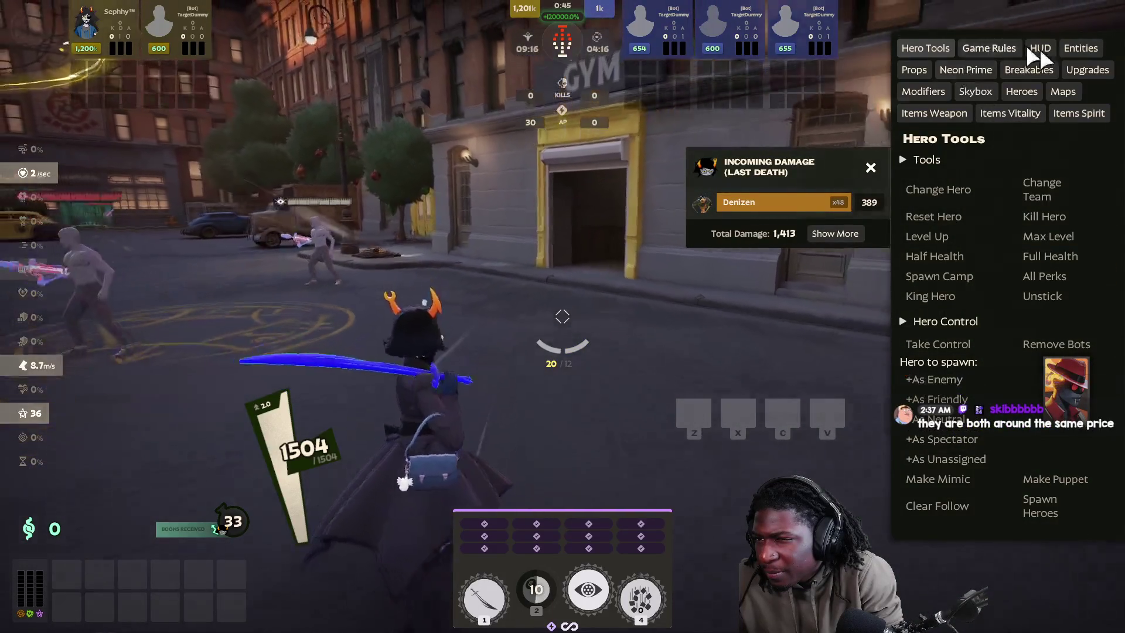
Step: Browse the entity spawning and prop categories, then leap onto the zipline by the brick building
{"action": "left_click", "coordinate": [1080, 48]}
{"action": "left_click", "coordinate": [1086, 71]}
{"action": "left_click", "coordinate": [1030, 73]}
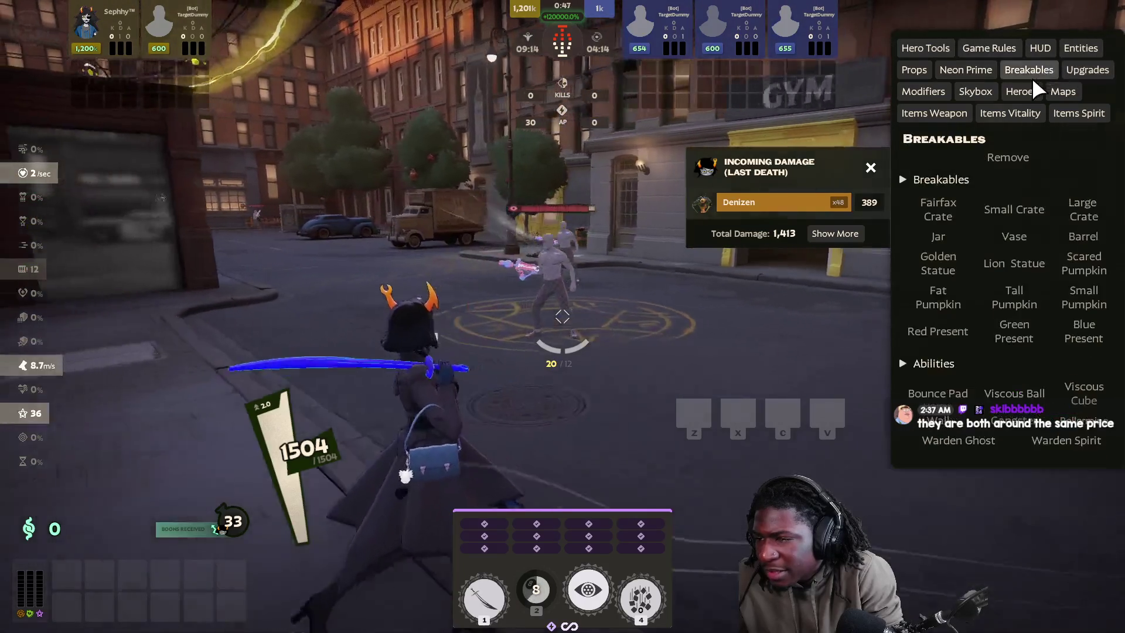
{"action": "left_click", "coordinate": [962, 72]}
{"action": "key", "text": "Tab"}
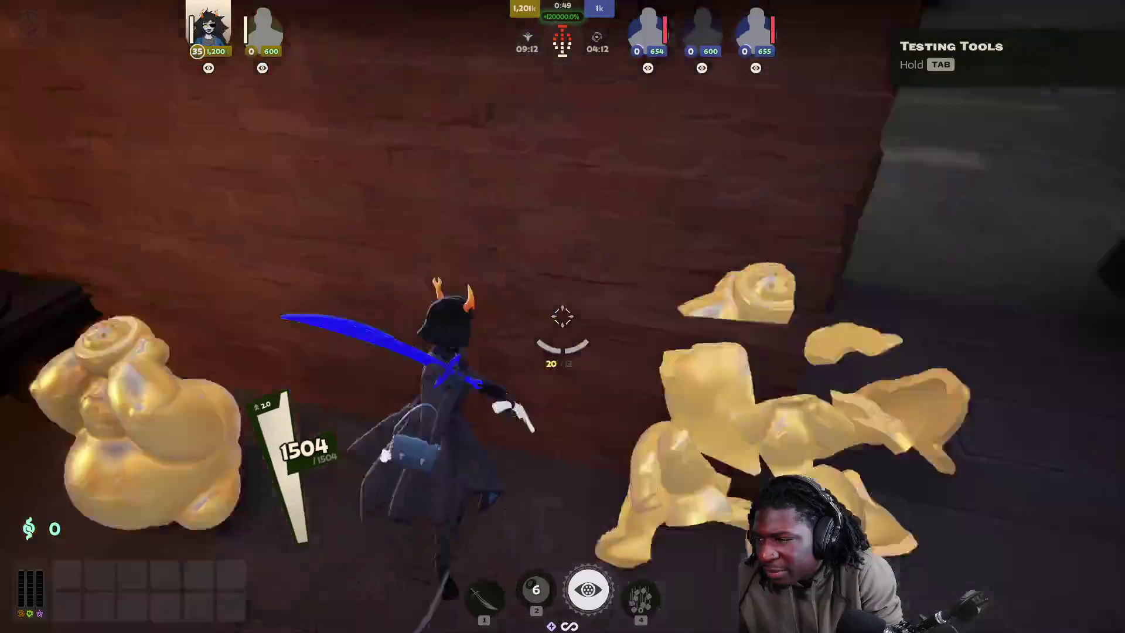
{"action": "key", "text": "w"}
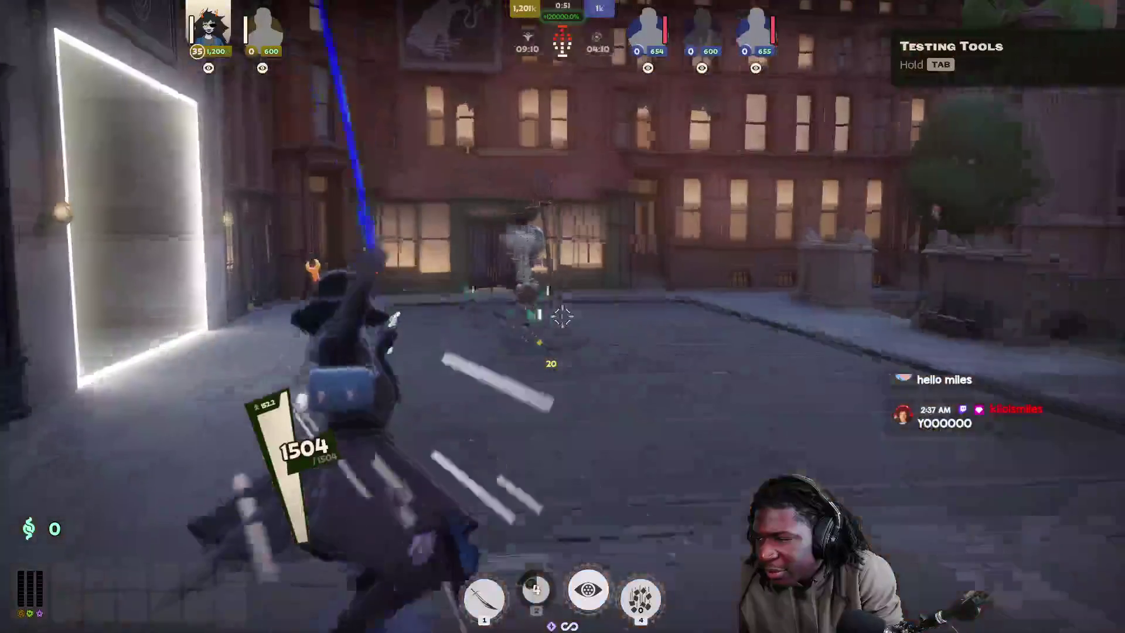
{"action": "key", "text": "shift"}
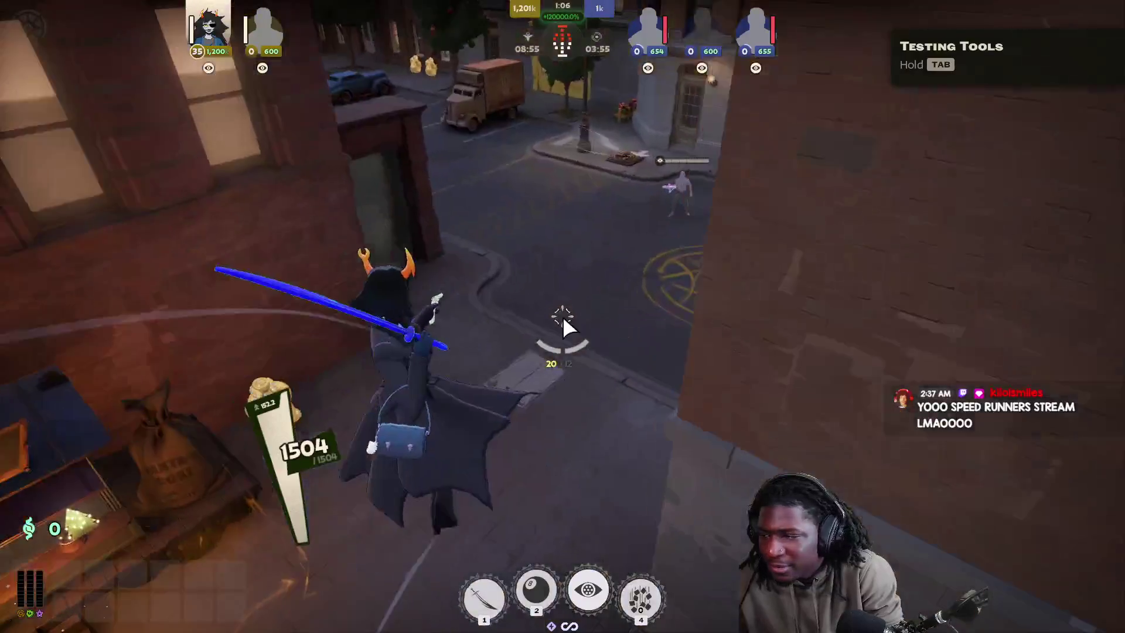
Step: Bring up the pause menu and ask to exit the game
{"action": "key", "text": "Escape"}
{"action": "left_click", "coordinate": [106, 541]}
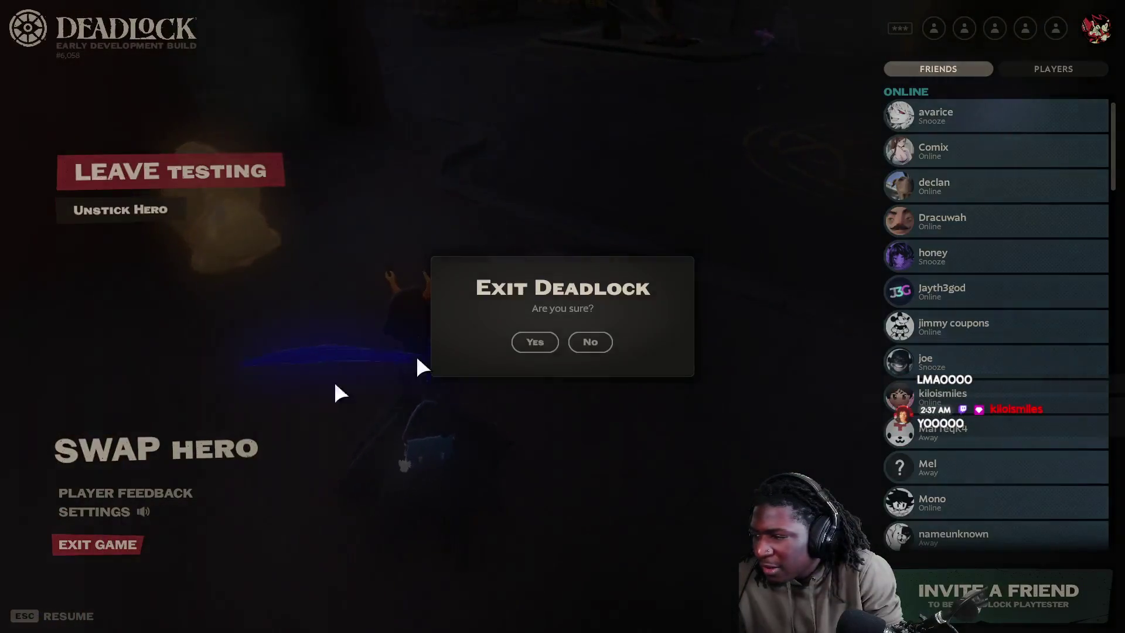
Step: Confirm quitting Deadlock and minimize the mod manager to return to the cat in Blender
{"action": "left_click", "coordinate": [518, 338]}
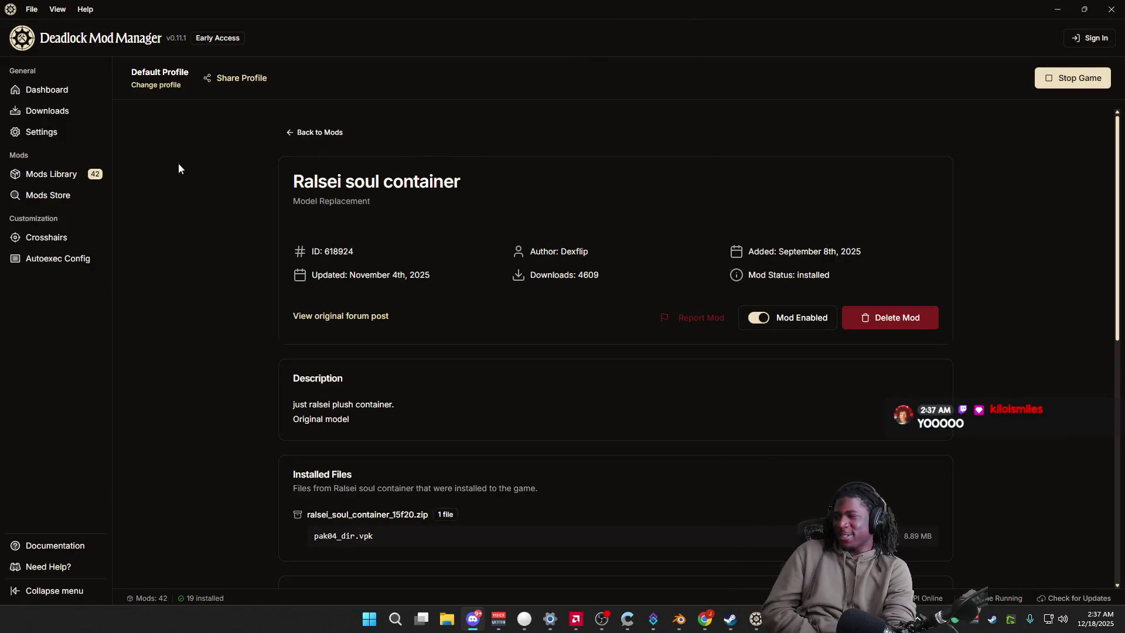
{"action": "left_click", "coordinate": [1058, 10]}
{"action": "mouse_move", "coordinate": [668, 353]}
{"action": "middle_mouse_down"}
{"action": "mouse_move", "coordinate": [463, 360]}
{"action": "mouse_move", "coordinate": [632, 352]}
{"action": "mouse_move", "coordinate": [613, 357]}
{"action": "middle_mouse_up"}
{"action": "scroll", "coordinate": [610, 361], "scroll_direction": "down", "scroll_amount": 3}
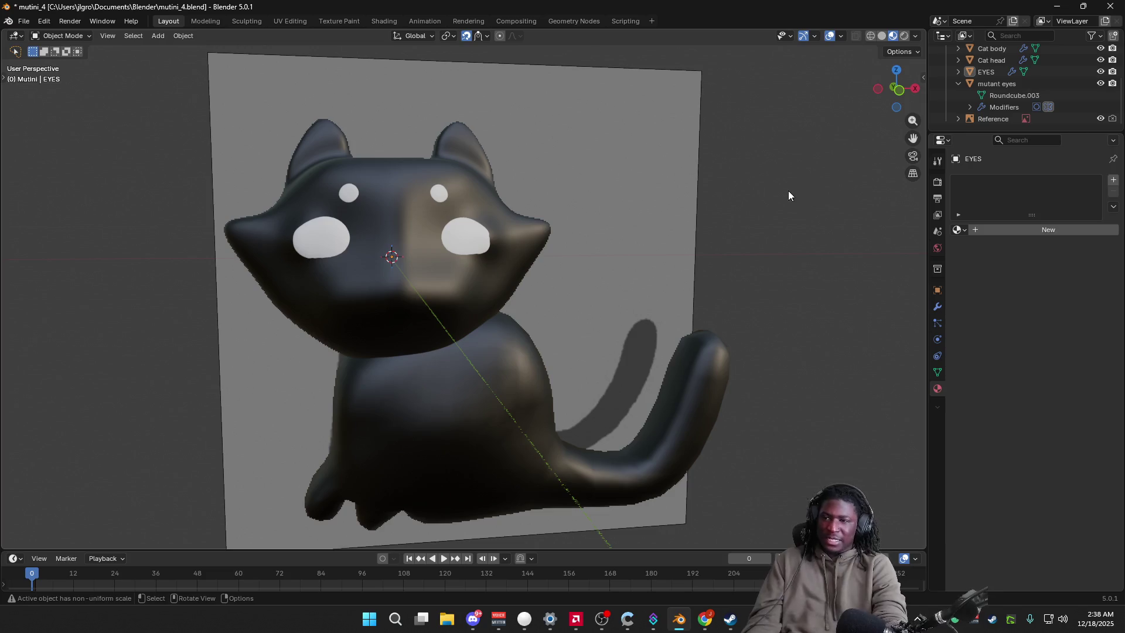
{"action": "left_click", "coordinate": [882, 35]}
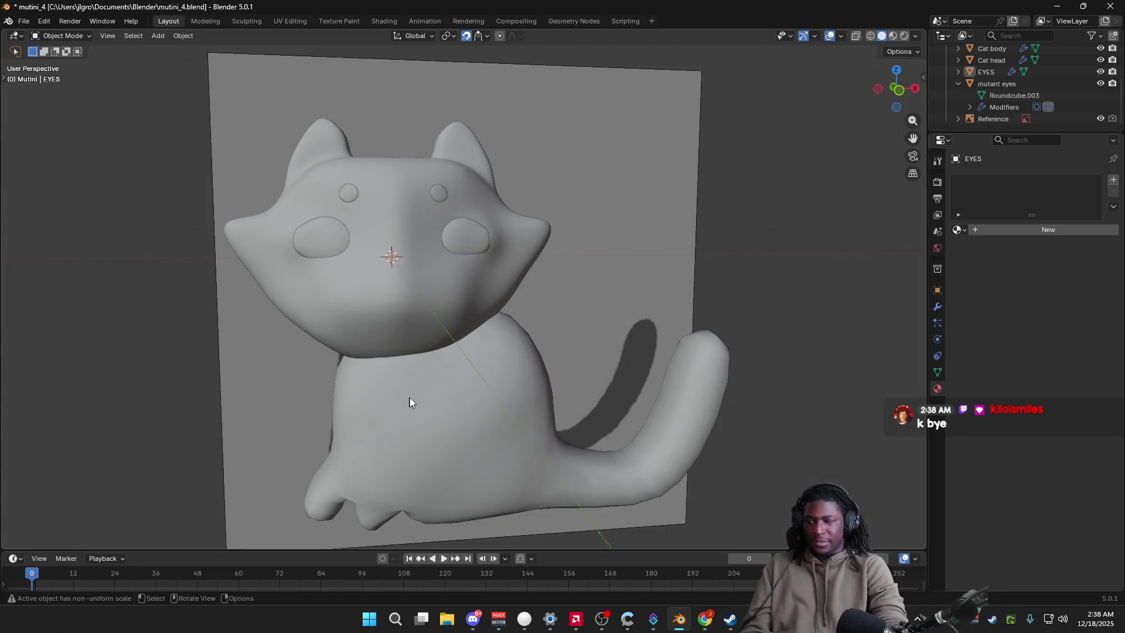
{"action": "scroll", "coordinate": [703, 392], "scroll_direction": "down", "scroll_amount": 3}
{"action": "scroll", "coordinate": [522, 389], "scroll_direction": "up", "scroll_amount": 4}
{"action": "mouse_move", "coordinate": [521, 390]}
{"action": "middle_mouse_down"}
{"action": "mouse_move", "coordinate": [580, 389]}
{"action": "mouse_move", "coordinate": [563, 387]}
{"action": "middle_mouse_up"}
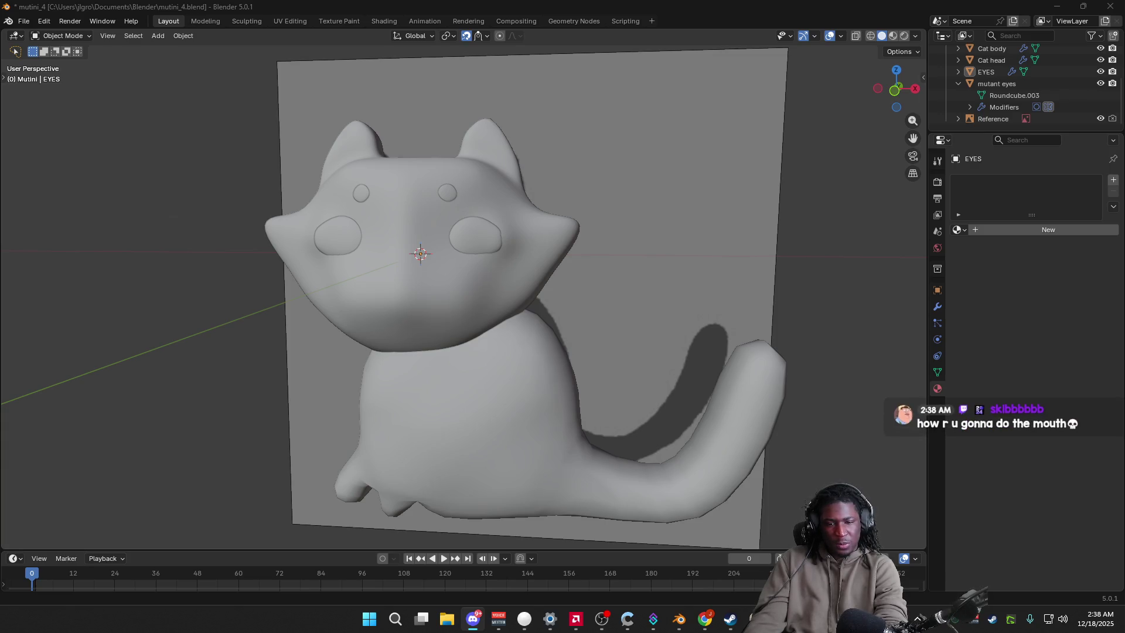
{"action": "scroll", "coordinate": [684, 456], "scroll_direction": "up", "scroll_amount": 3}
{"action": "mouse_move", "coordinate": [685, 456]}
{"action": "middle_mouse_down"}
{"action": "mouse_move", "coordinate": [505, 323]}
{"action": "mouse_move", "coordinate": [523, 318]}
{"action": "mouse_move", "coordinate": [503, 302]}
{"action": "mouse_move", "coordinate": [221, 324]}
{"action": "mouse_move", "coordinate": [198, 337]}
{"action": "mouse_move", "coordinate": [375, 372]}
{"action": "mouse_move", "coordinate": [325, 410]}
{"action": "mouse_move", "coordinate": [331, 418]}
{"action": "mouse_move", "coordinate": [341, 413]}
{"action": "mouse_move", "coordinate": [317, 407]}
{"action": "mouse_move", "coordinate": [407, 374]}
{"action": "mouse_move", "coordinate": [417, 402]}
{"action": "mouse_move", "coordinate": [434, 392]}
{"action": "mouse_move", "coordinate": [437, 346]}
{"action": "mouse_move", "coordinate": [507, 349]}
{"action": "mouse_move", "coordinate": [437, 337]}
{"action": "mouse_move", "coordinate": [600, 347]}
{"action": "mouse_move", "coordinate": [516, 339]}
{"action": "mouse_move", "coordinate": [580, 334]}
{"action": "middle_mouse_up"}
{"action": "scroll", "coordinate": [325, 410], "scroll_direction": "up", "scroll_amount": 2}
{"action": "scroll", "coordinate": [409, 374], "scroll_direction": "down", "scroll_amount": 3}
{"action": "left_click", "coordinate": [437, 346]}
{"action": "scroll", "coordinate": [1002, 96], "scroll_direction": "up", "scroll_amount": 3}
{"action": "scroll", "coordinate": [995, 99], "scroll_direction": "down", "scroll_amount": 3}
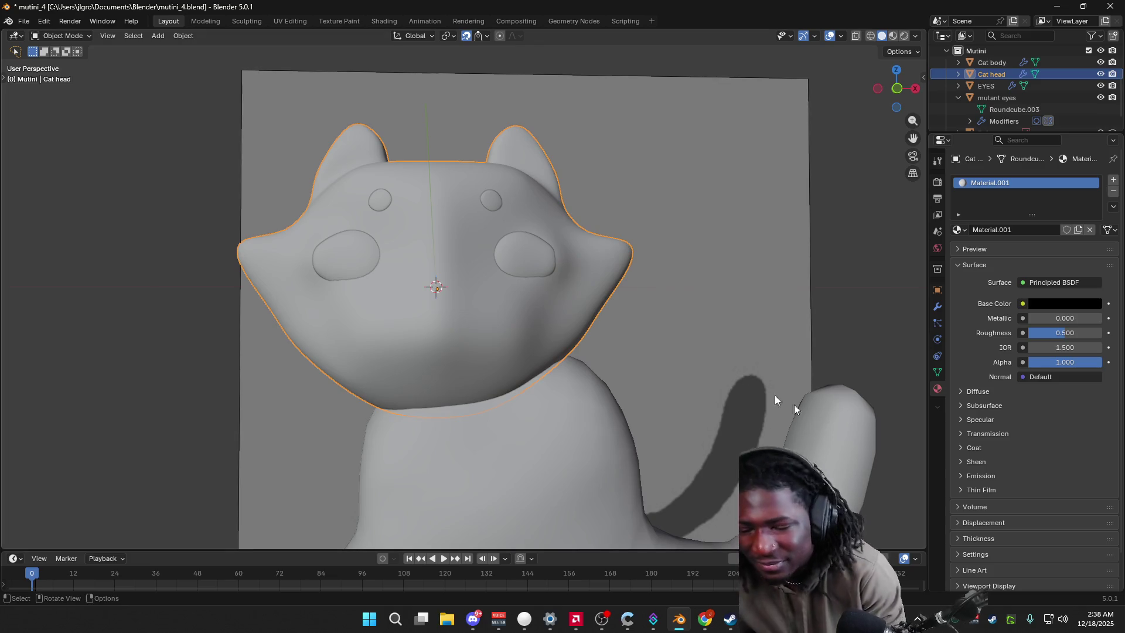
{"action": "left_click", "coordinate": [754, 353]}
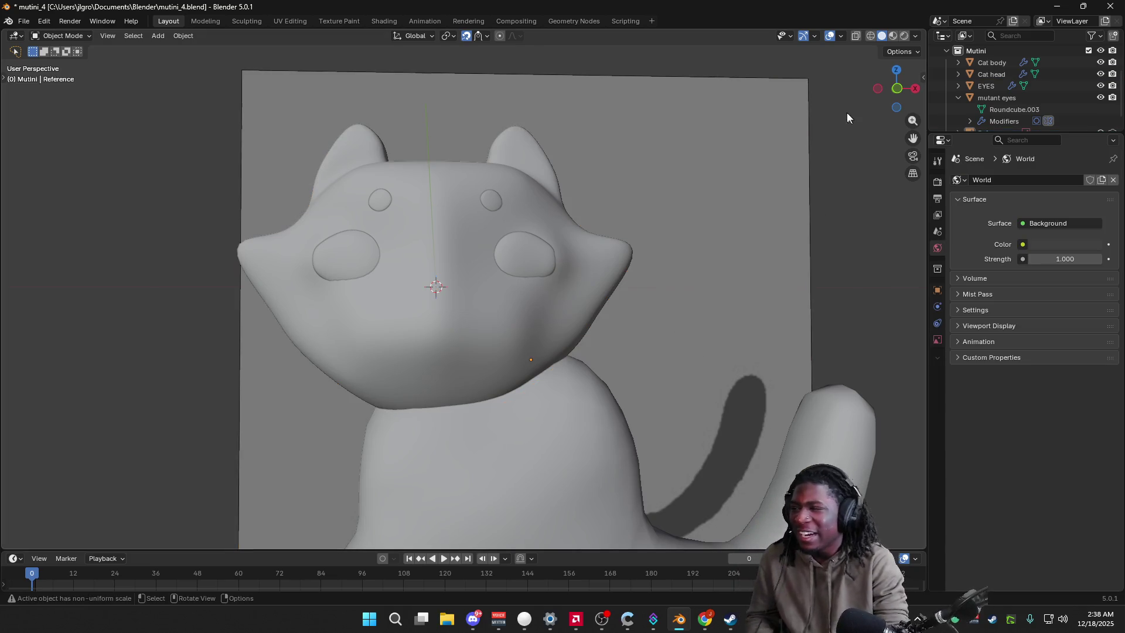
{"action": "left_click", "coordinate": [893, 35]}
{"action": "mouse_move", "coordinate": [685, 264]}
{"action": "middle_mouse_down"}
{"action": "mouse_move", "coordinate": [639, 280]}
{"action": "mouse_move", "coordinate": [729, 294]}
{"action": "mouse_move", "coordinate": [795, 382]}
{"action": "middle_mouse_up"}
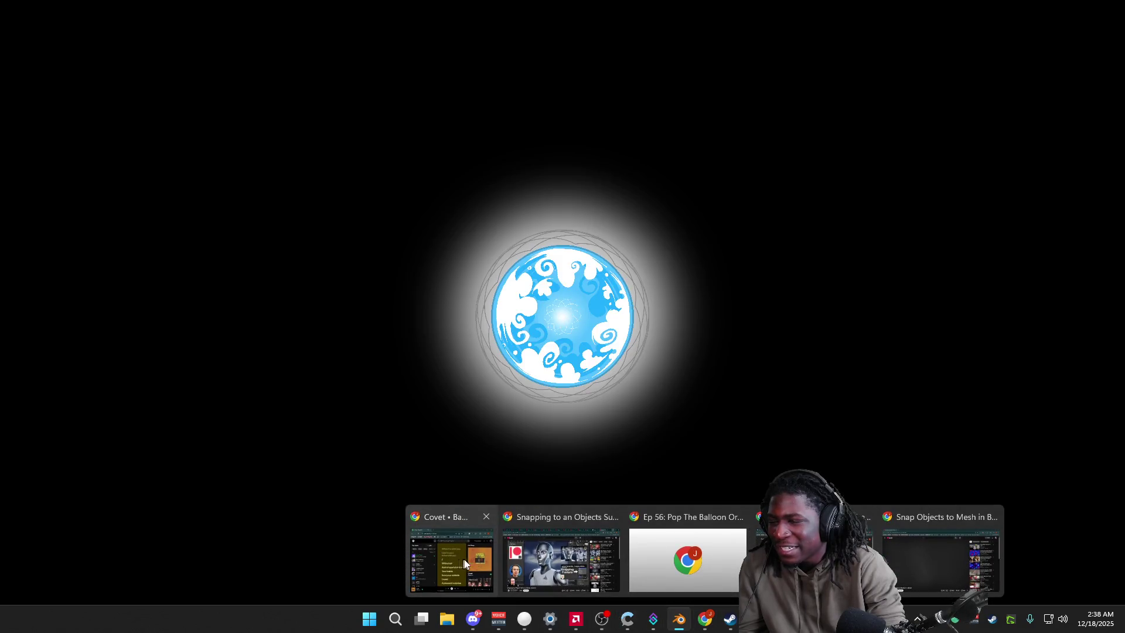
{"action": "left_click", "coordinate": [563, 553]}
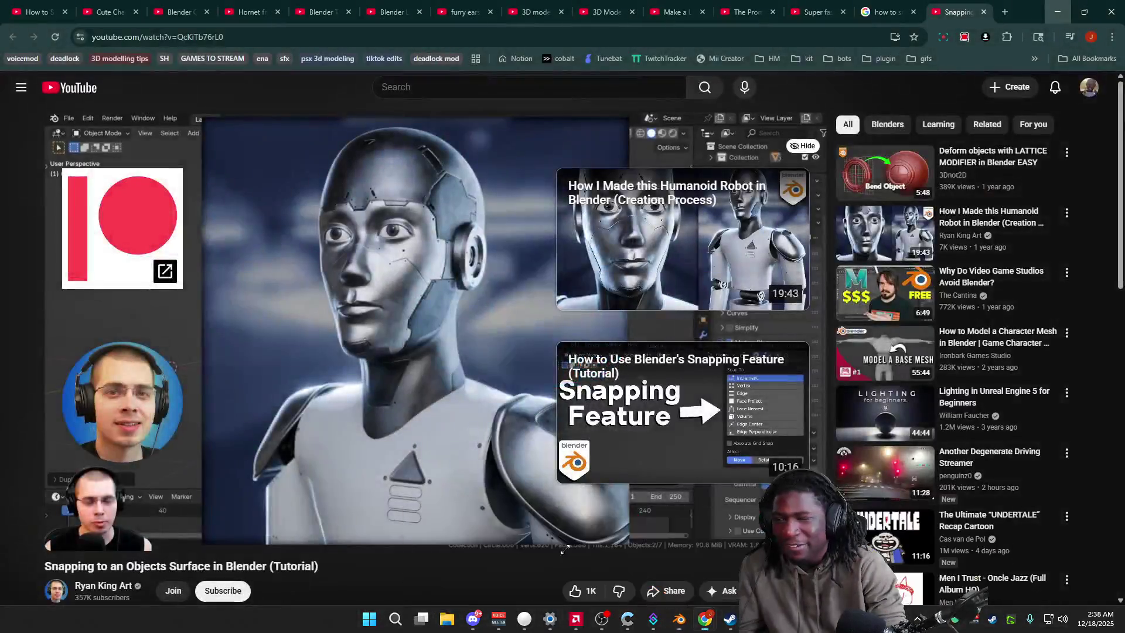
Step: Search Google for 'how to draw on a blender model'
{"action": "left_click", "coordinate": [832, 41]}
{"action": "type", "text": "how t"}
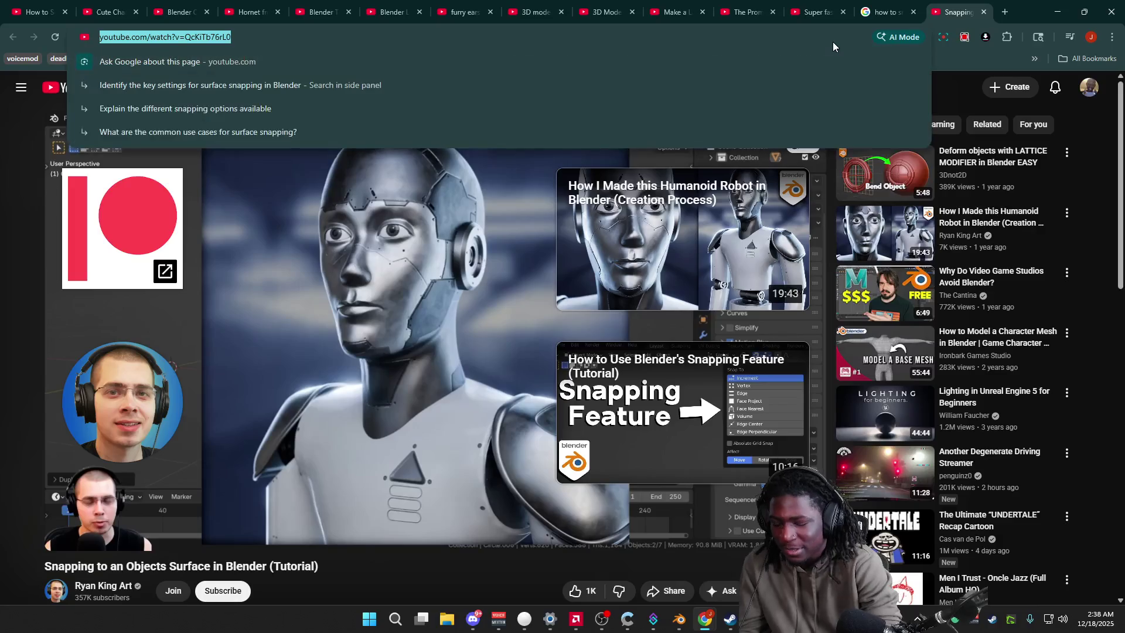
{"action": "key", "text": "BackSpace"}
{"action": "type", "text": "o d"}
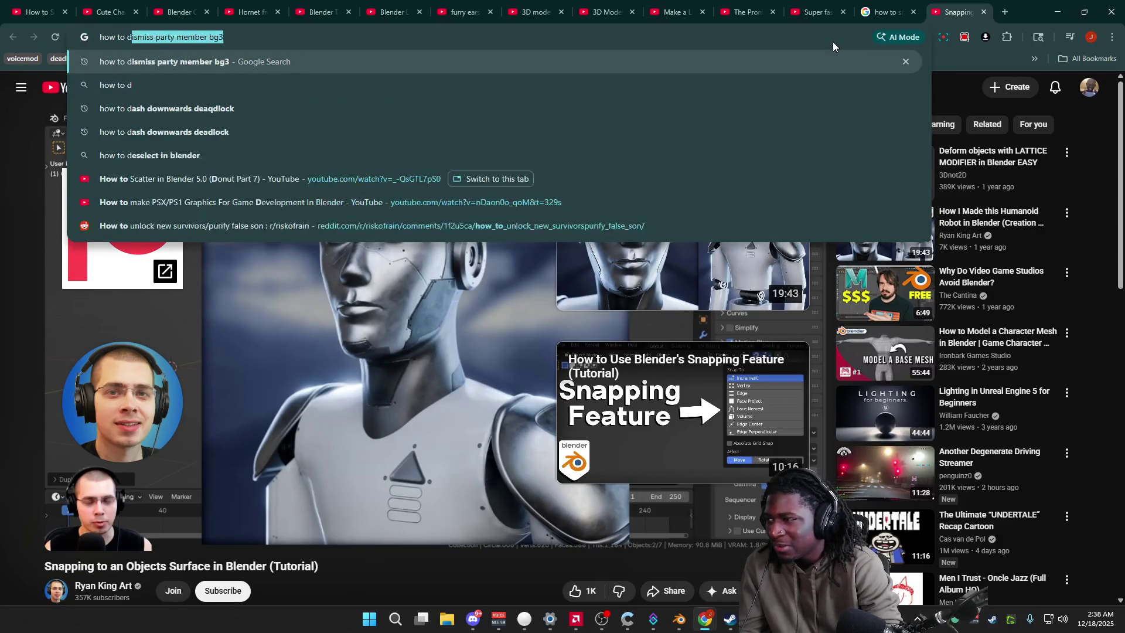
{"action": "type", "text": "raw on a blender model"}
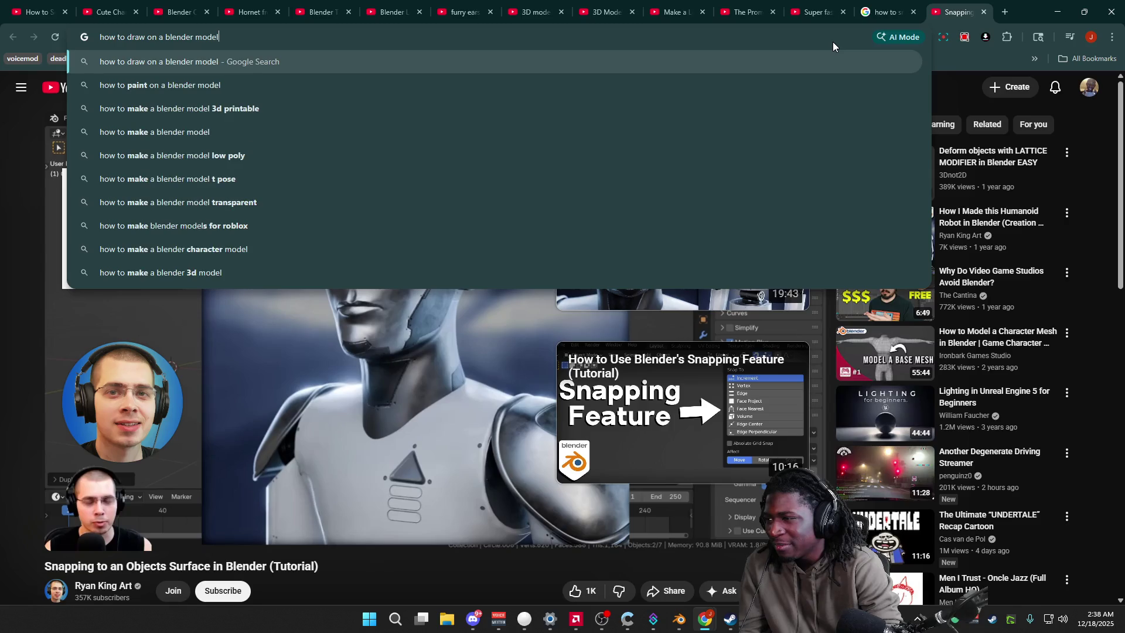
{"action": "key", "text": "Return"}
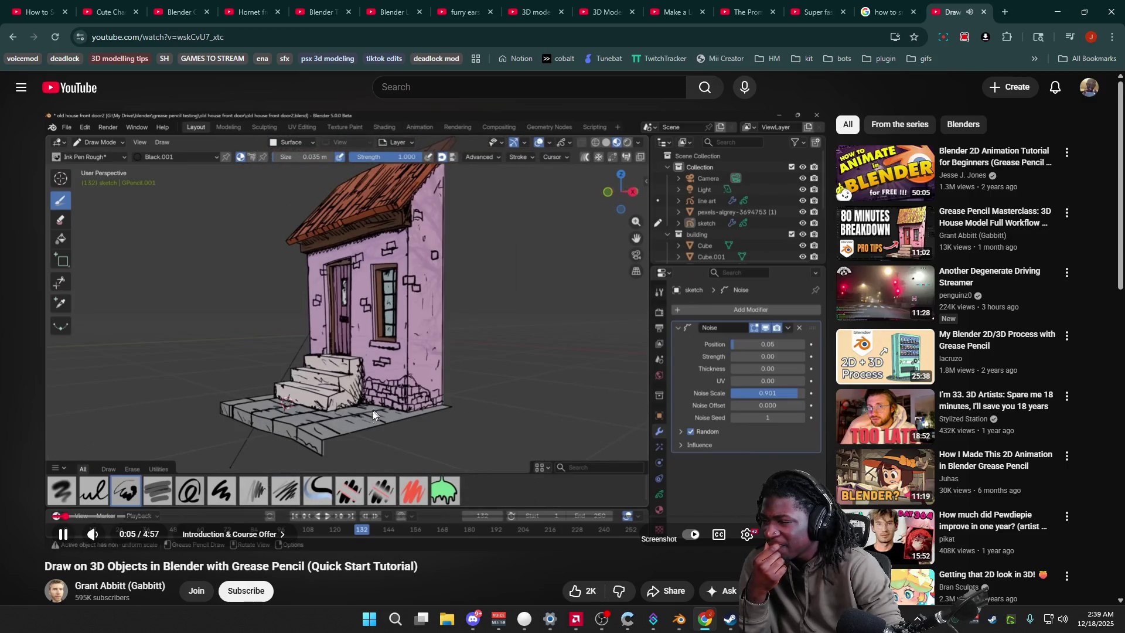
Step: Skip through the tutorial's opening toward the drawing mode section
{"action": "left_click", "coordinate": [105, 516]}
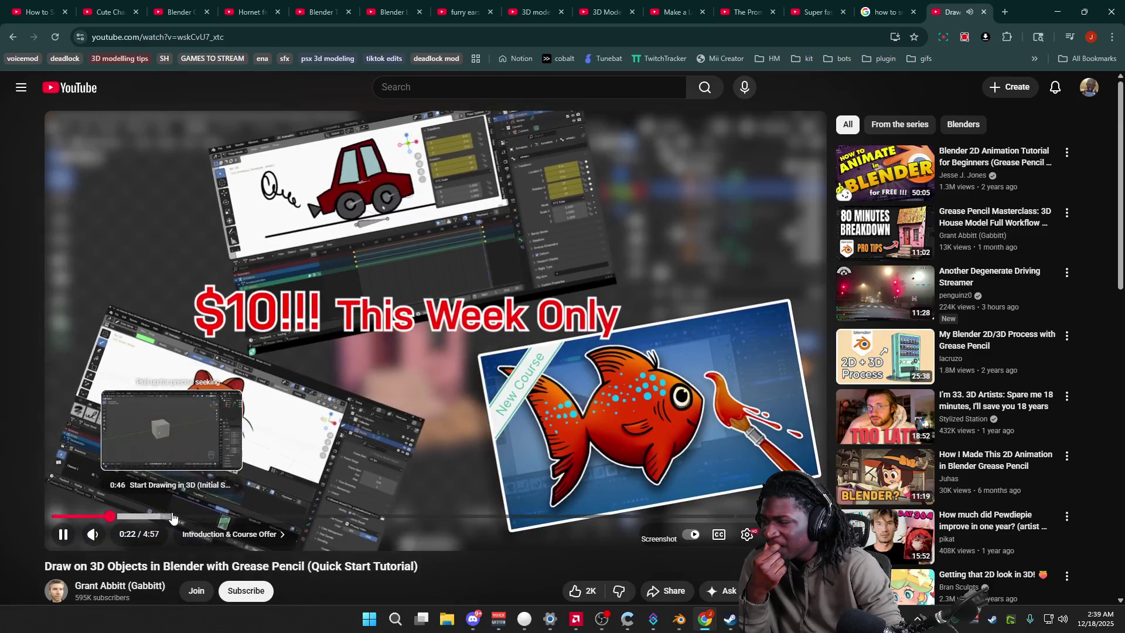
{"action": "left_click", "coordinate": [210, 519]}
{"action": "left_click", "coordinate": [299, 519]}
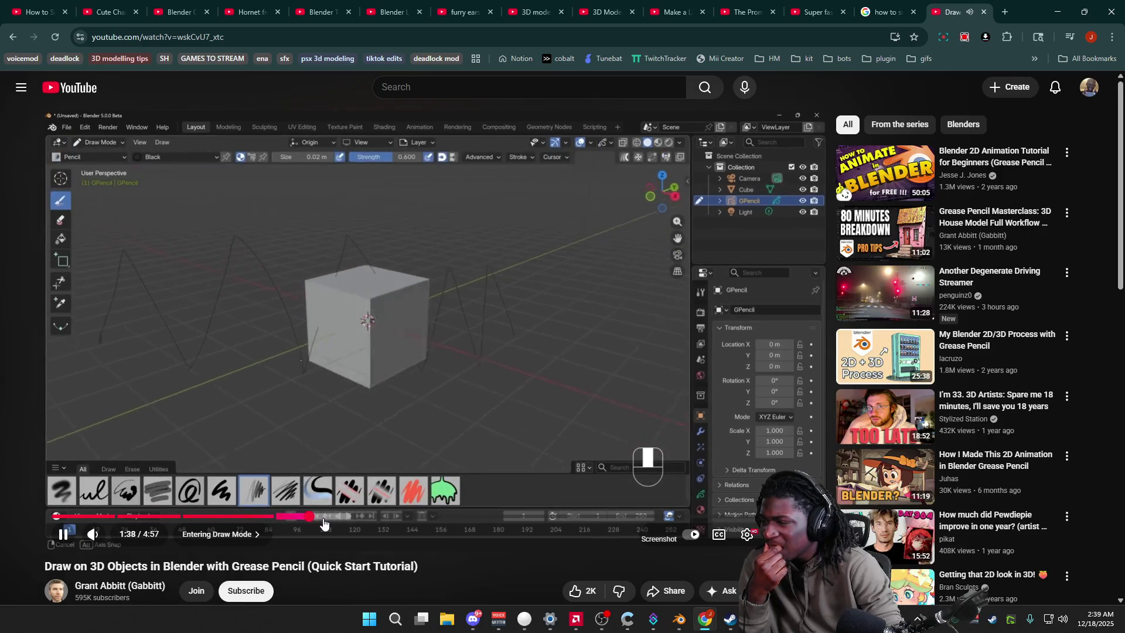
{"action": "left_click_drag", "start_coordinate": [329, 519], "coordinate": [410, 520]}
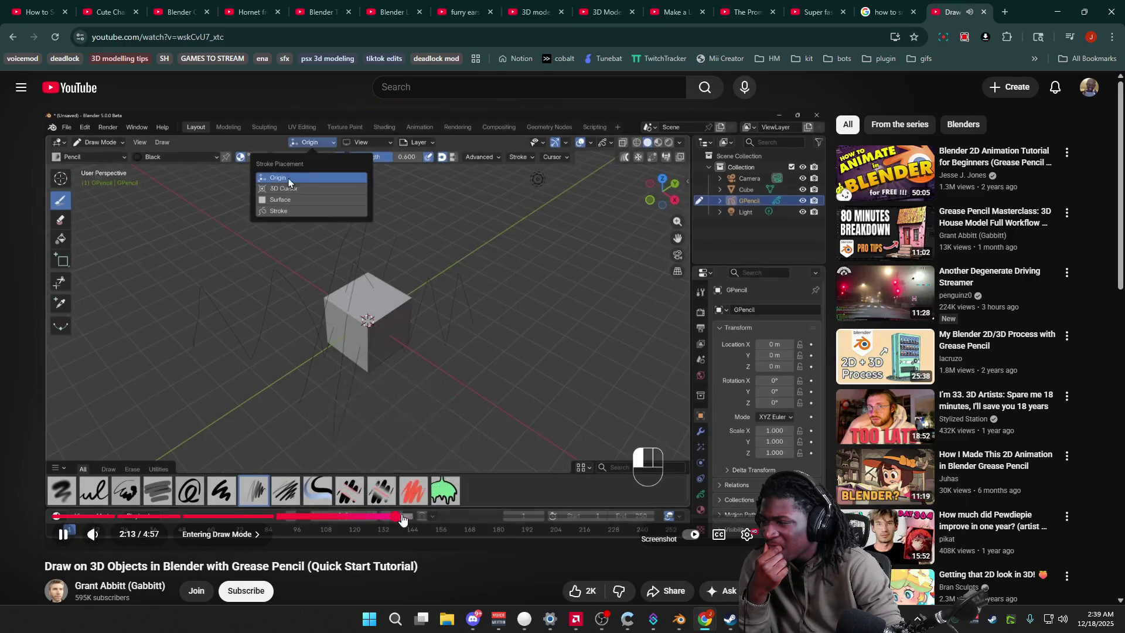
{"action": "left_click_drag", "start_coordinate": [410, 520], "coordinate": [594, 519]}
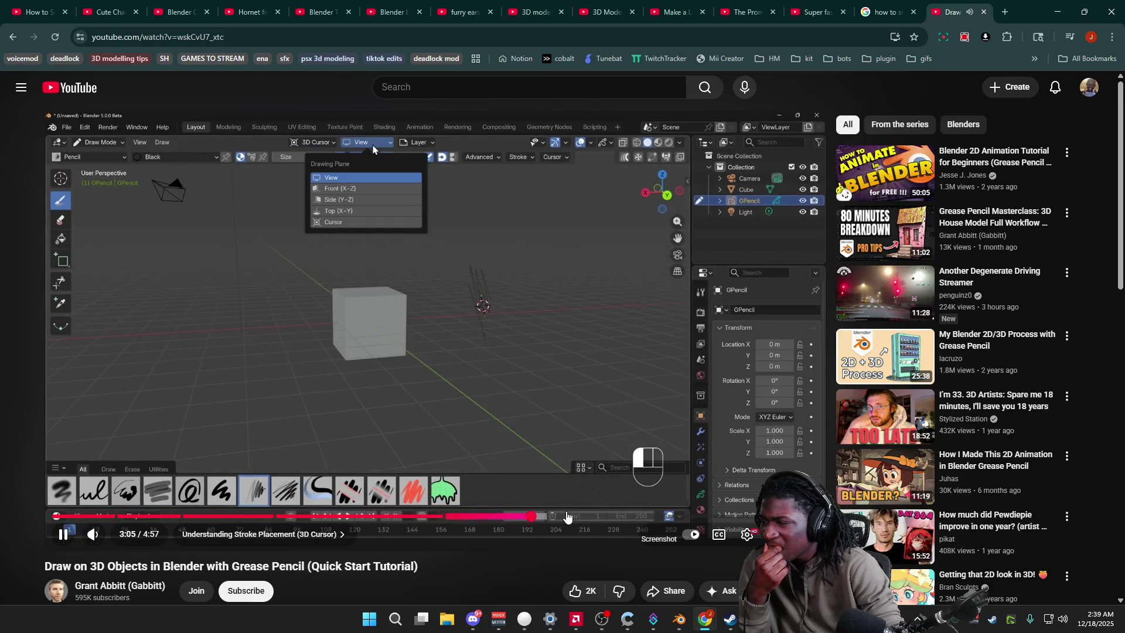
Step: Seek to the surface stroke placement explanation around 3:03 and pause there
{"action": "mouse_move", "coordinate": [594, 519]}
{"action": "left_mouse_down"}
{"action": "mouse_move", "coordinate": [607, 520]}
{"action": "mouse_move", "coordinate": [522, 520]}
{"action": "left_mouse_up"}
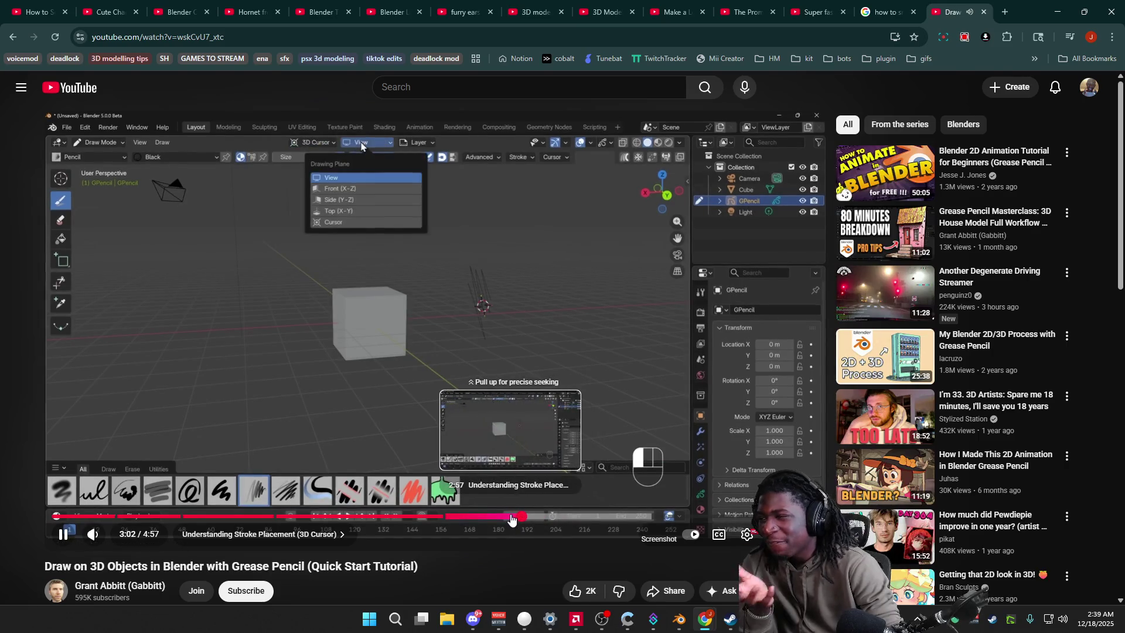
{"action": "left_click_drag", "start_coordinate": [522, 520], "coordinate": [556, 525]}
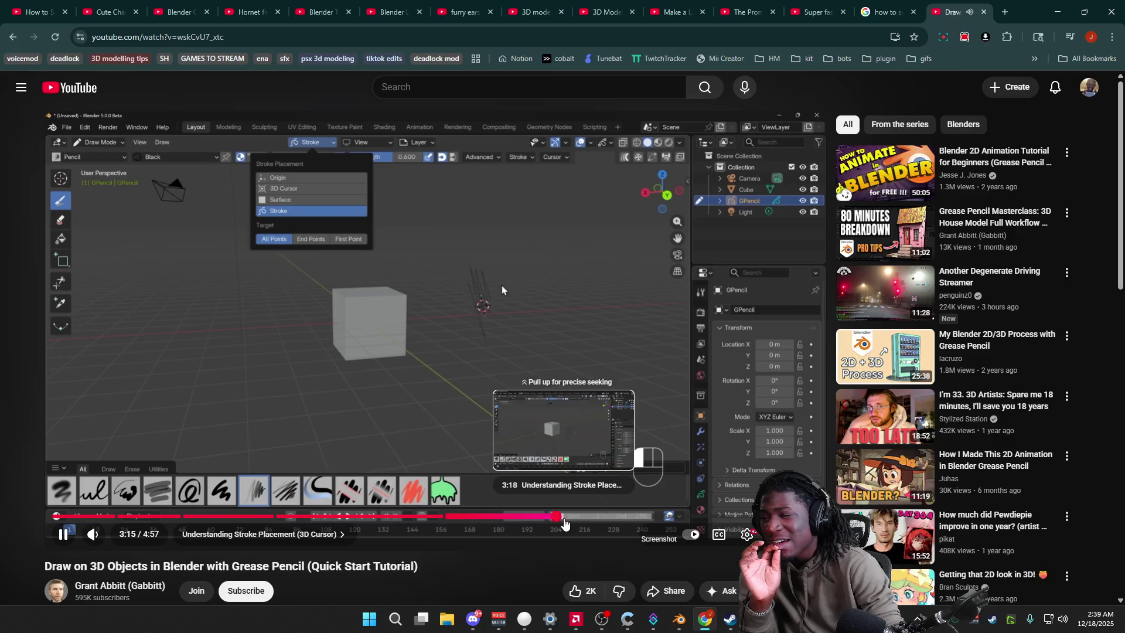
{"action": "left_click_drag", "start_coordinate": [556, 525], "coordinate": [569, 525]}
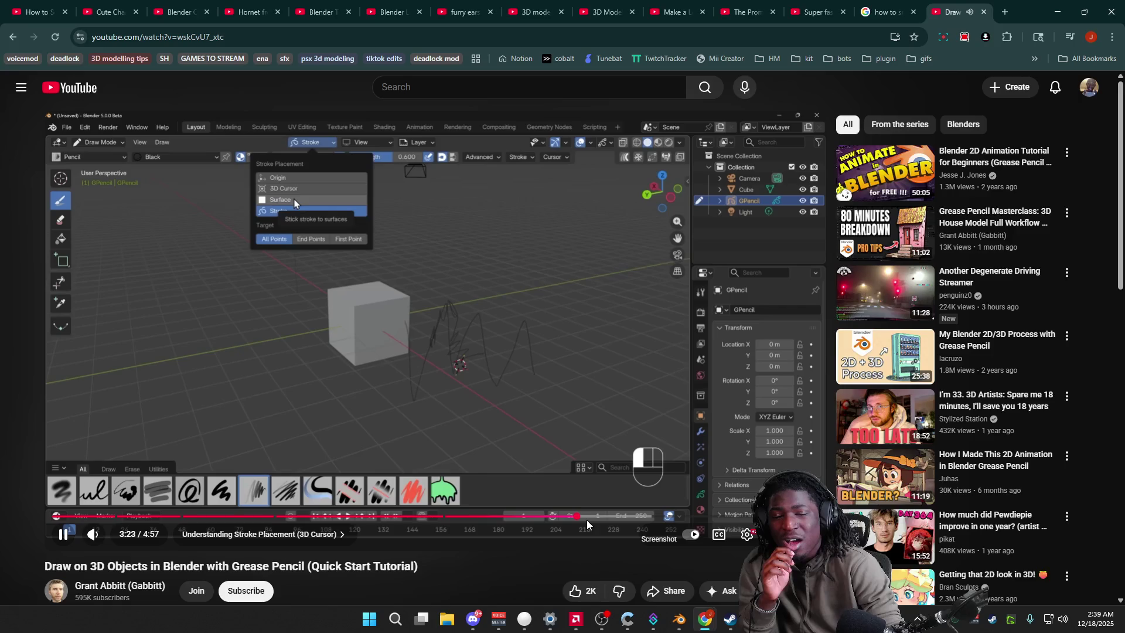
{"action": "left_click_drag", "start_coordinate": [587, 524], "coordinate": [574, 519]}
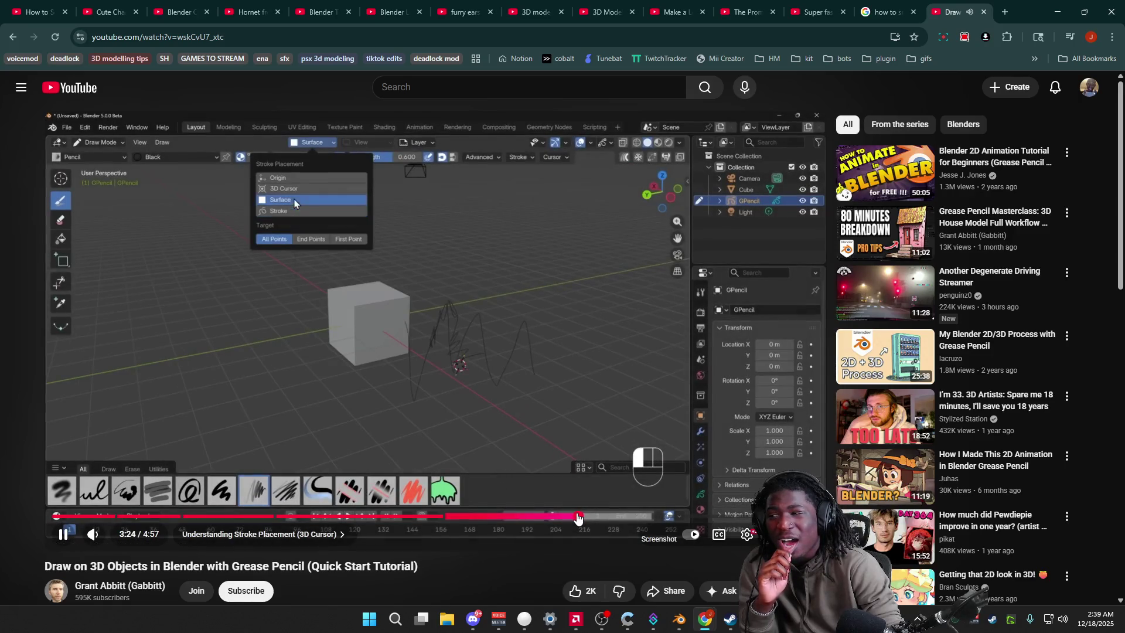
{"action": "key", "text": "space"}
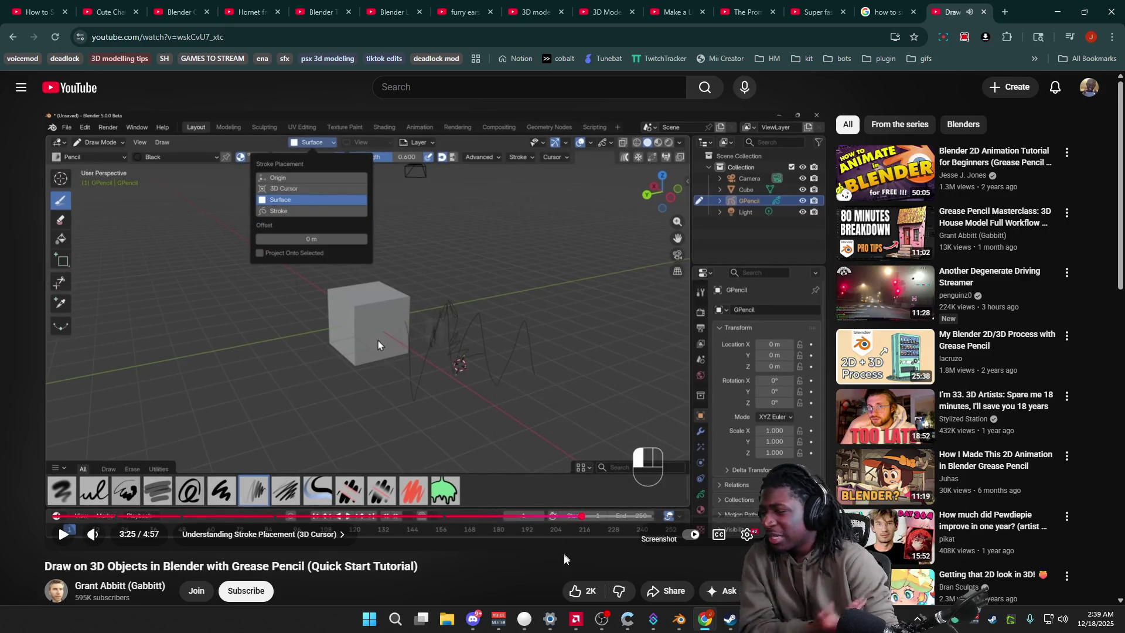
Step: Switch back to Blender and select the cat head facing the view
{"action": "right_click", "coordinate": [737, 625]}
{"action": "left_click", "coordinate": [680, 618]}
{"action": "mouse_move", "coordinate": [666, 411]}
{"action": "middle_mouse_down"}
{"action": "mouse_move", "coordinate": [561, 396]}
{"action": "mouse_move", "coordinate": [691, 408]}
{"action": "mouse_move", "coordinate": [572, 377]}
{"action": "middle_mouse_up"}
{"action": "scroll", "coordinate": [656, 403], "scroll_direction": "up", "scroll_amount": 2}
{"action": "left_click", "coordinate": [433, 326]}
{"action": "middle_click_drag", "start_coordinate": [433, 326], "coordinate": [489, 338]}
Step: Activate the Annotate tool with stroke Placement set to Surface
{"action": "key", "text": "Tab"}
{"action": "key", "text": "Tab"}
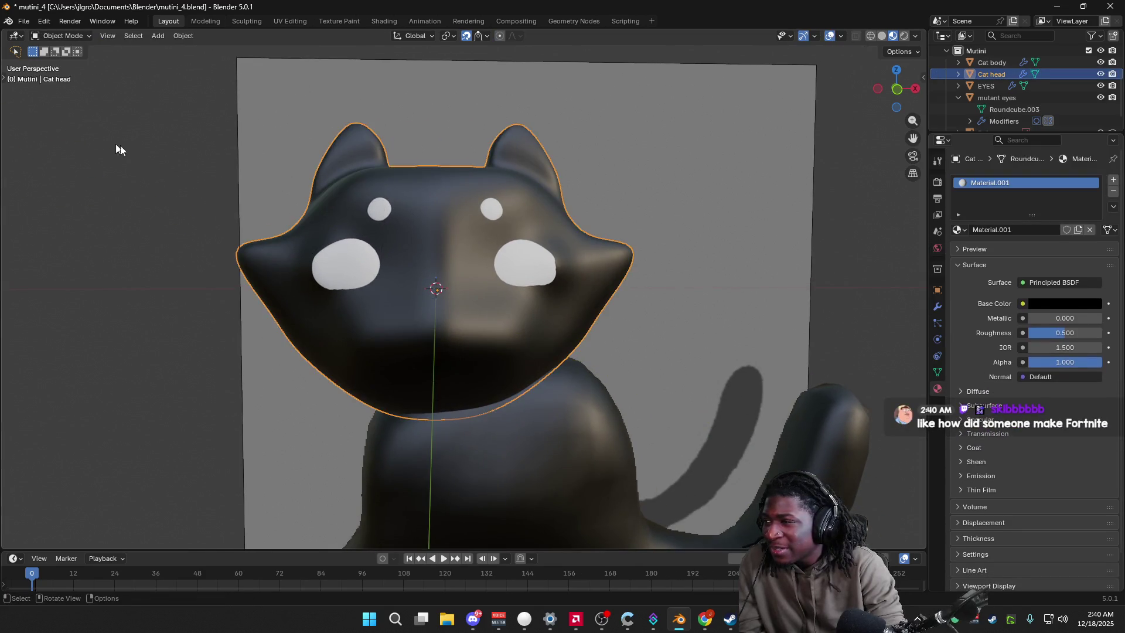
{"action": "left_click", "coordinate": [11, 79]}
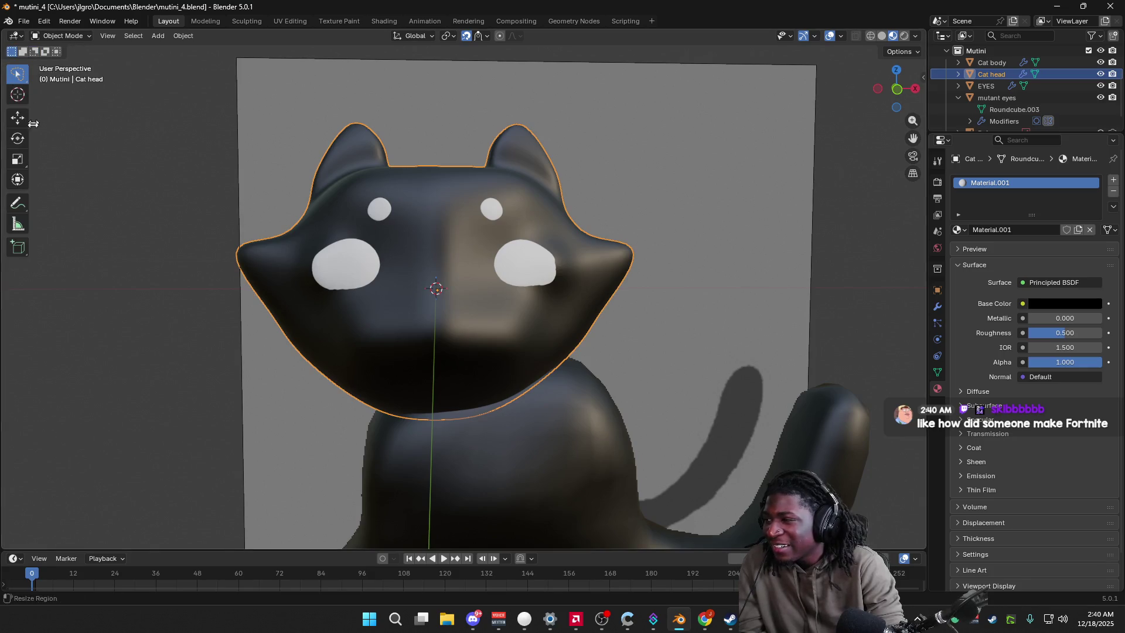
{"action": "left_click", "coordinate": [18, 203]}
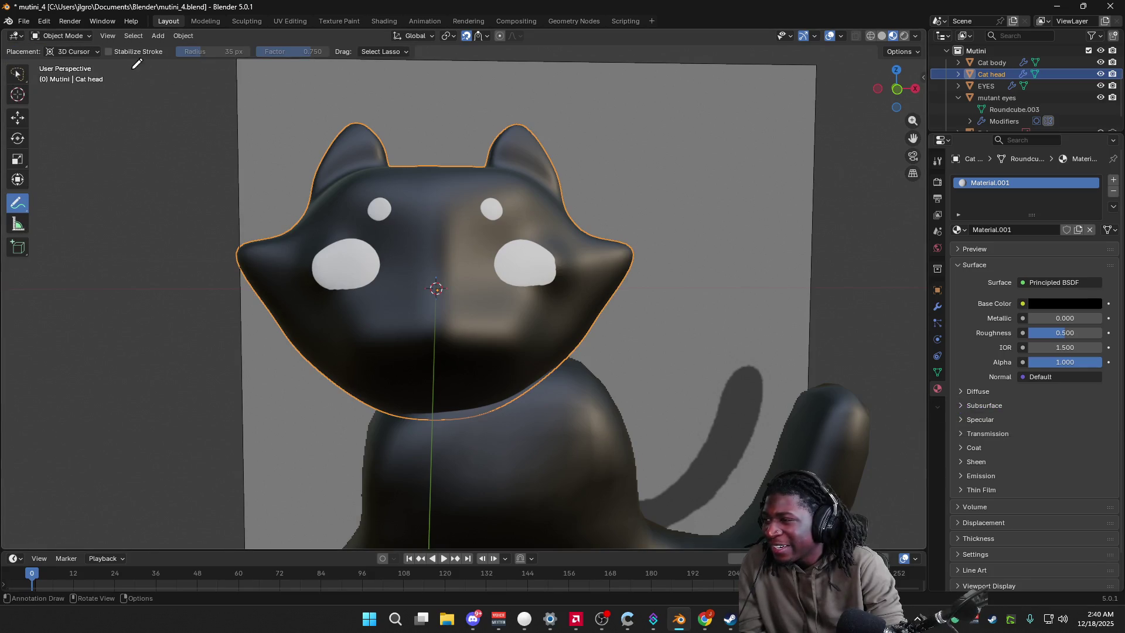
{"action": "left_click", "coordinate": [91, 54]}
{"action": "left_click", "coordinate": [90, 92]}
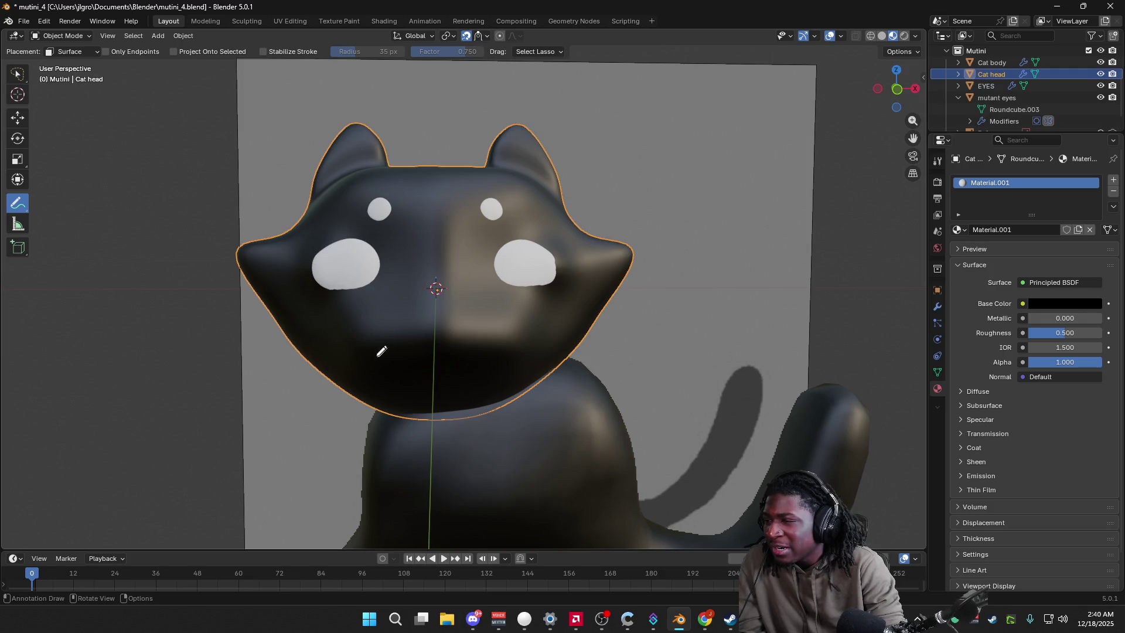
Step: Sketch mouth strokes on the cat's face, inspect them, then undo them
{"action": "left_click_drag", "start_coordinate": [363, 346], "coordinate": [427, 352]}
{"action": "mouse_move", "coordinate": [495, 402]}
{"action": "middle_mouse_down"}
{"action": "mouse_move", "coordinate": [521, 393]}
{"action": "mouse_move", "coordinate": [515, 346]}
{"action": "middle_mouse_up"}
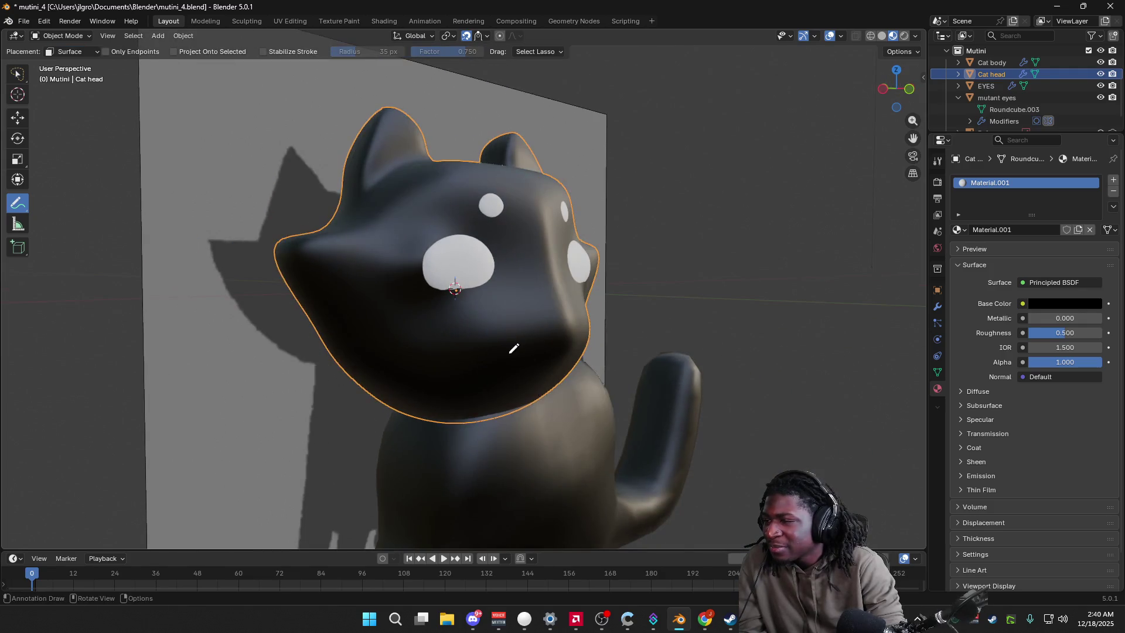
{"action": "left_click_drag", "start_coordinate": [559, 343], "coordinate": [550, 390]}
{"action": "mouse_move", "coordinate": [610, 322]}
{"action": "middle_mouse_down"}
{"action": "mouse_move", "coordinate": [717, 284]}
{"action": "mouse_move", "coordinate": [428, 400]}
{"action": "middle_mouse_up"}
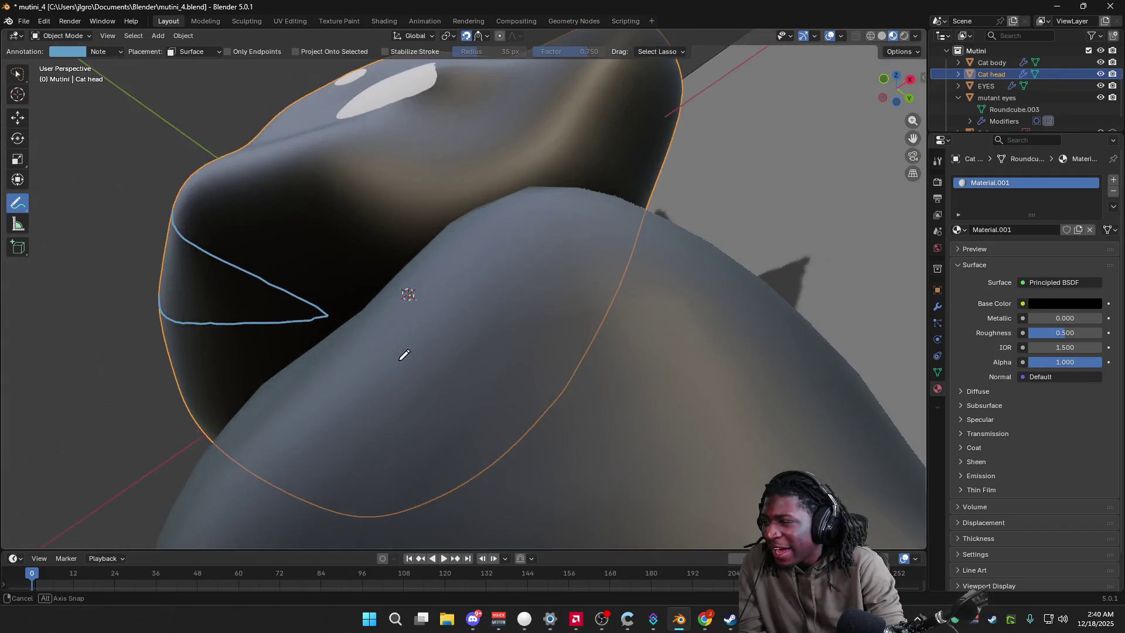
{"action": "mouse_move", "coordinate": [427, 400]}
{"action": "middle_mouse_down"}
{"action": "mouse_move", "coordinate": [492, 414]}
{"action": "mouse_move", "coordinate": [458, 412]}
{"action": "middle_mouse_up"}
{"action": "key", "text": "ctrl+z"}
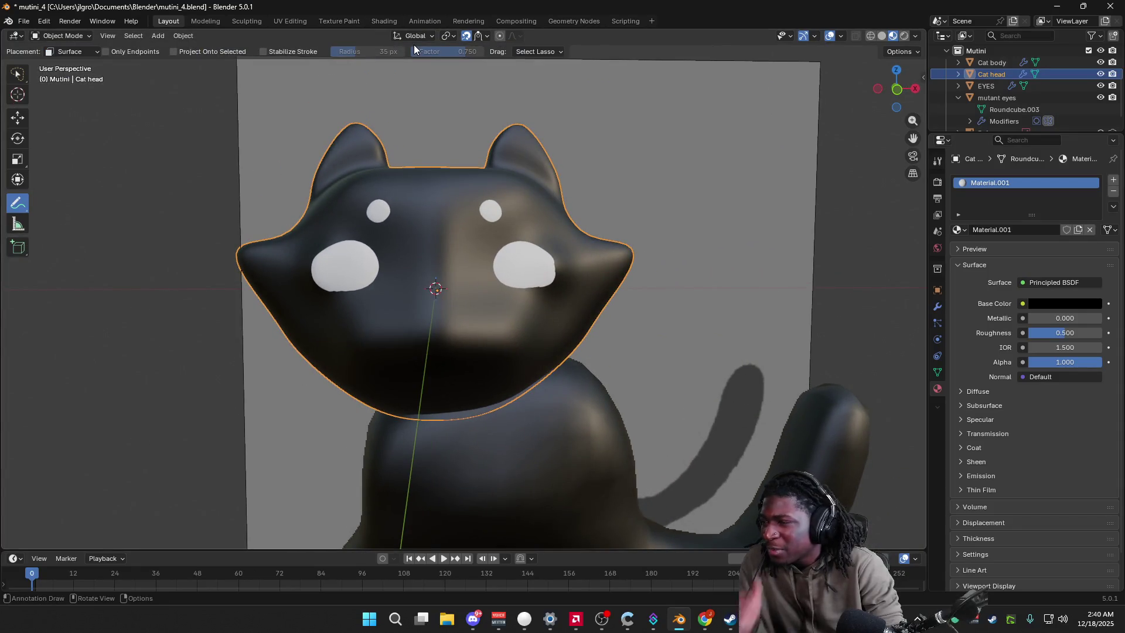
Step: Review the header's placement, lasso drag selection, snapping and pivot options, keeping Surface placement
{"action": "left_click", "coordinate": [72, 51]}
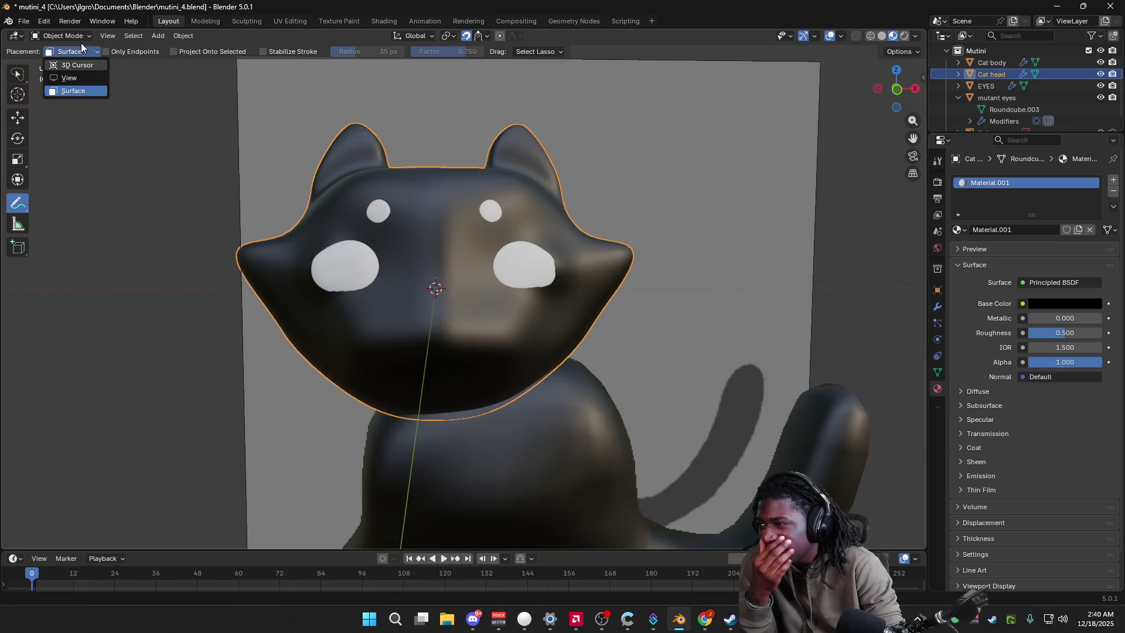
{"action": "left_click", "coordinate": [162, 119]}
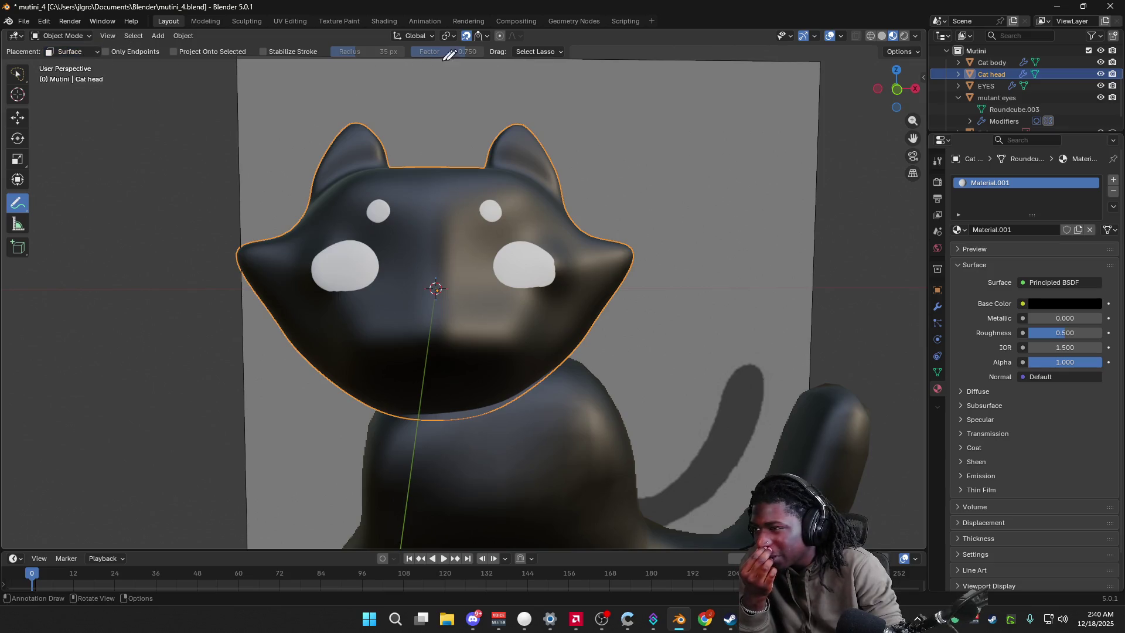
{"action": "left_click", "coordinate": [545, 51]}
{"action": "left_click", "coordinate": [556, 50]}
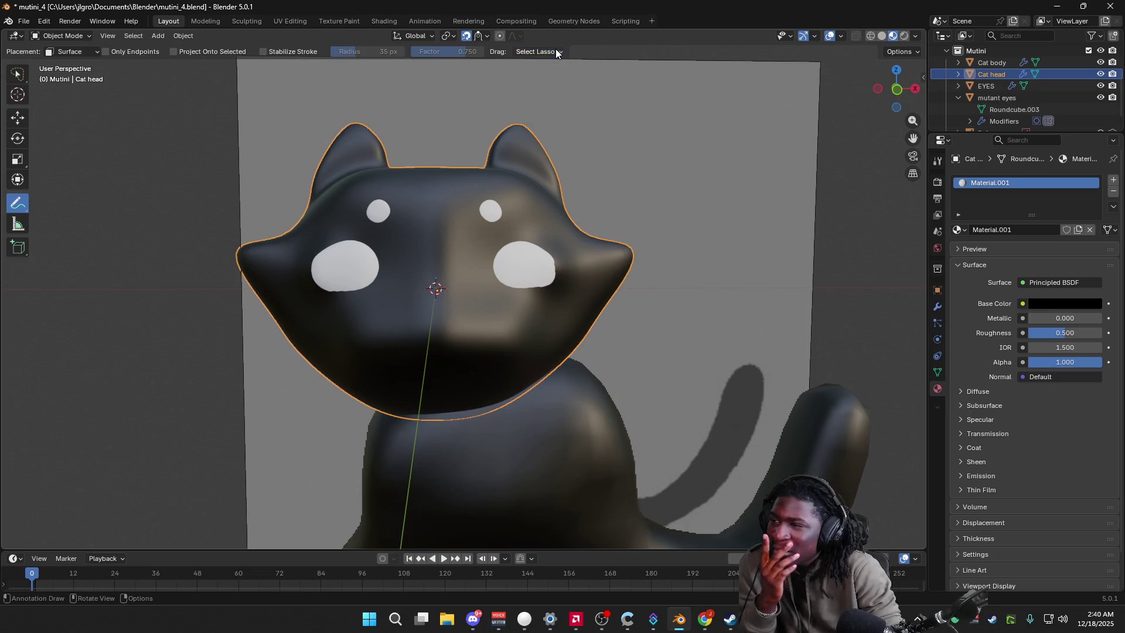
{"action": "left_click", "coordinate": [479, 36]}
{"action": "left_click", "coordinate": [446, 37]}
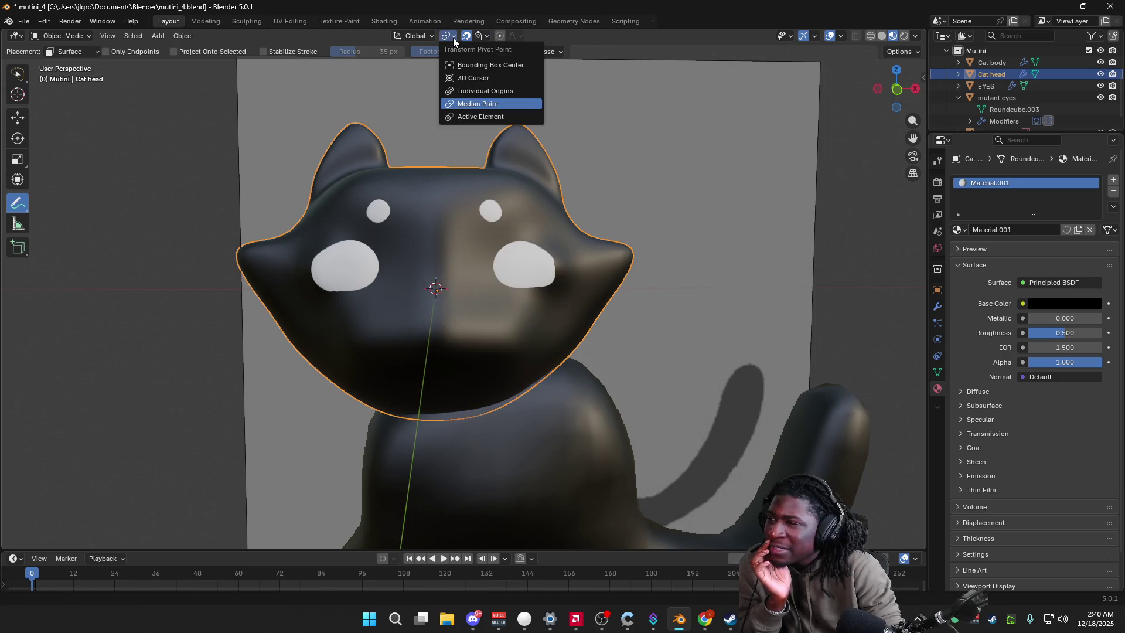
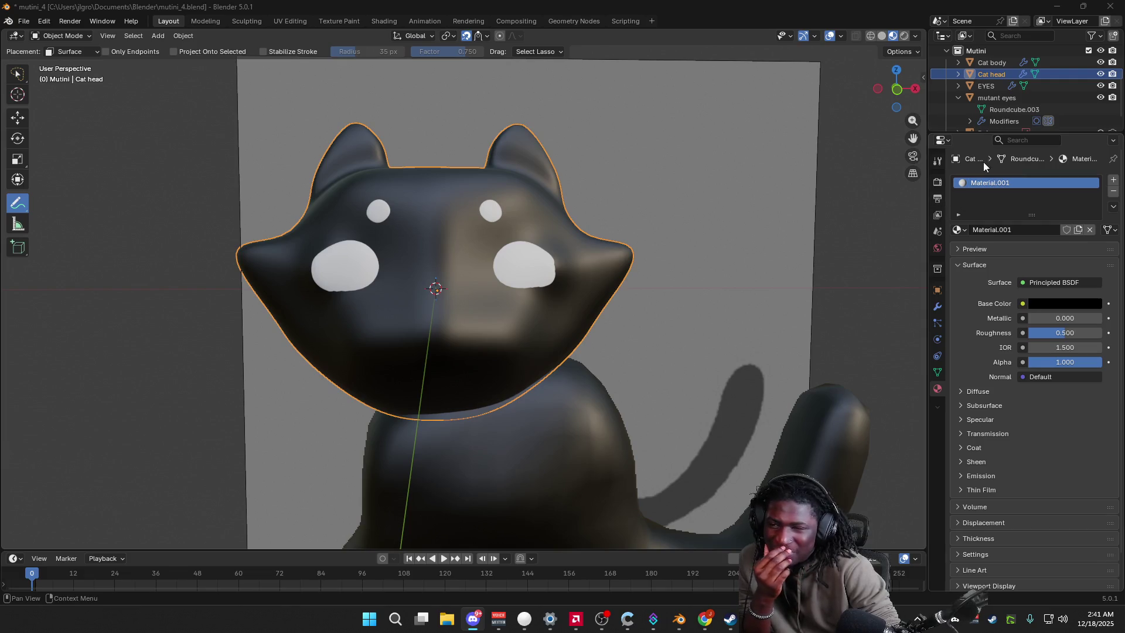
Step: Inspect the snapping and pivot point options, leaving both unchanged
{"action": "left_click", "coordinate": [489, 37]}
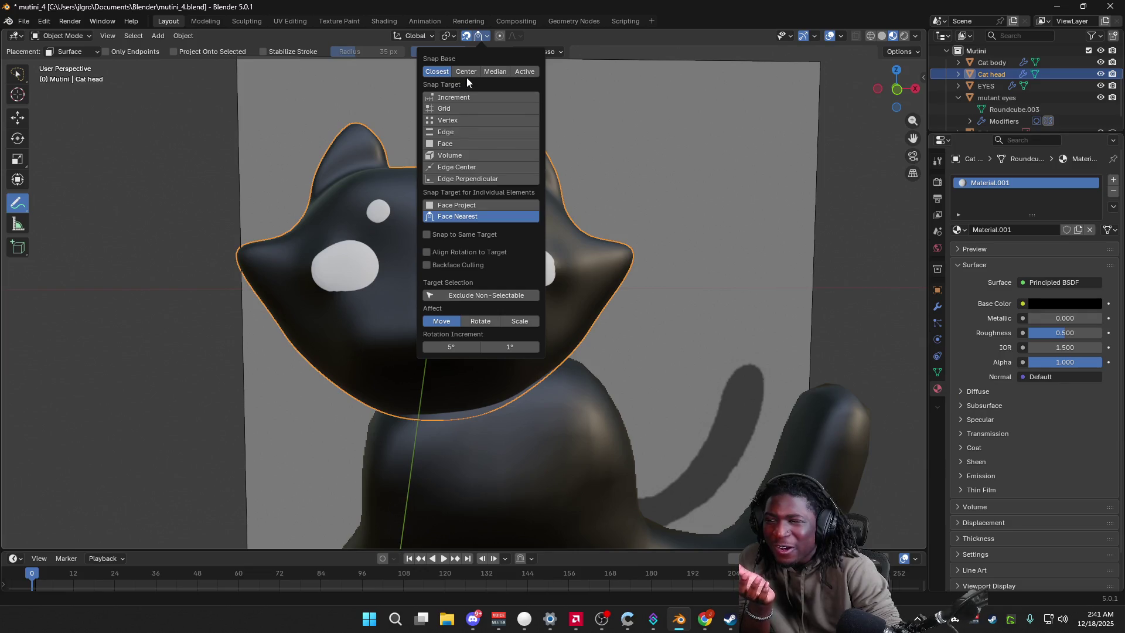
{"action": "left_click", "coordinate": [488, 34]}
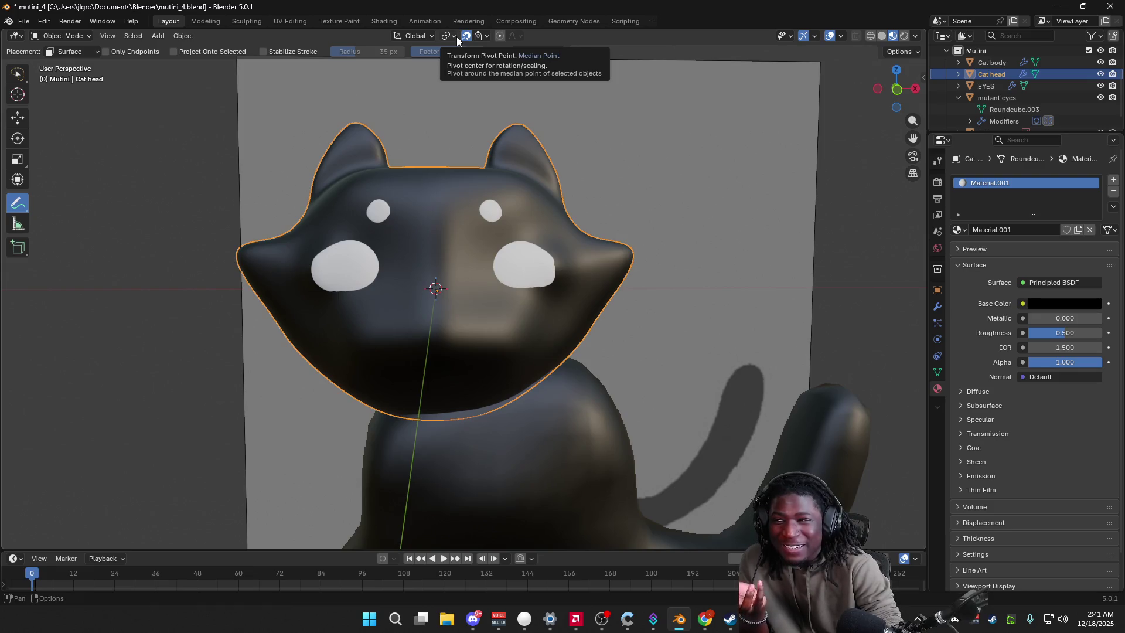
{"action": "left_click", "coordinate": [452, 36]}
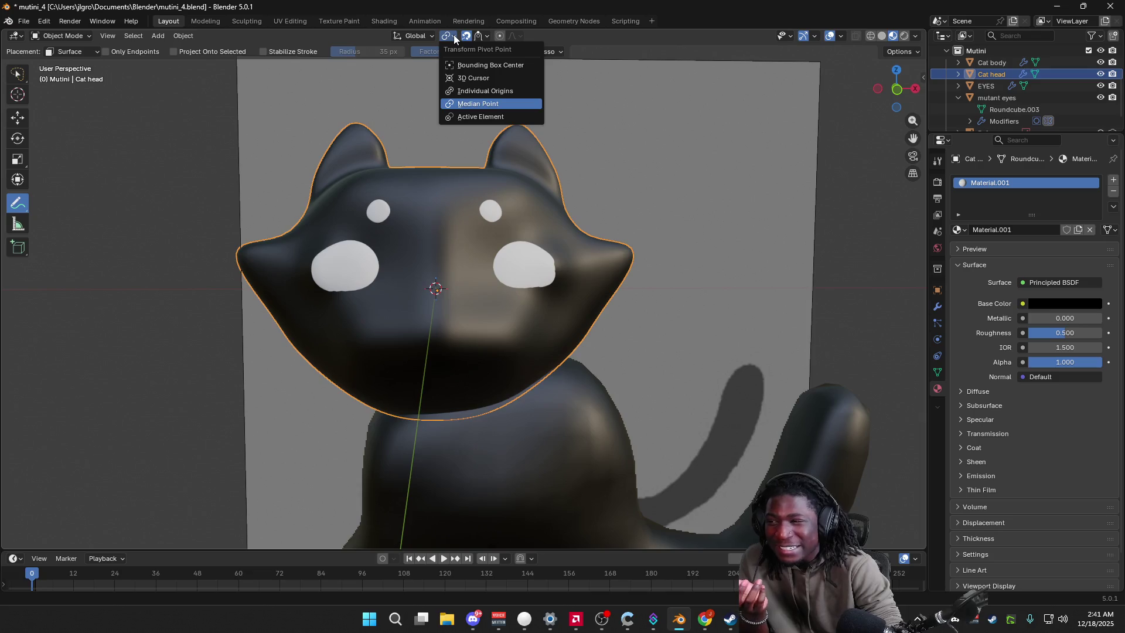
{"action": "left_click", "coordinate": [454, 35]}
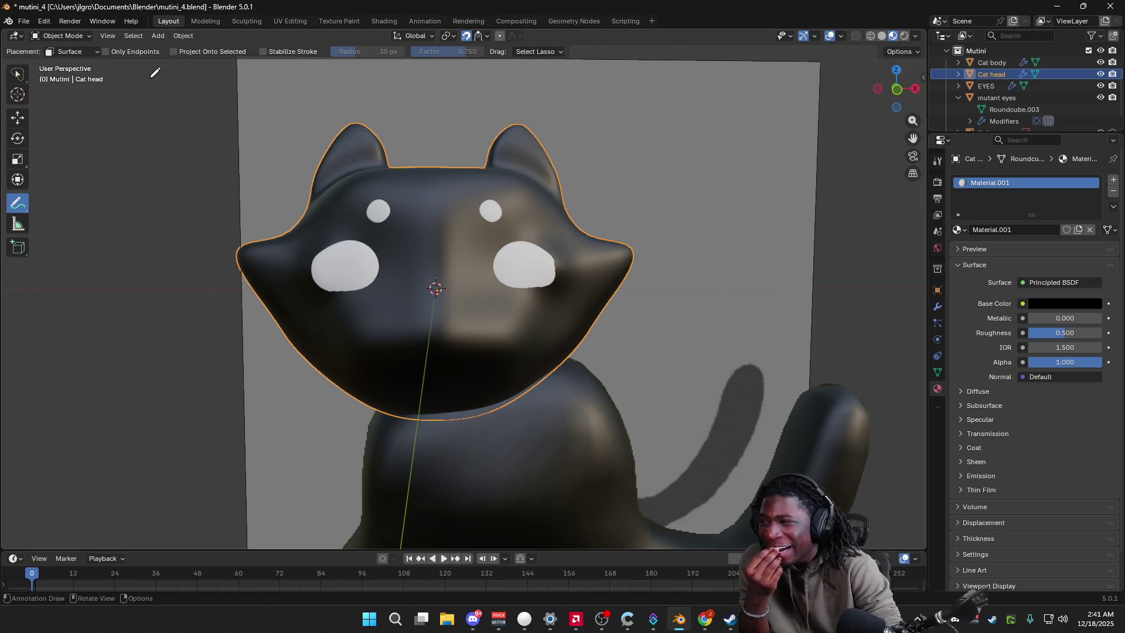
Step: Review the Annotate tool options and keep stroke placement on the surface
{"action": "left_click", "coordinate": [80, 52]}
{"action": "right_click", "coordinate": [17, 211]}
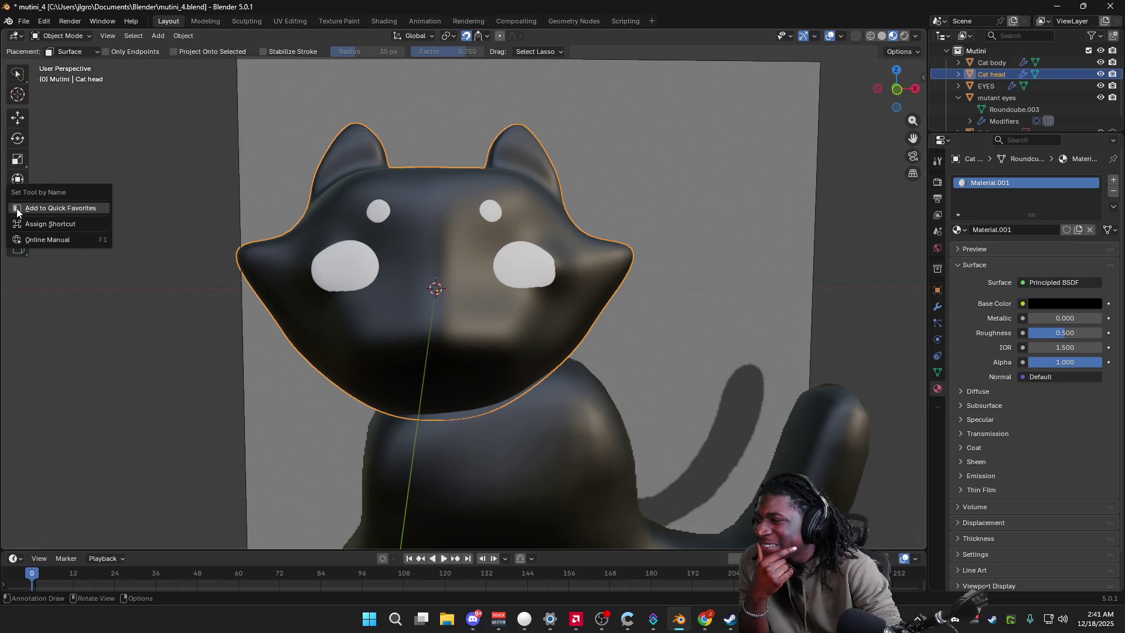
{"action": "left_click", "coordinate": [73, 316]}
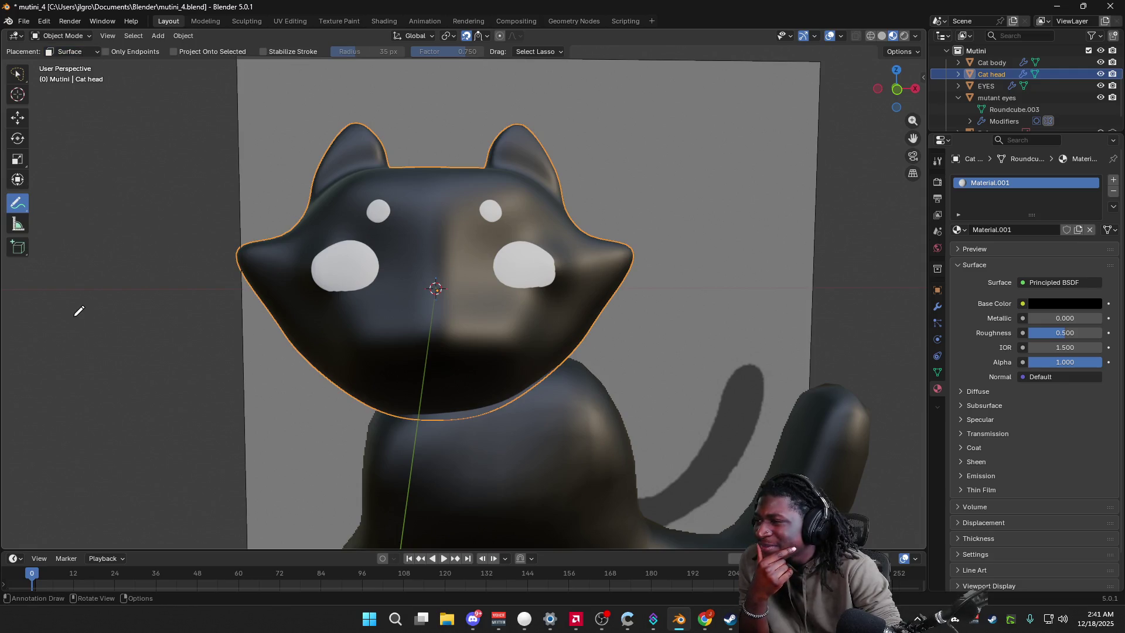
{"action": "left_click", "coordinate": [64, 54]}
{"action": "left_click", "coordinate": [71, 52]}
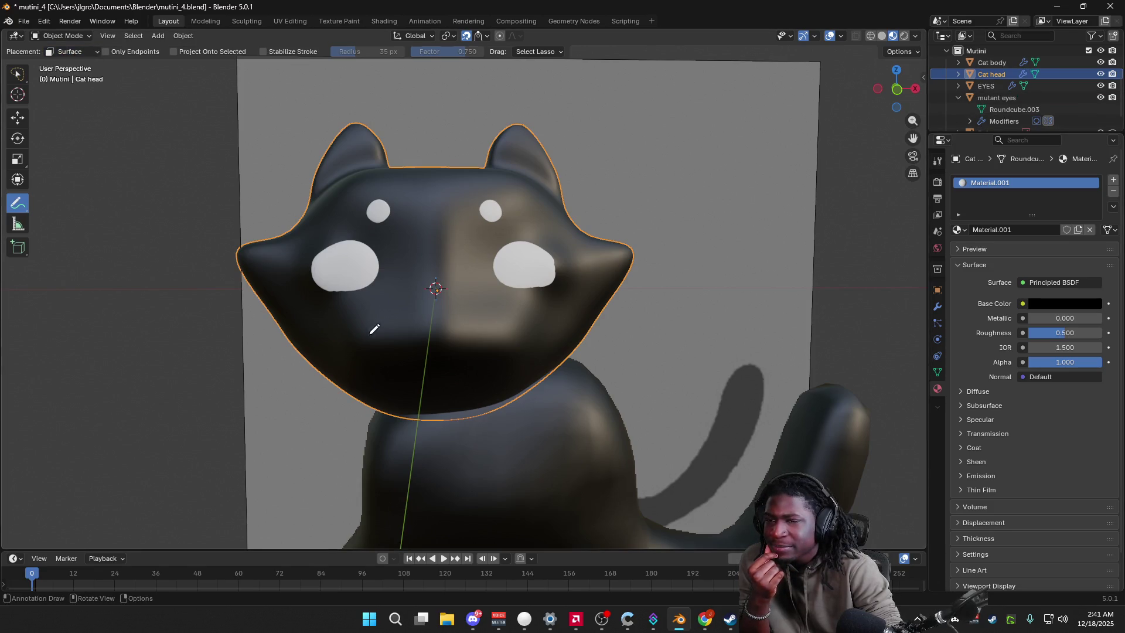
Step: Sketch a trial curve, undo it, and draw a smile-shaped mouth on the head
{"action": "left_click_drag", "start_coordinate": [375, 328], "coordinate": [516, 361]}
{"action": "key", "text": "ctrl+z"}
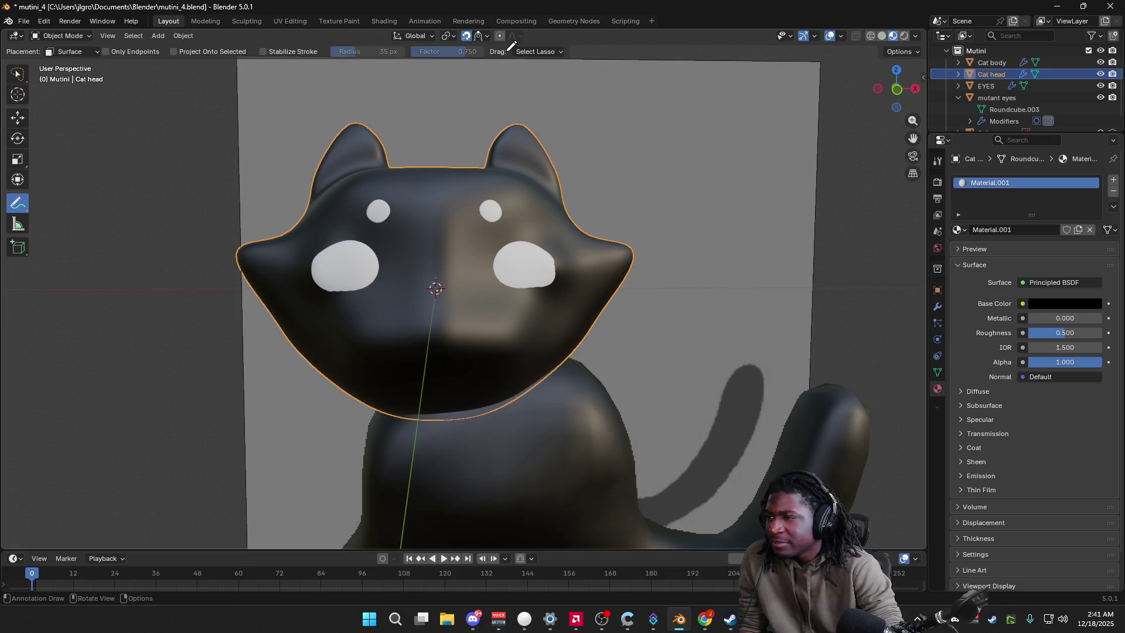
{"action": "left_click_drag", "start_coordinate": [378, 342], "coordinate": [445, 358]}
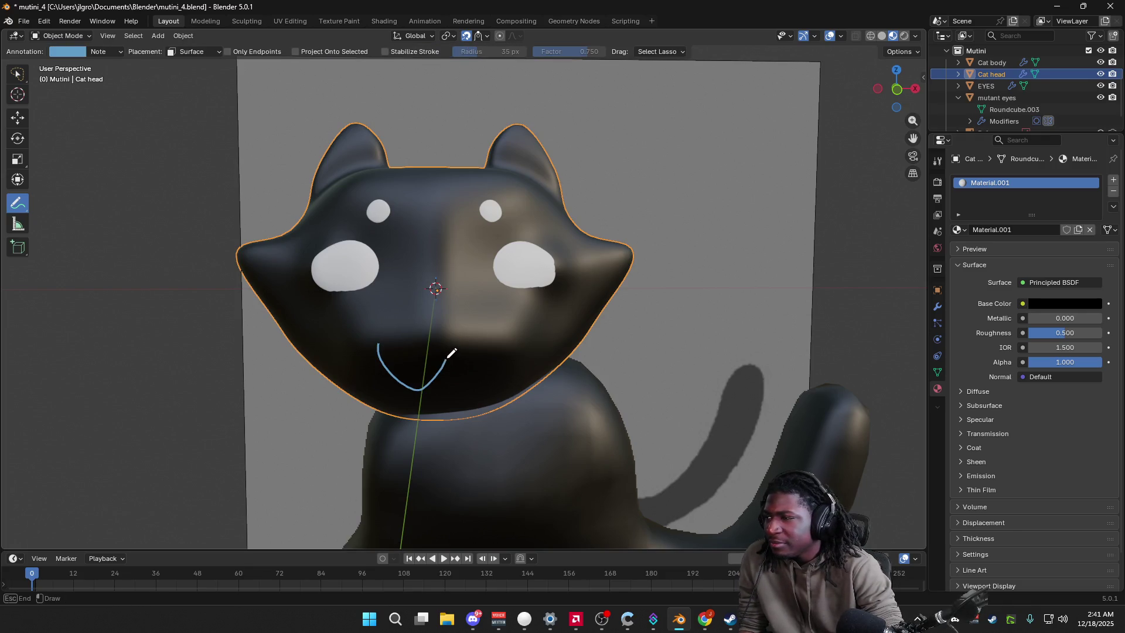
Step: Shift the annotation colour through near-white, white and another hue, then undo the mouth sketch
{"action": "left_click", "coordinate": [76, 53]}
{"action": "left_click", "coordinate": [156, 68]}
{"action": "left_click_drag", "start_coordinate": [121, 110], "coordinate": [101, 109]}
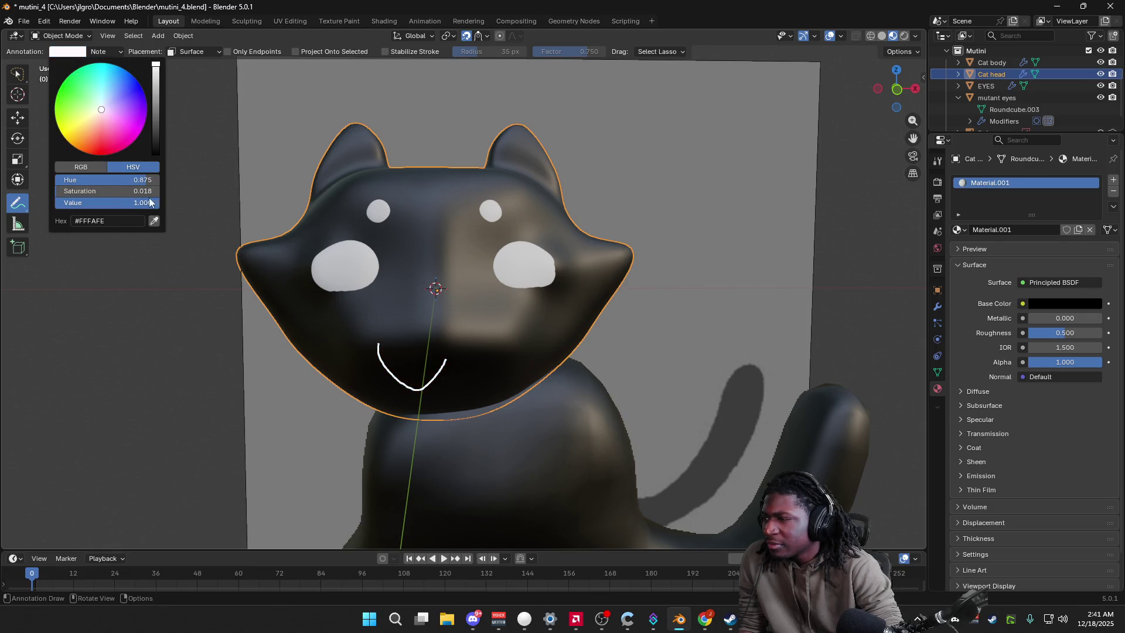
{"action": "mouse_move", "coordinate": [114, 190]}
{"action": "left_mouse_down"}
{"action": "mouse_move", "coordinate": [61, 180]}
{"action": "mouse_move", "coordinate": [157, 180]}
{"action": "left_mouse_up"}
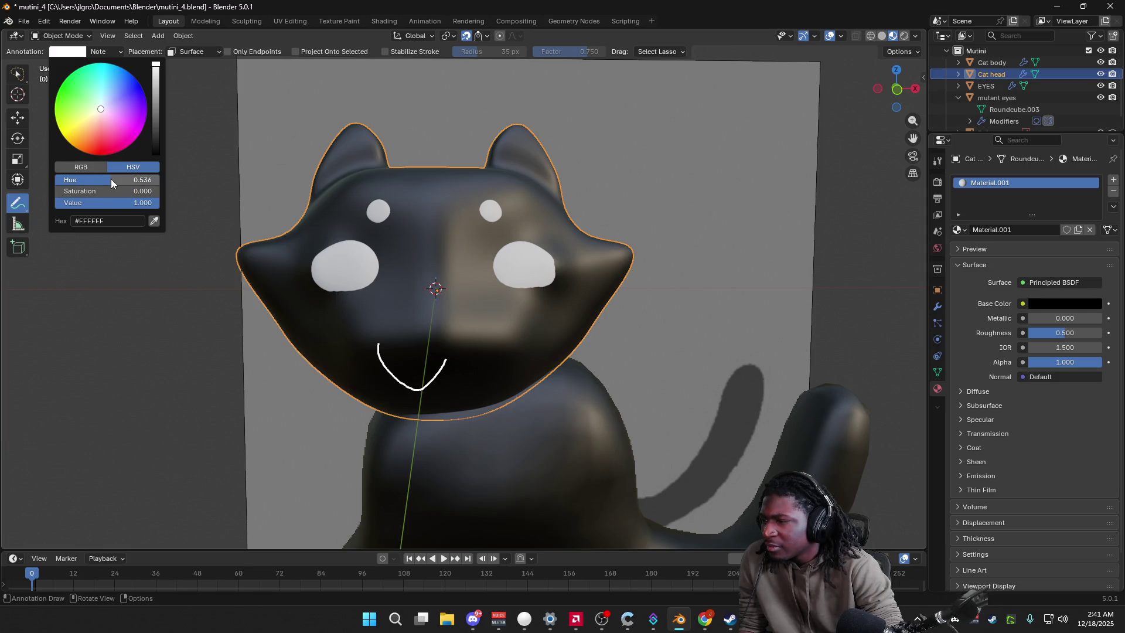
{"action": "mouse_move", "coordinate": [101, 203]}
{"action": "left_mouse_down"}
{"action": "mouse_move", "coordinate": [55, 203]}
{"action": "mouse_move", "coordinate": [158, 203]}
{"action": "mouse_move", "coordinate": [158, 188]}
{"action": "mouse_move", "coordinate": [54, 189]}
{"action": "left_mouse_up"}
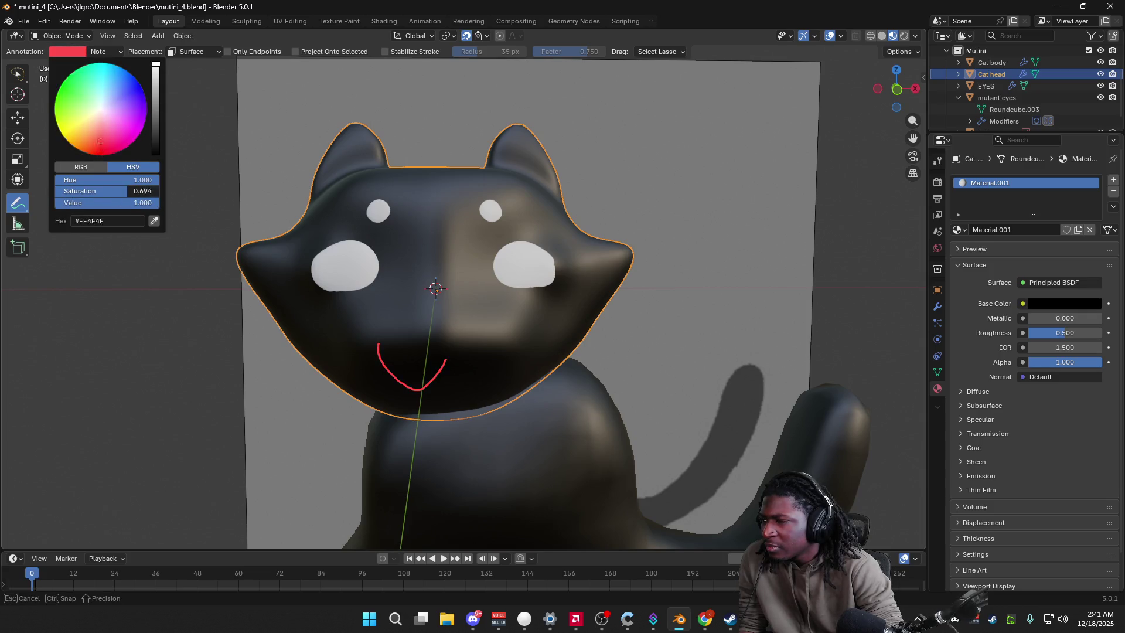
{"action": "mouse_move", "coordinate": [369, 351]}
{"action": "middle_mouse_down"}
{"action": "mouse_move", "coordinate": [431, 399]}
{"action": "mouse_move", "coordinate": [402, 376]}
{"action": "mouse_move", "coordinate": [457, 335]}
{"action": "middle_mouse_up"}
{"action": "key", "text": "ctrl+z"}
Step: Show the cat in Solid shading with X-Ray from Front Orthographic and start a mouth stroke
{"action": "left_click", "coordinate": [915, 35]}
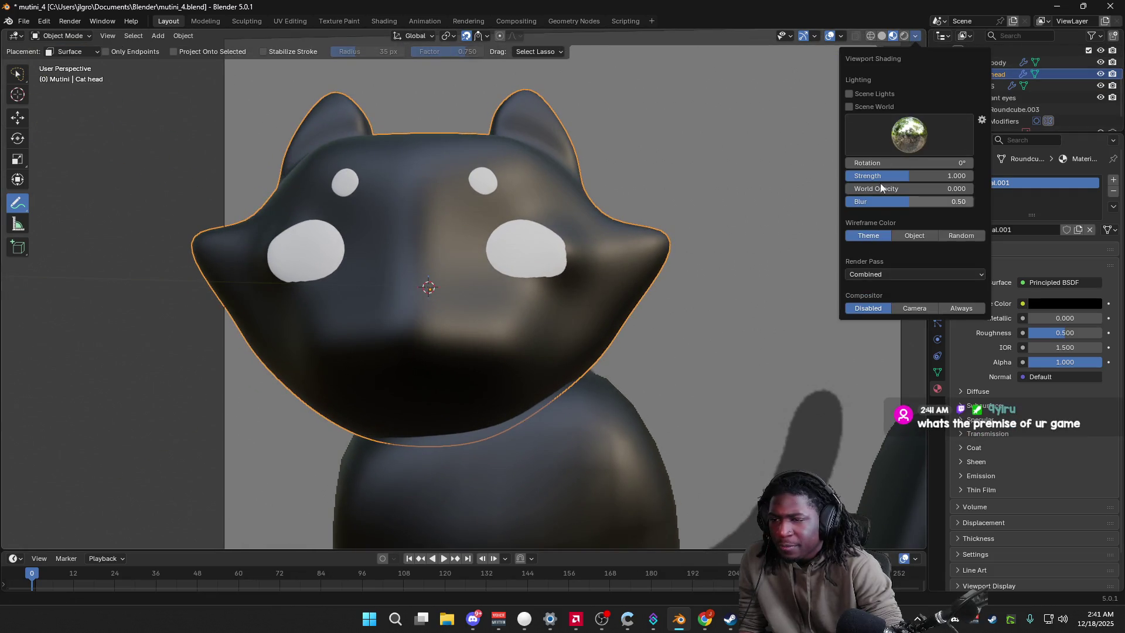
{"action": "left_click", "coordinate": [882, 35]}
{"action": "left_click", "coordinate": [915, 35]}
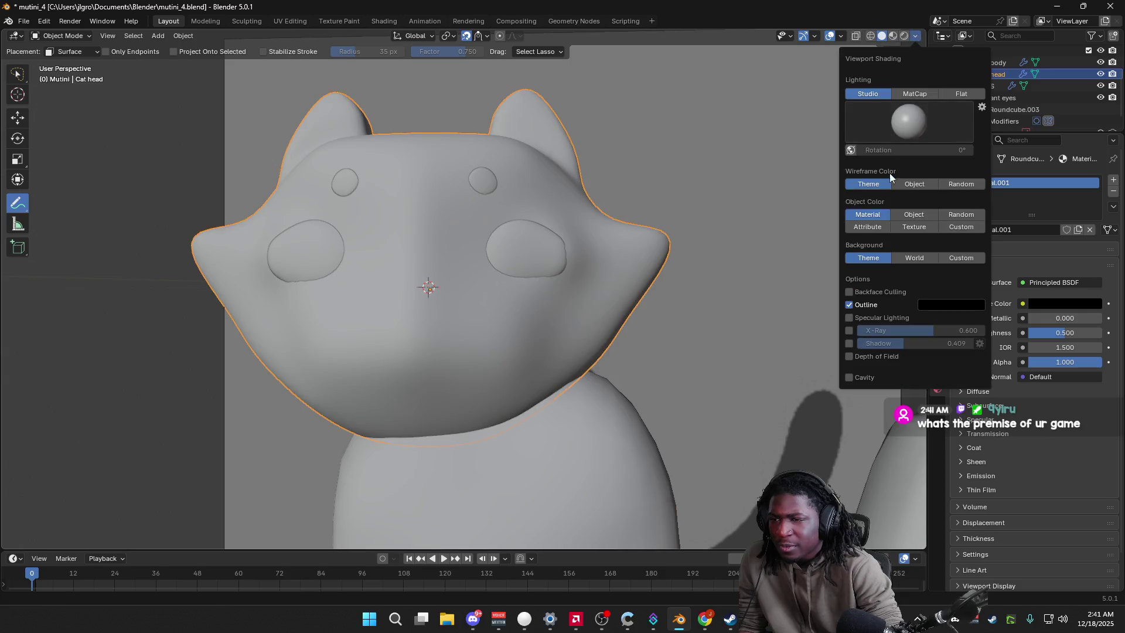
{"action": "left_click", "coordinate": [849, 331]}
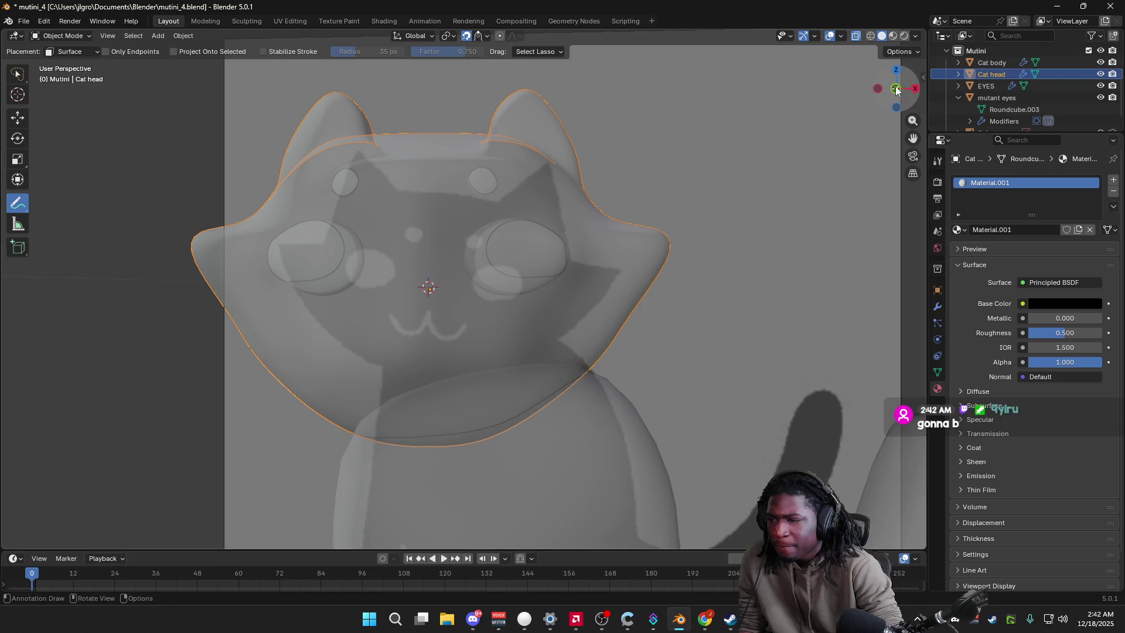
{"action": "left_click", "coordinate": [895, 89]}
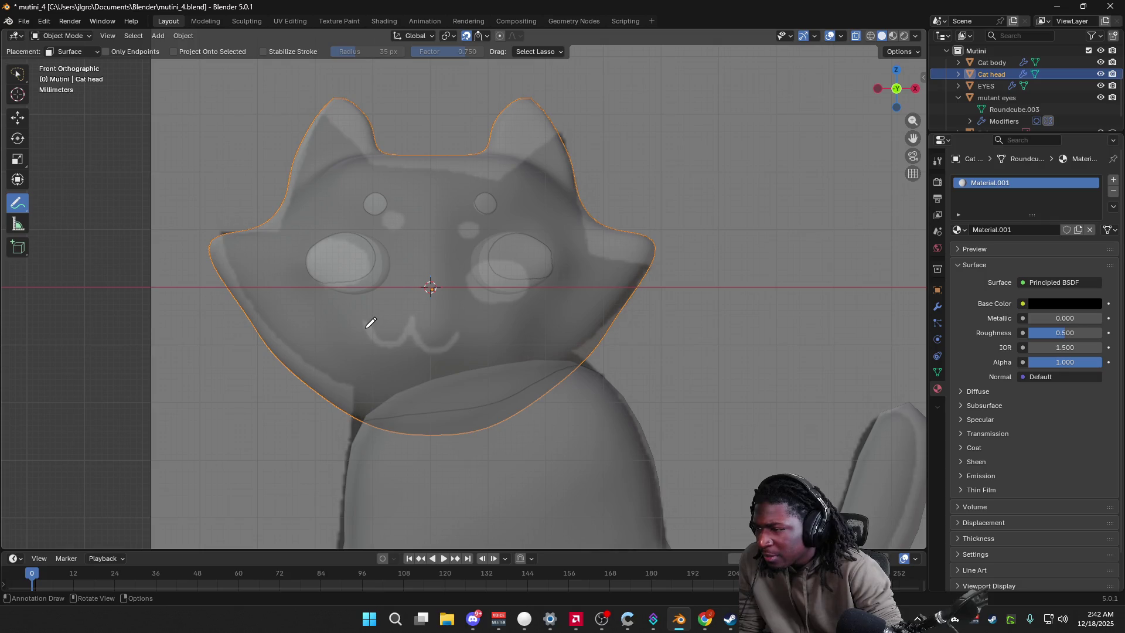
{"action": "mouse_move", "coordinate": [369, 322]}
{"action": "left_mouse_down"}
{"action": "mouse_move", "coordinate": [381, 341]}
{"action": "mouse_move", "coordinate": [463, 332]}
{"action": "left_mouse_up"}
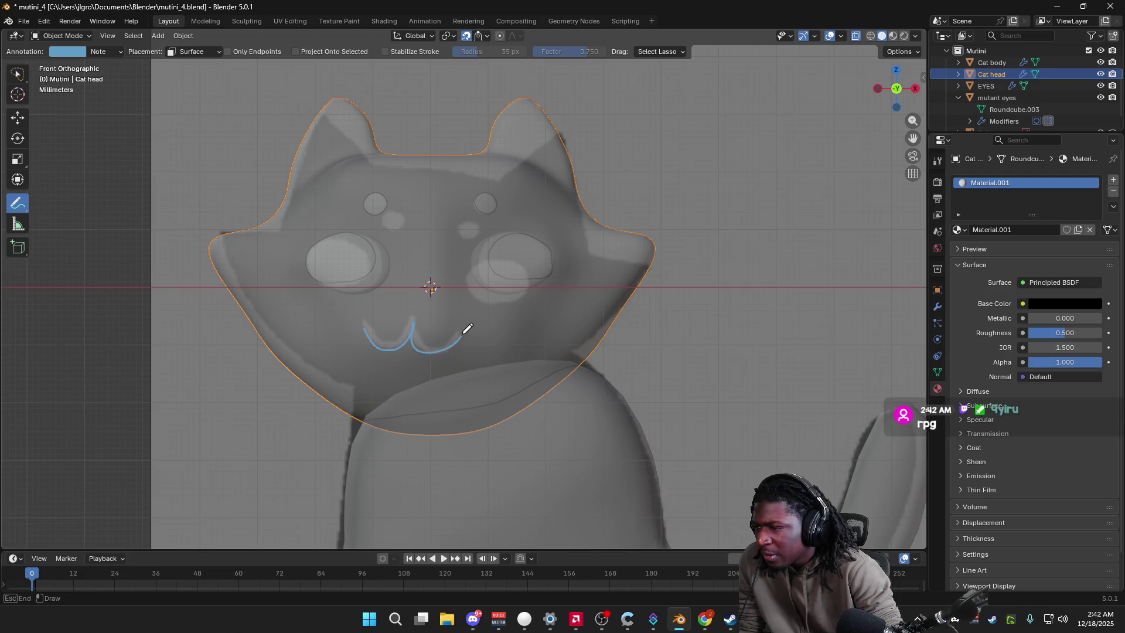
Step: Set the annotation stroke colour to white
{"action": "left_click", "coordinate": [67, 52]}
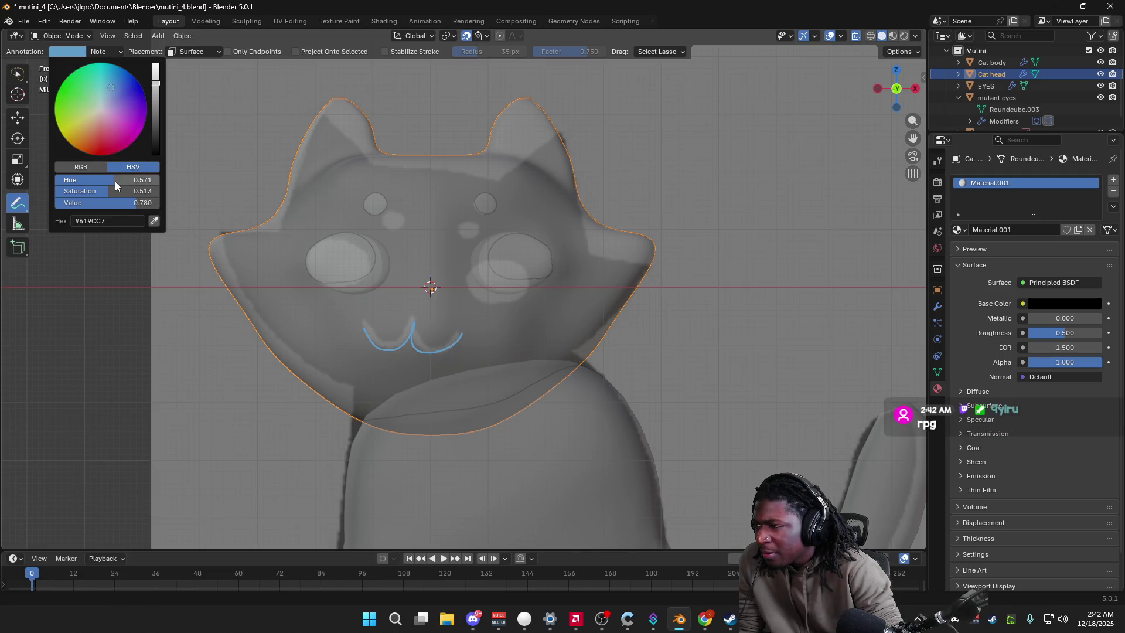
{"action": "left_click_drag", "start_coordinate": [115, 181], "coordinate": [56, 181]}
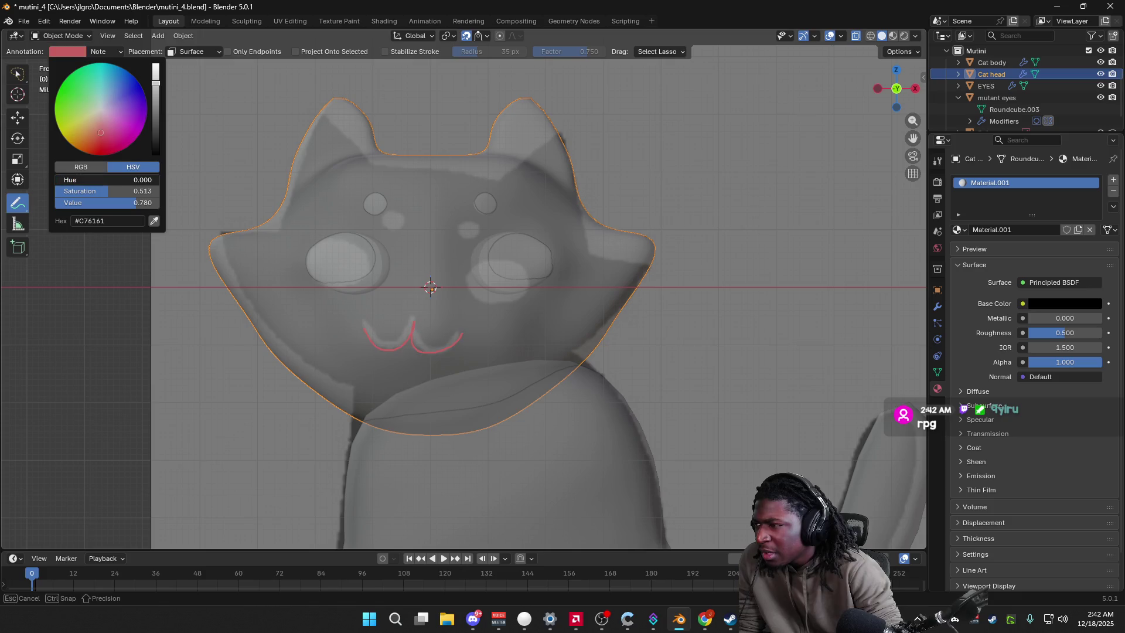
{"action": "left_click_drag", "start_coordinate": [106, 190], "coordinate": [56, 191]}
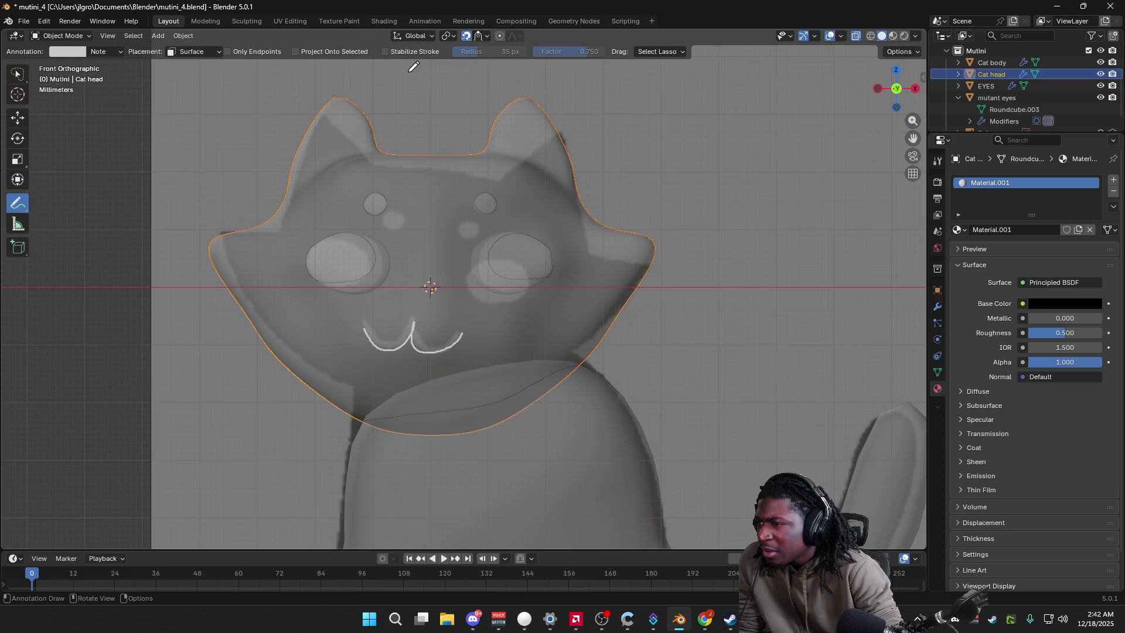
Step: Tune Stabilize Stroke strength and radius while drawing and undoing trial strokes
{"action": "mouse_move", "coordinate": [567, 51]}
{"action": "left_mouse_down"}
{"action": "mouse_move", "coordinate": [580, 51]}
{"action": "mouse_move", "coordinate": [562, 52]}
{"action": "left_mouse_up"}
{"action": "left_click_drag", "start_coordinate": [479, 52], "coordinate": [509, 51]}
{"action": "mouse_move", "coordinate": [430, 286]}
{"action": "left_mouse_down"}
{"action": "mouse_move", "coordinate": [400, 311]}
{"action": "mouse_move", "coordinate": [525, 267]}
{"action": "left_mouse_up"}
{"action": "left_click_drag", "start_coordinate": [598, 51], "coordinate": [633, 51]}
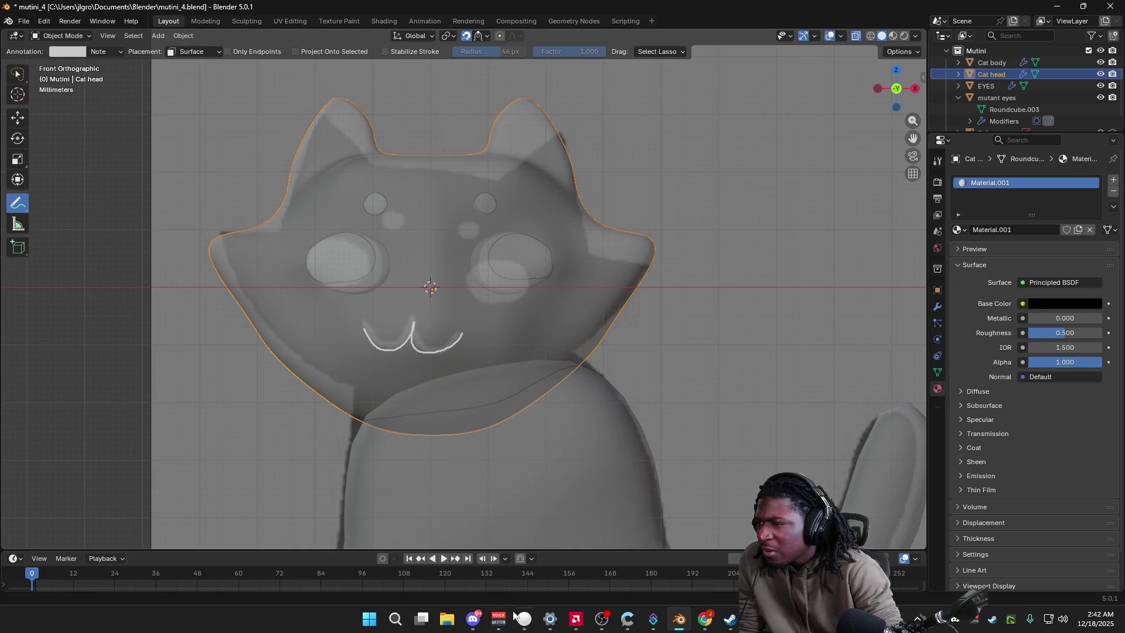
{"action": "left_click_drag", "start_coordinate": [413, 282], "coordinate": [490, 260]}
{"action": "key", "text": "ctrl+z"}
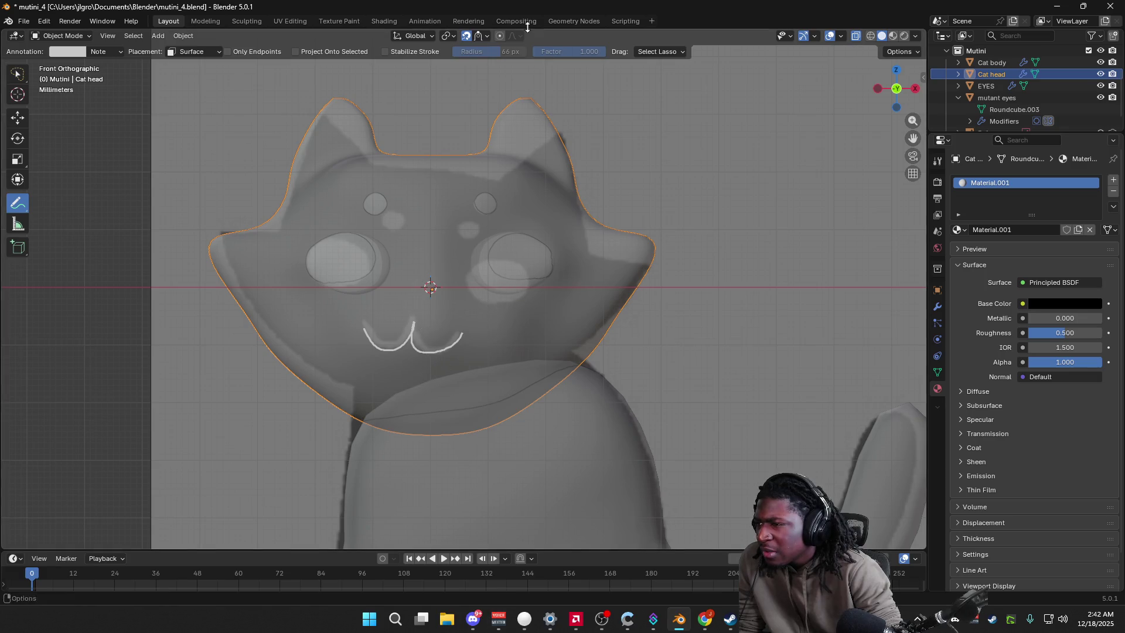
{"action": "left_click_drag", "start_coordinate": [506, 50], "coordinate": [528, 51]}
{"action": "left_click_drag", "start_coordinate": [389, 227], "coordinate": [437, 218]}
{"action": "key", "text": "ctrl+z"}
{"action": "key", "text": "ctrl+z"}
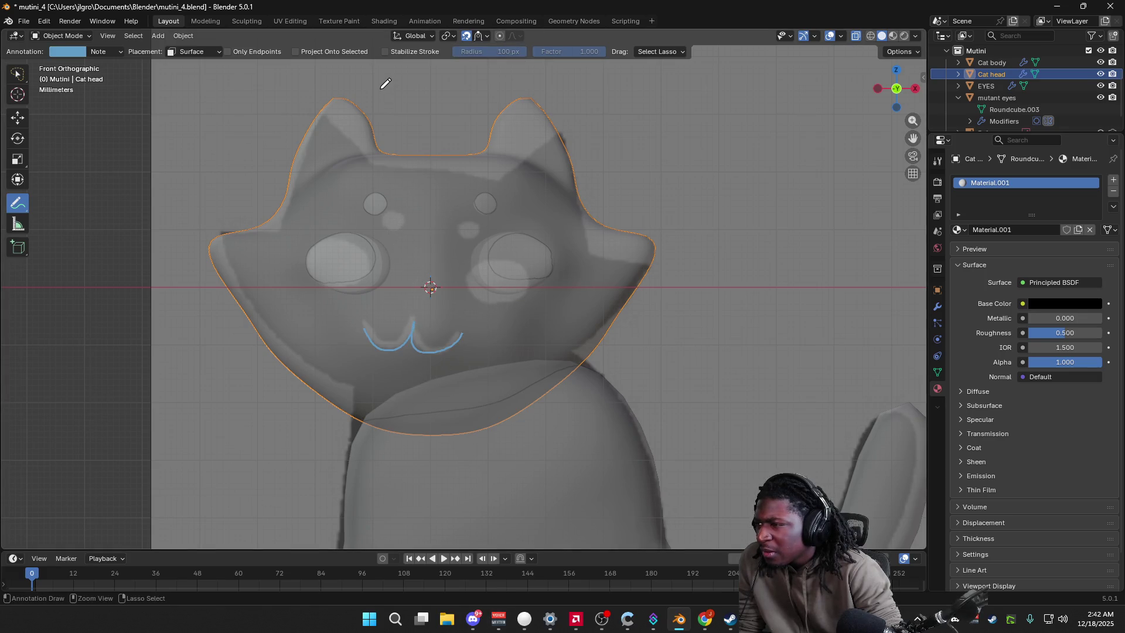
{"action": "key", "text": "ctrl+shift+z"}
{"action": "key", "text": "ctrl+shift+z"}
{"action": "key", "text": "ctrl+z"}
{"action": "left_click_drag", "start_coordinate": [578, 55], "coordinate": [519, 51]}
Step: Try test strokes with Stabilize Stroke enabled, undo them and disable it again
{"action": "left_click", "coordinate": [386, 52]}
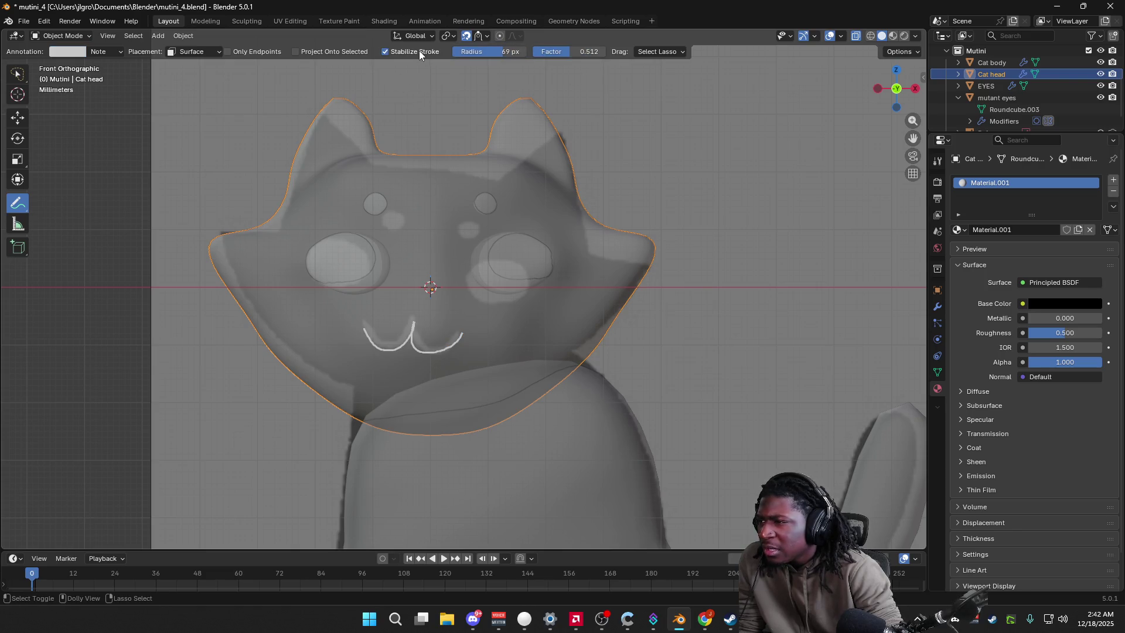
{"action": "mouse_move", "coordinate": [397, 270]}
{"action": "left_mouse_down"}
{"action": "mouse_move", "coordinate": [457, 243]}
{"action": "mouse_move", "coordinate": [490, 207]}
{"action": "mouse_move", "coordinate": [561, 236]}
{"action": "left_mouse_up"}
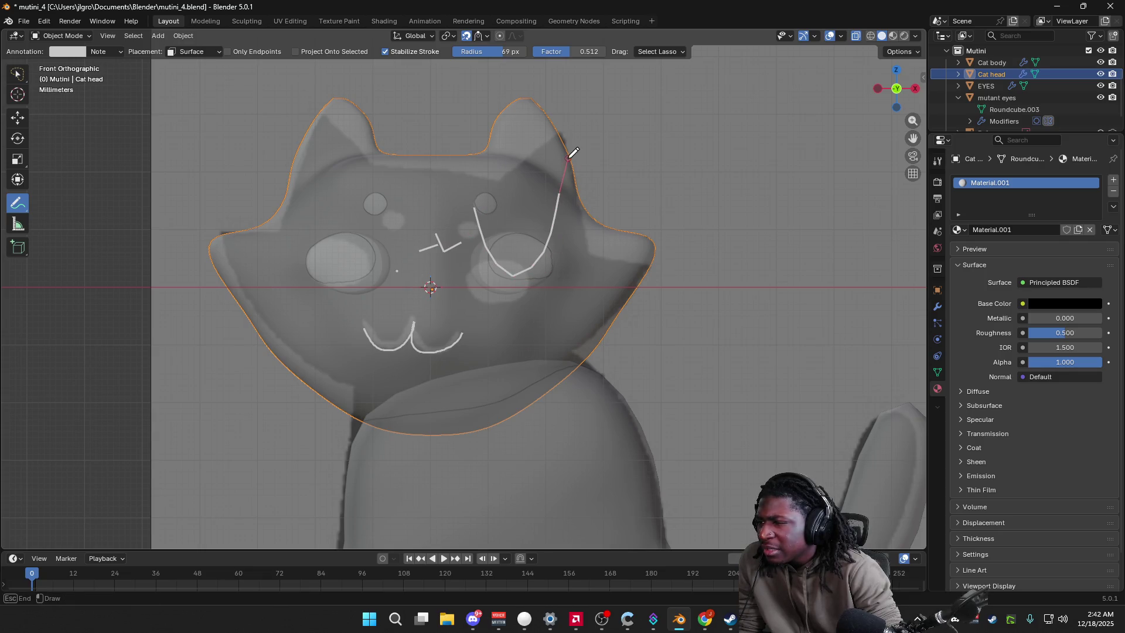
{"action": "key", "text": "ctrl+z"}
{"action": "key", "text": "ctrl+z"}
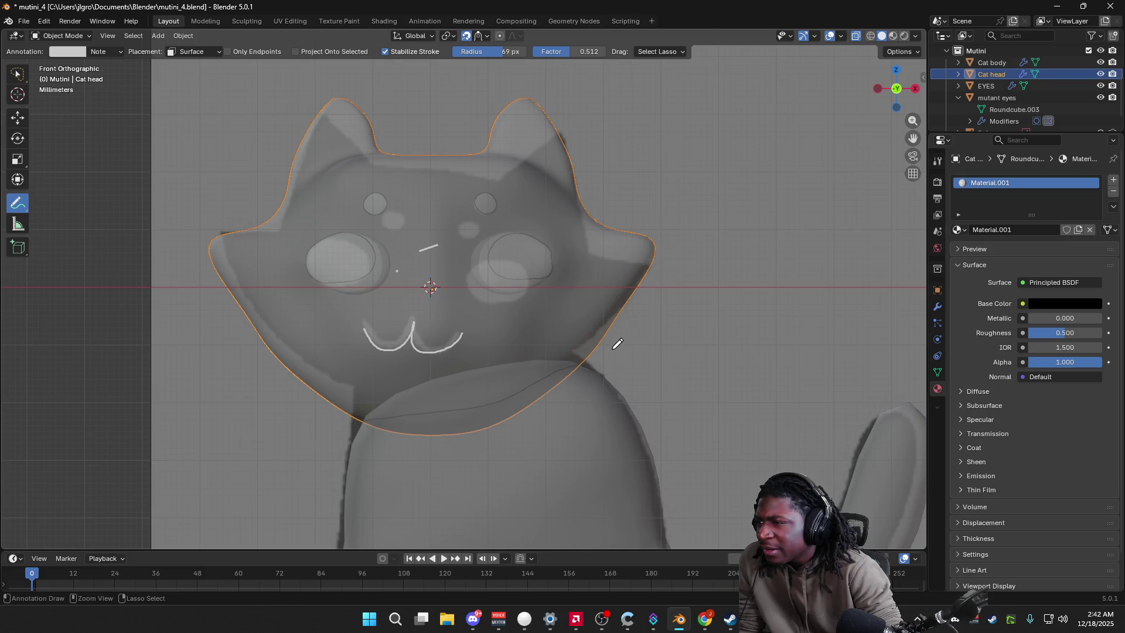
{"action": "left_click", "coordinate": [385, 51]}
Step: Enable Project Onto Selected for new strokes, clear leftovers and check the mouth from the side
{"action": "left_click", "coordinate": [296, 52]}
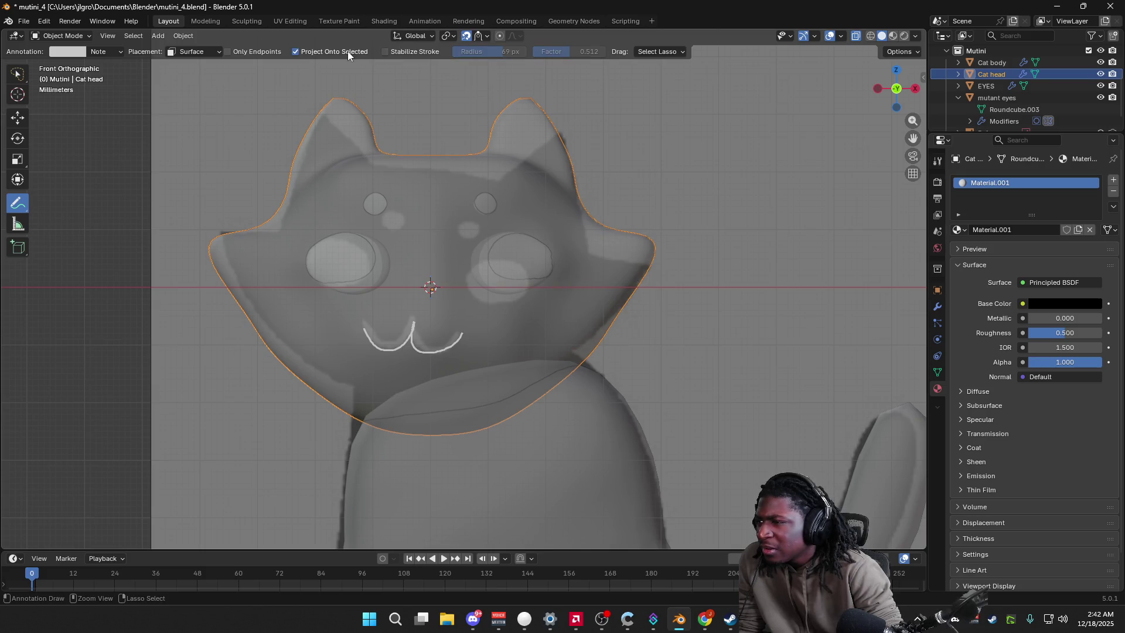
{"action": "key", "text": "ctrl+shift+z"}
{"action": "key", "text": "ctrl+z"}
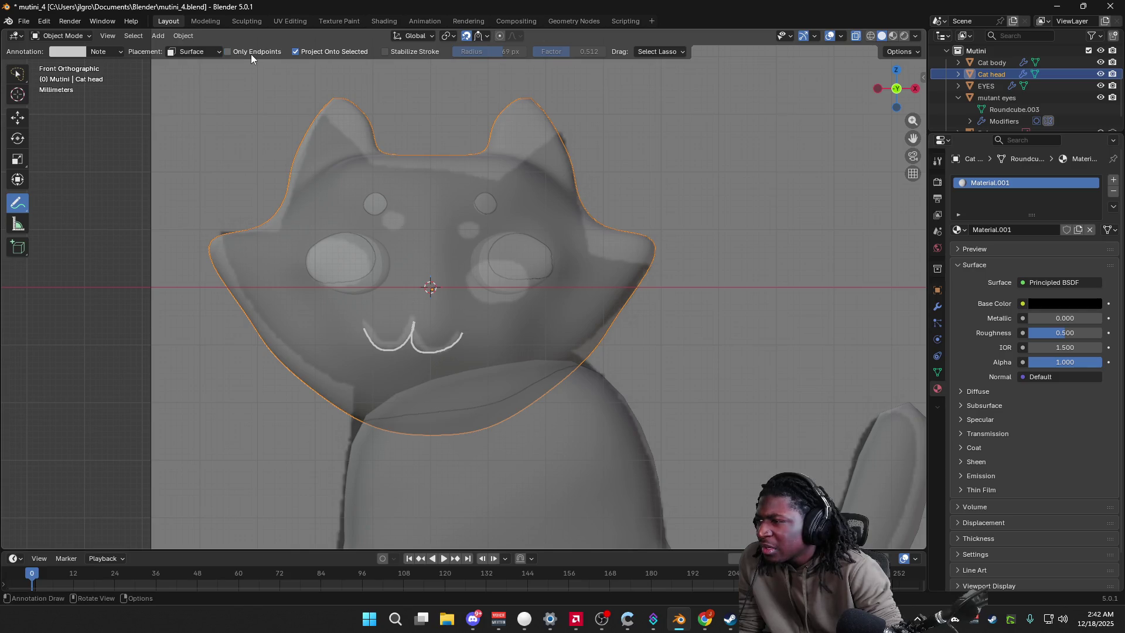
{"action": "left_click", "coordinate": [198, 49]}
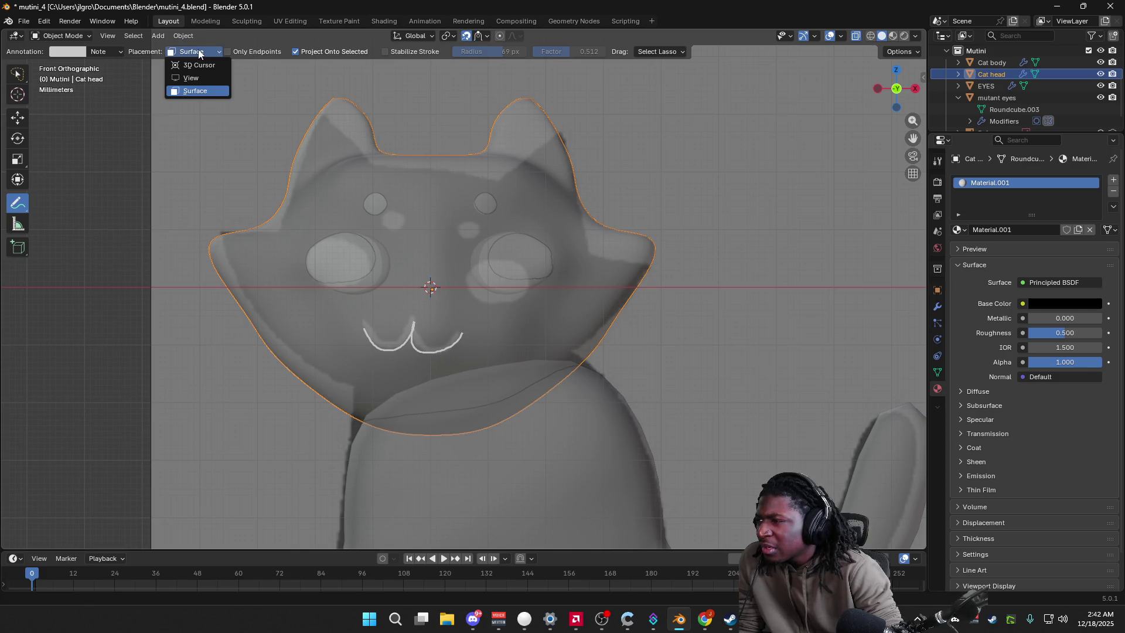
{"action": "left_click", "coordinate": [115, 53]}
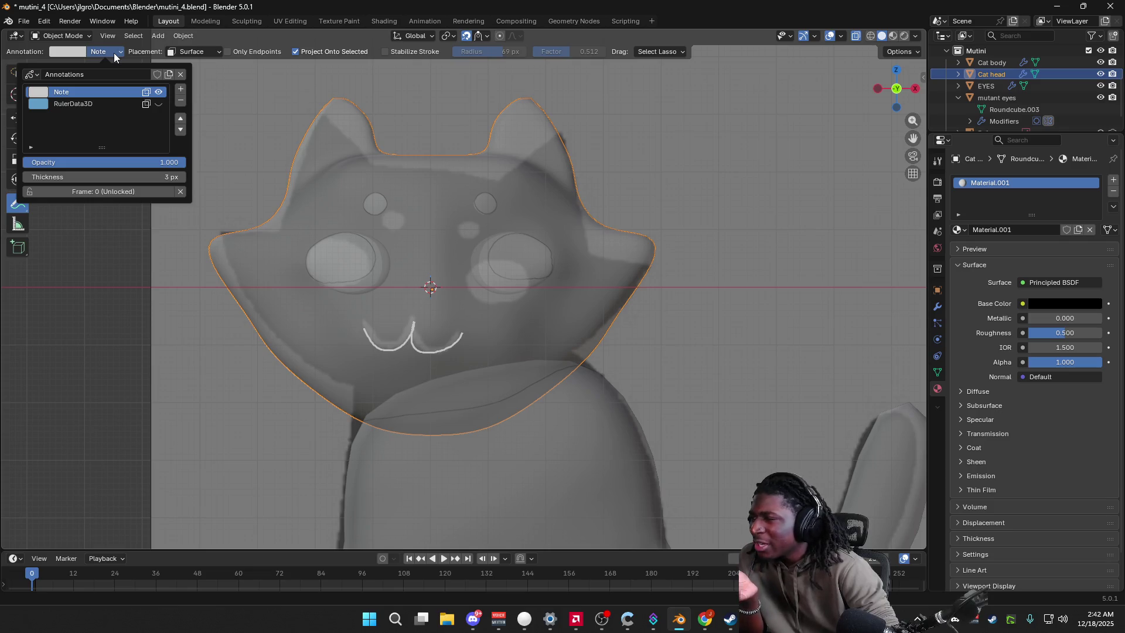
{"action": "mouse_move", "coordinate": [525, 281]}
{"action": "middle_mouse_down"}
{"action": "mouse_move", "coordinate": [576, 282]}
{"action": "mouse_move", "coordinate": [548, 332]}
{"action": "mouse_move", "coordinate": [580, 299]}
{"action": "middle_mouse_up"}
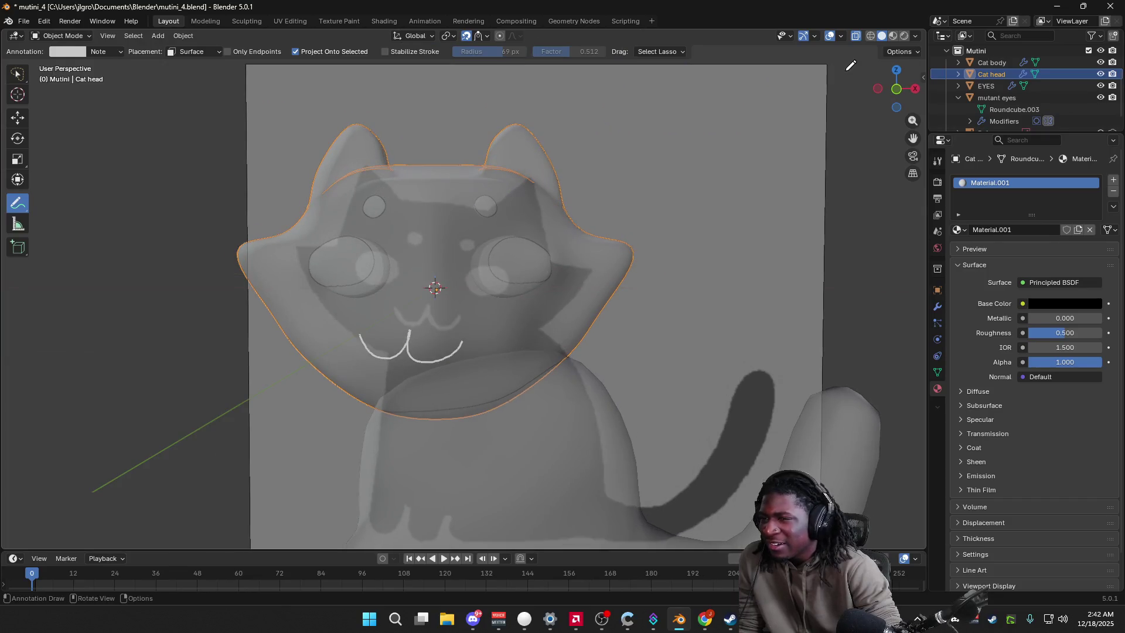
Step: Snap to front view, leave X-Ray unchecked so the head is opaque, and begin a trial stroke
{"action": "left_click", "coordinate": [896, 88]}
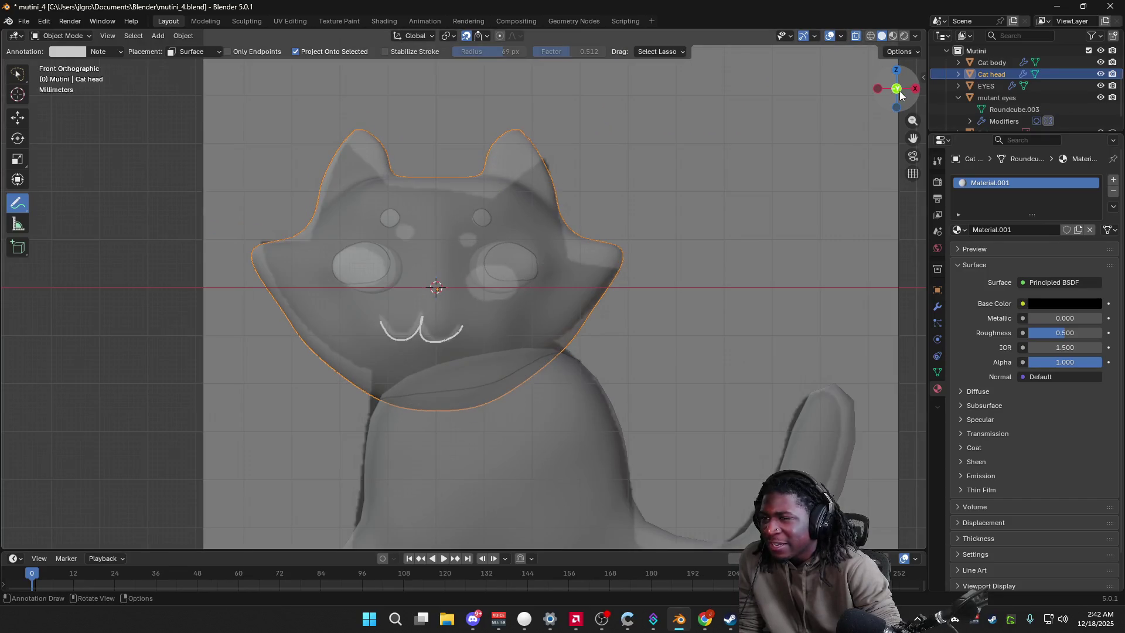
{"action": "left_click", "coordinate": [916, 35]}
{"action": "left_click", "coordinate": [849, 330]}
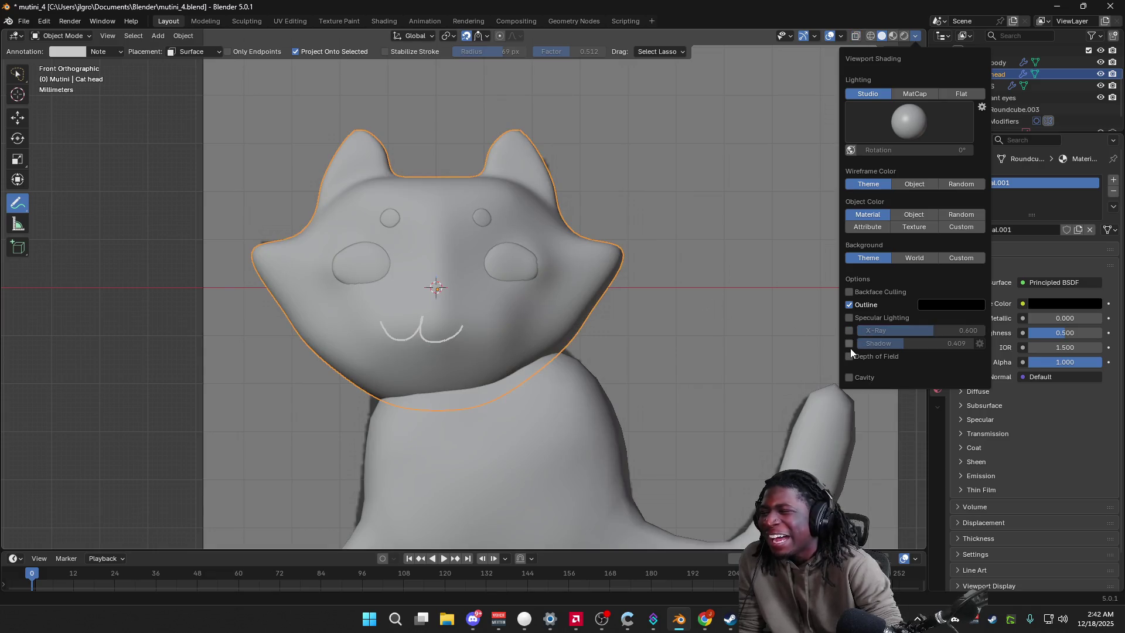
{"action": "left_click", "coordinate": [850, 331]}
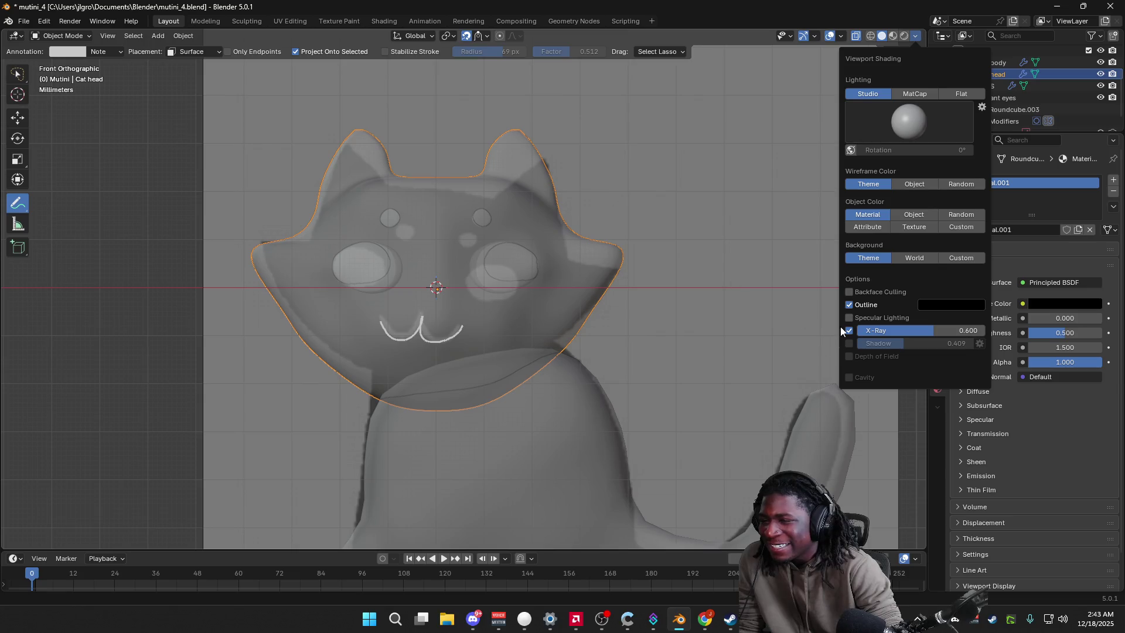
{"action": "left_click", "coordinate": [848, 331]}
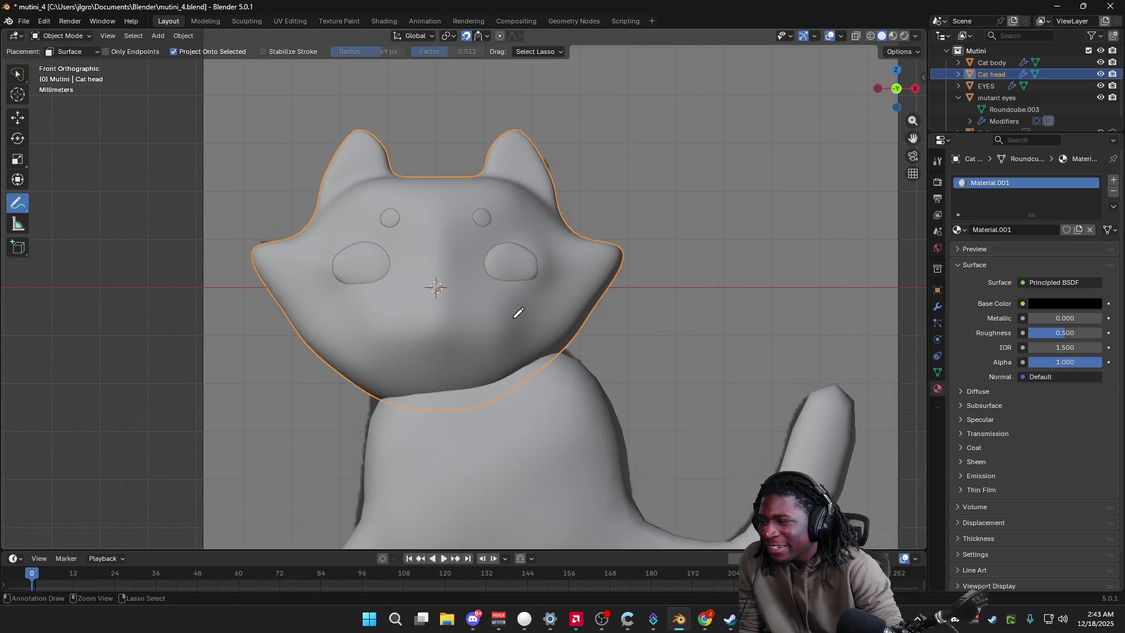
{"action": "left_click_drag", "start_coordinate": [376, 325], "coordinate": [397, 358]}
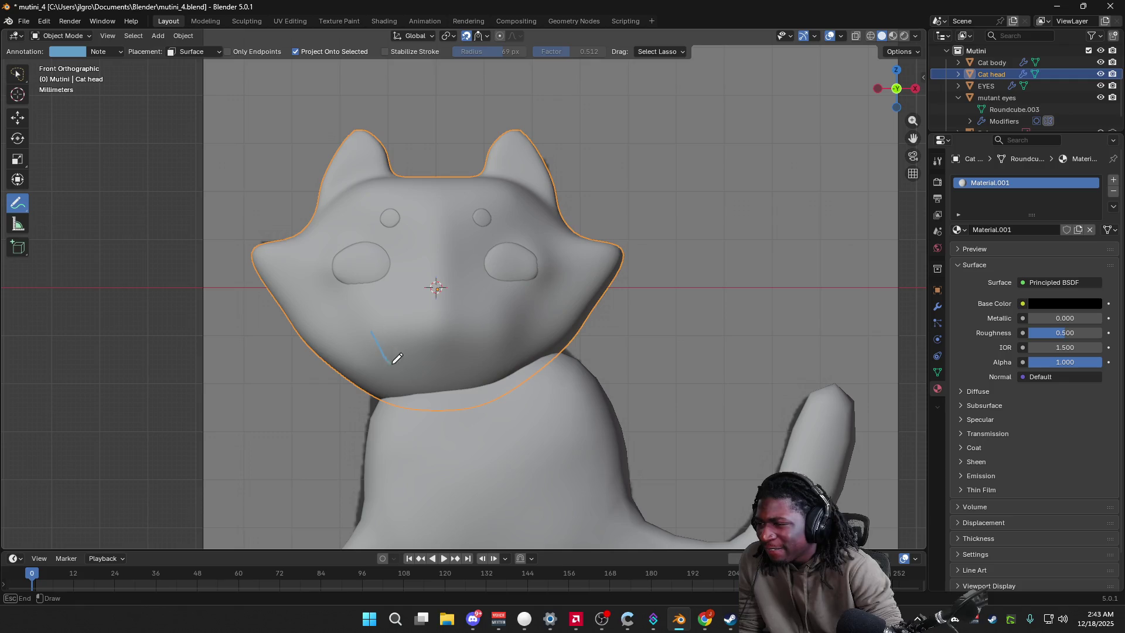
Step: Draw the two curves of a W-shaped mouth on the cat head
{"action": "left_click_drag", "start_coordinate": [454, 319], "coordinate": [478, 334]}
{"action": "mouse_move", "coordinate": [477, 334]}
{"action": "middle_mouse_down"}
{"action": "mouse_move", "coordinate": [468, 347]}
{"action": "mouse_move", "coordinate": [395, 339]}
{"action": "middle_mouse_up"}
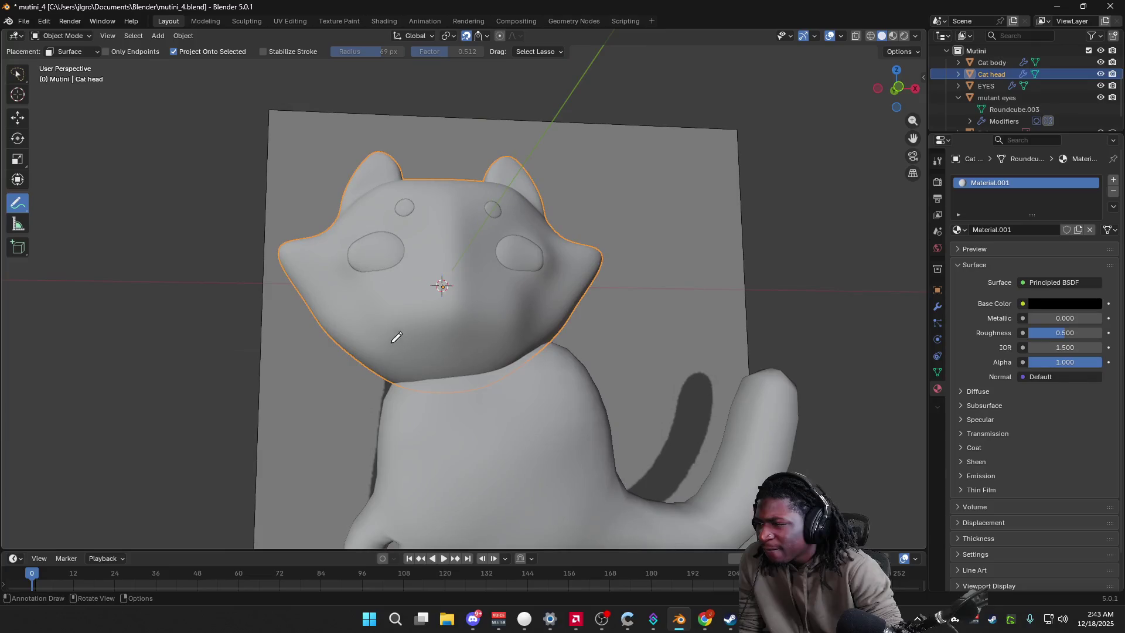
{"action": "left_click_drag", "start_coordinate": [381, 315], "coordinate": [422, 338]}
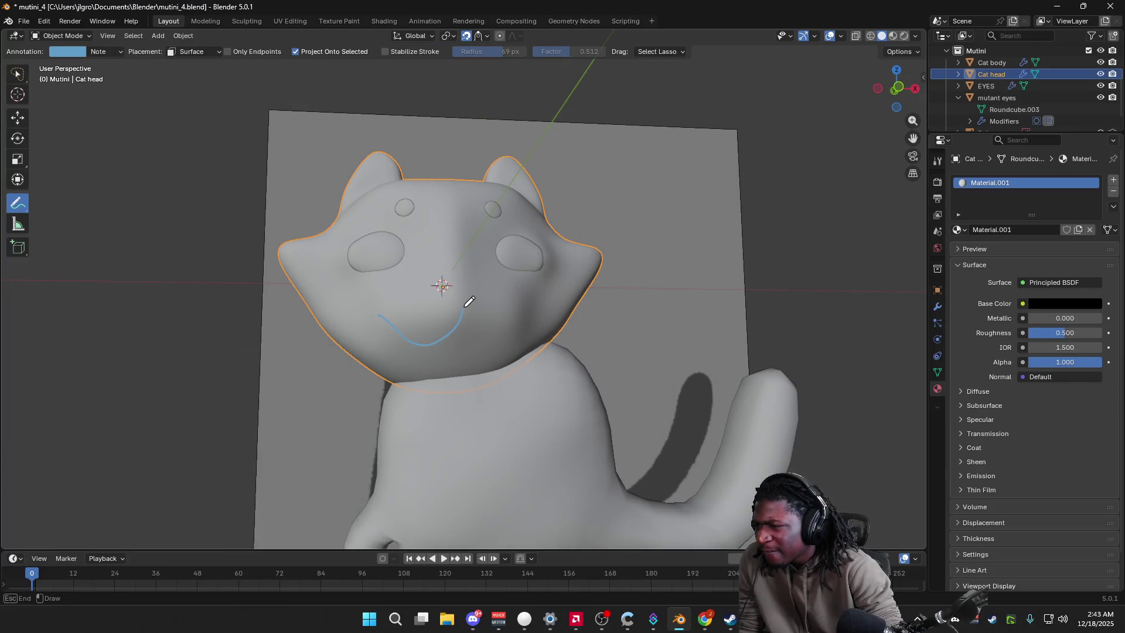
{"action": "middle_click_drag", "start_coordinate": [527, 305], "coordinate": [514, 305]}
Step: Recolour the mouth annotation to white
{"action": "left_click", "coordinate": [71, 53]}
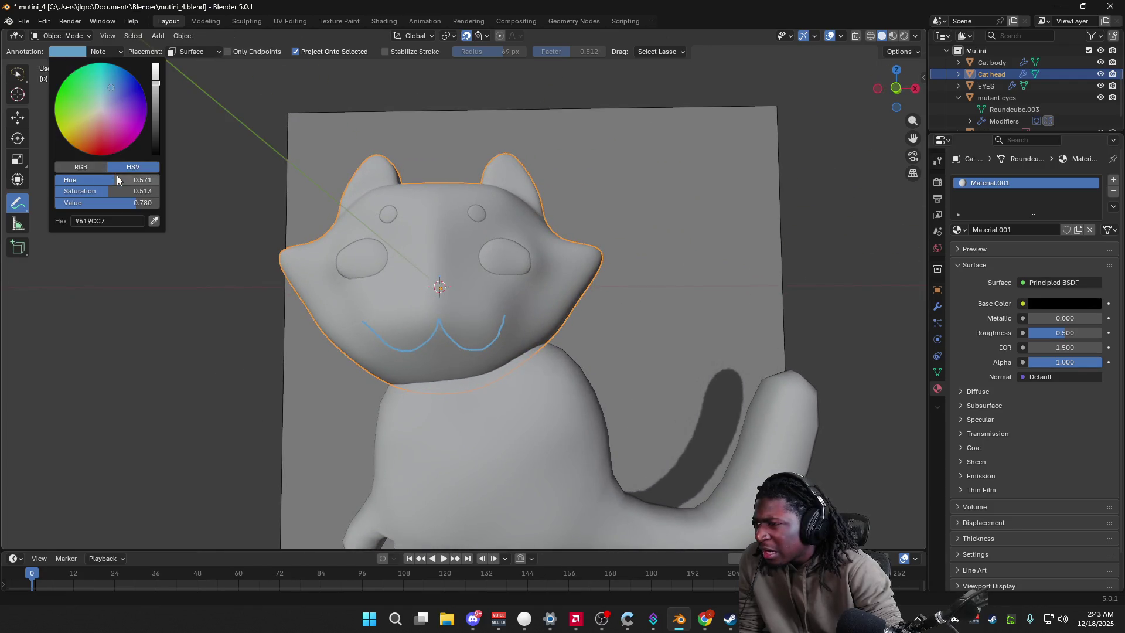
{"action": "left_click_drag", "start_coordinate": [116, 175], "coordinate": [124, 108]}
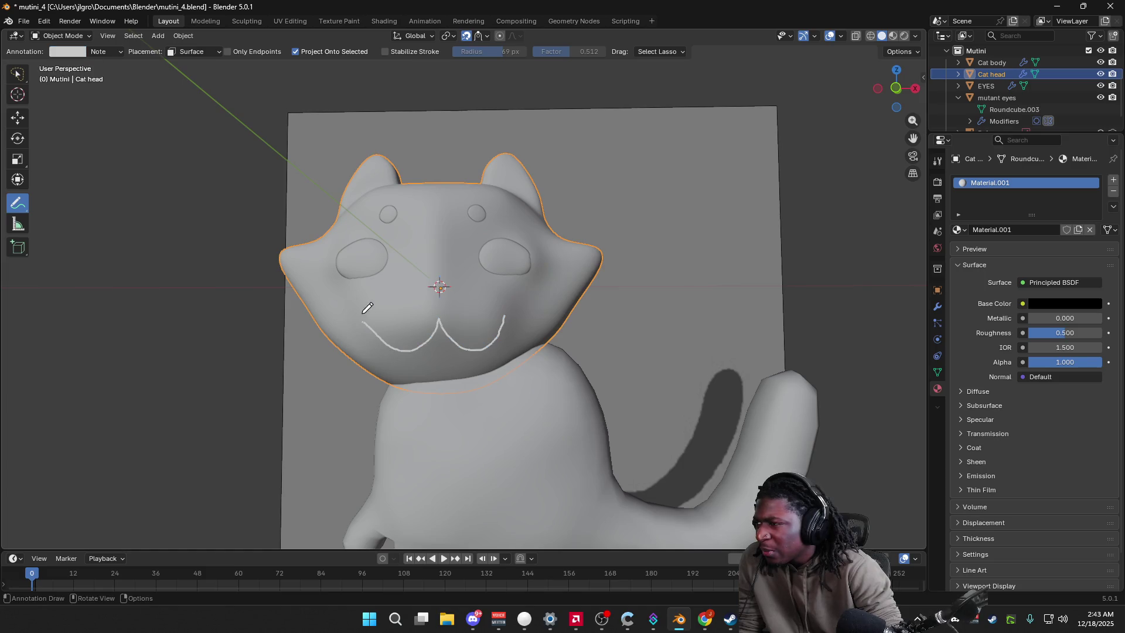
{"action": "left_click", "coordinate": [24, 20]}
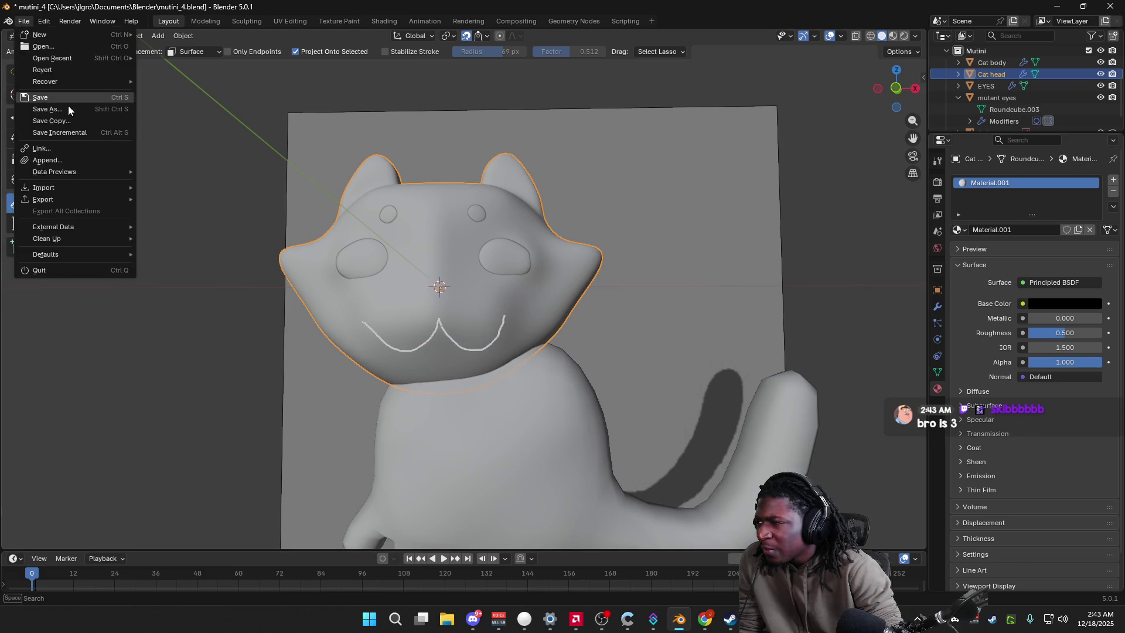
Step: Save the file under the new name mutini_5.blend
{"action": "left_click", "coordinate": [86, 112]}
{"action": "left_click", "coordinate": [606, 393]}
{"action": "left_click", "coordinate": [662, 392]}
Step: View the cat from the front in Material Preview, briefly toggling edit mode on the head
{"action": "mouse_move", "coordinate": [663, 389]}
{"action": "middle_mouse_down"}
{"action": "mouse_move", "coordinate": [553, 372]}
{"action": "mouse_move", "coordinate": [575, 387]}
{"action": "mouse_move", "coordinate": [704, 236]}
{"action": "middle_mouse_up"}
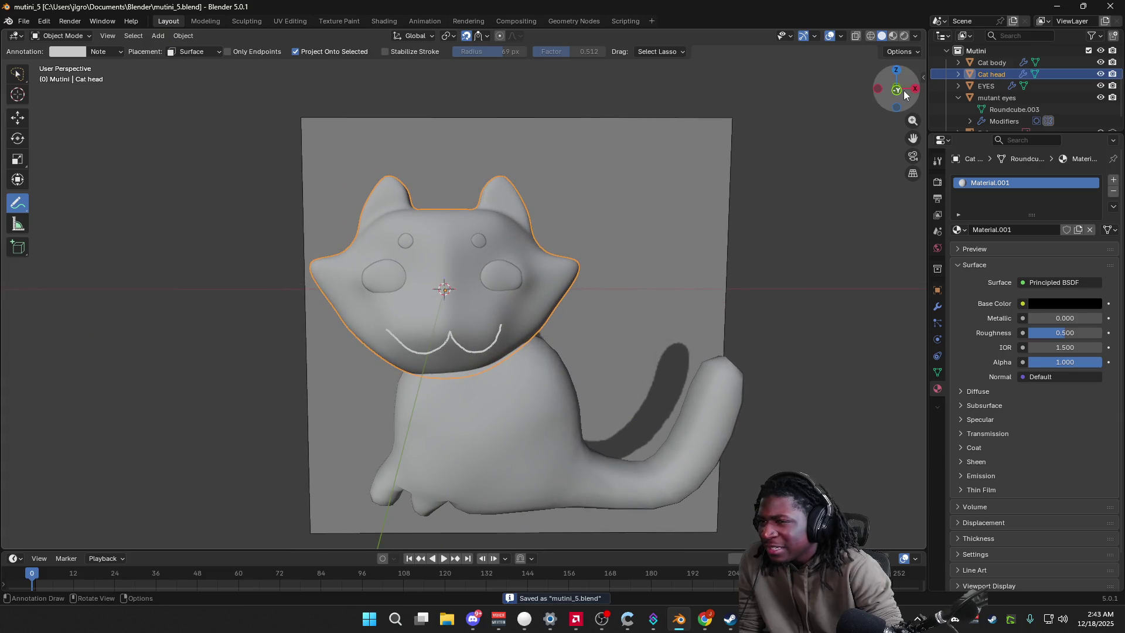
{"action": "left_click", "coordinate": [901, 90]}
{"action": "left_click", "coordinate": [894, 35]}
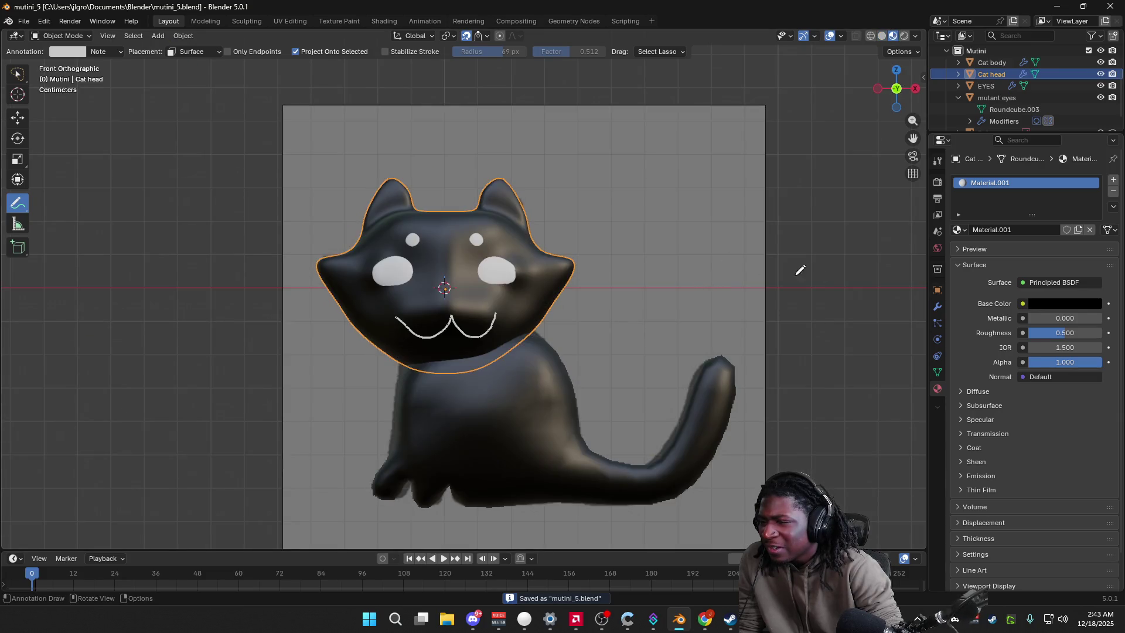
{"action": "key", "text": "Tab"}
{"action": "key", "text": "Tab"}
{"action": "key", "text": "w"}
{"action": "mouse_move", "coordinate": [120, 235]}
{"action": "middle_mouse_down"}
{"action": "mouse_move", "coordinate": [172, 249]}
{"action": "mouse_move", "coordinate": [107, 238]}
{"action": "mouse_move", "coordinate": [356, 247]}
{"action": "mouse_move", "coordinate": [115, 242]}
{"action": "mouse_move", "coordinate": [131, 242]}
{"action": "middle_mouse_up"}
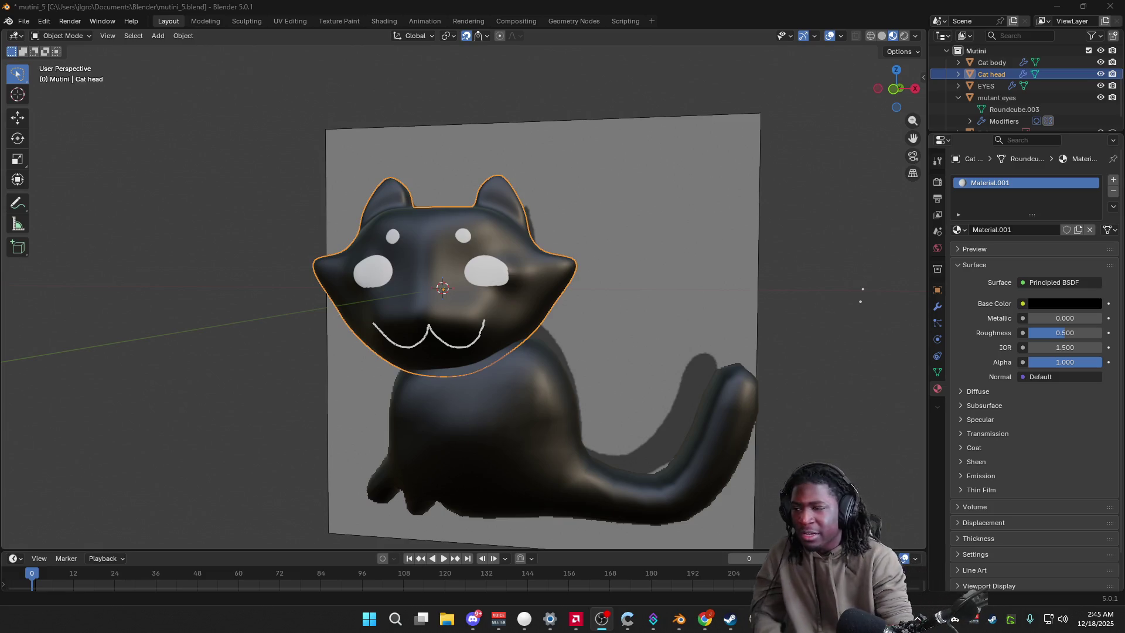
Step: Deselect the head, inspect the cat from several angles and save with Ctrl+S
{"action": "left_click", "coordinate": [859, 358]}
{"action": "mouse_move", "coordinate": [859, 358]}
{"action": "middle_mouse_down"}
{"action": "mouse_move", "coordinate": [775, 332]}
{"action": "mouse_move", "coordinate": [625, 341]}
{"action": "mouse_move", "coordinate": [674, 331]}
{"action": "middle_mouse_up"}
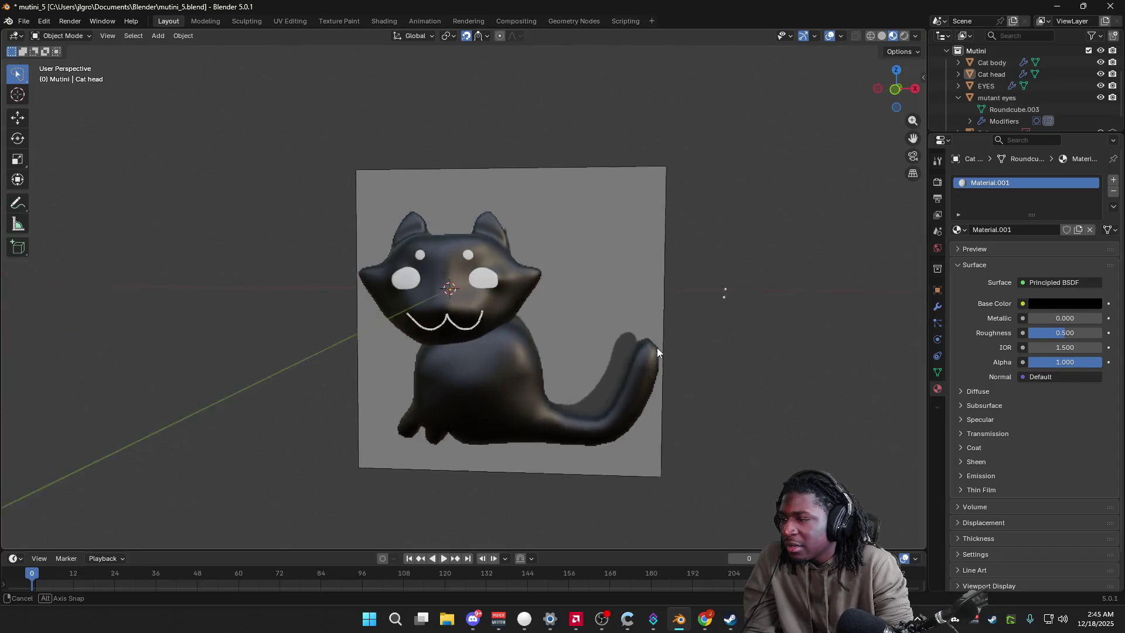
{"action": "left_click", "coordinate": [896, 88]}
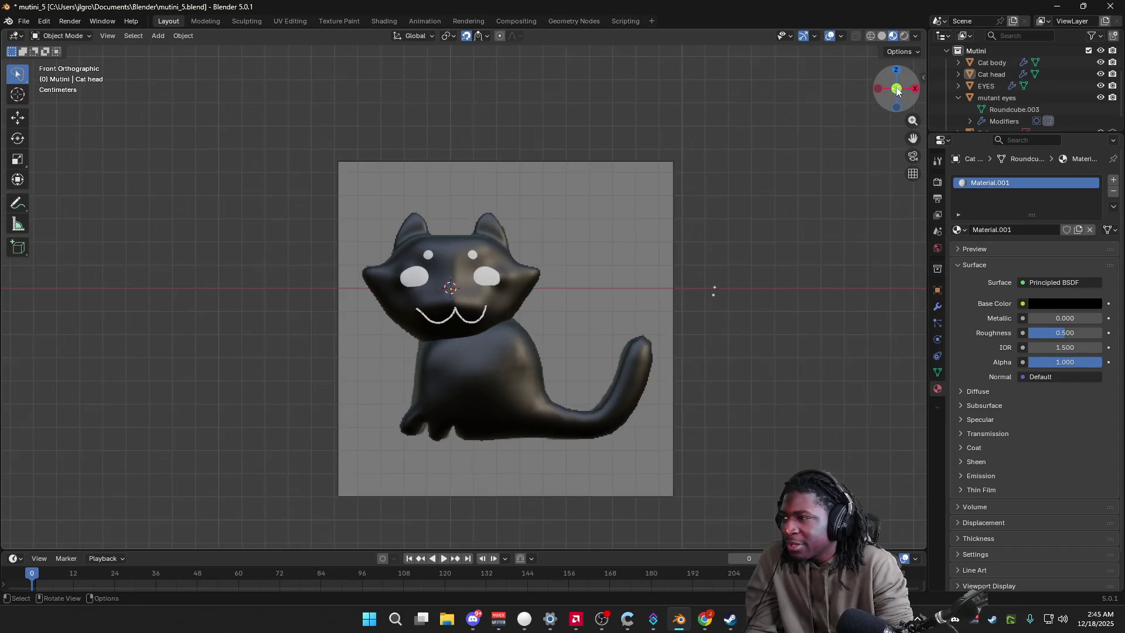
{"action": "key", "text": "ctrl+s"}
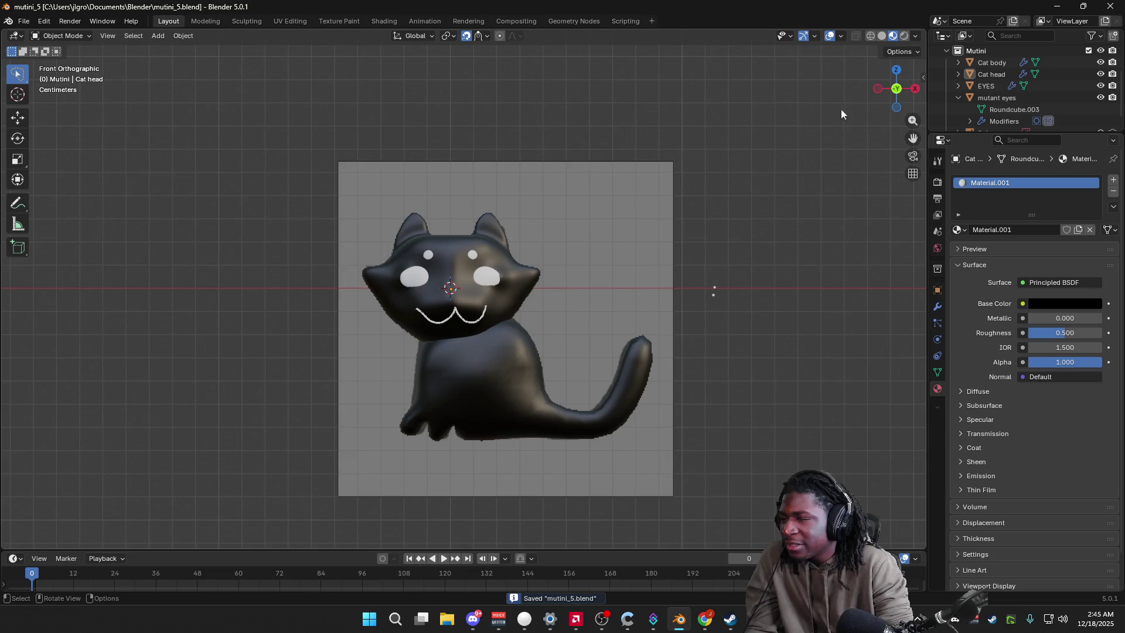
{"action": "middle_click_drag", "start_coordinate": [795, 157], "coordinate": [770, 192]}
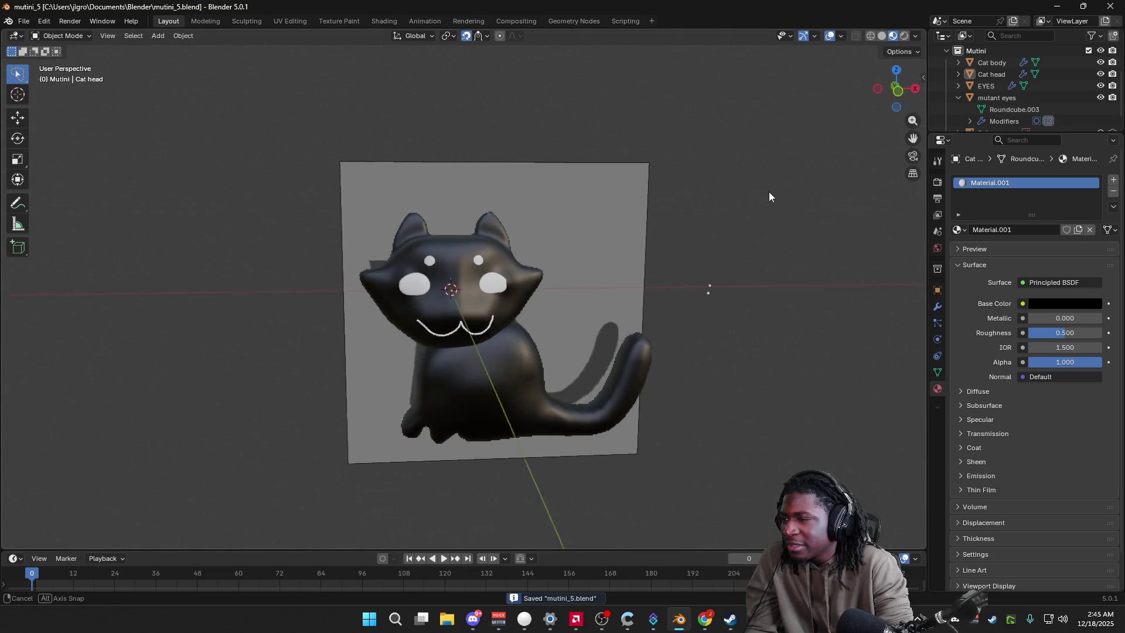
{"action": "left_click", "coordinate": [896, 88]}
{"action": "middle_click_drag", "start_coordinate": [730, 167], "coordinate": [720, 172]}
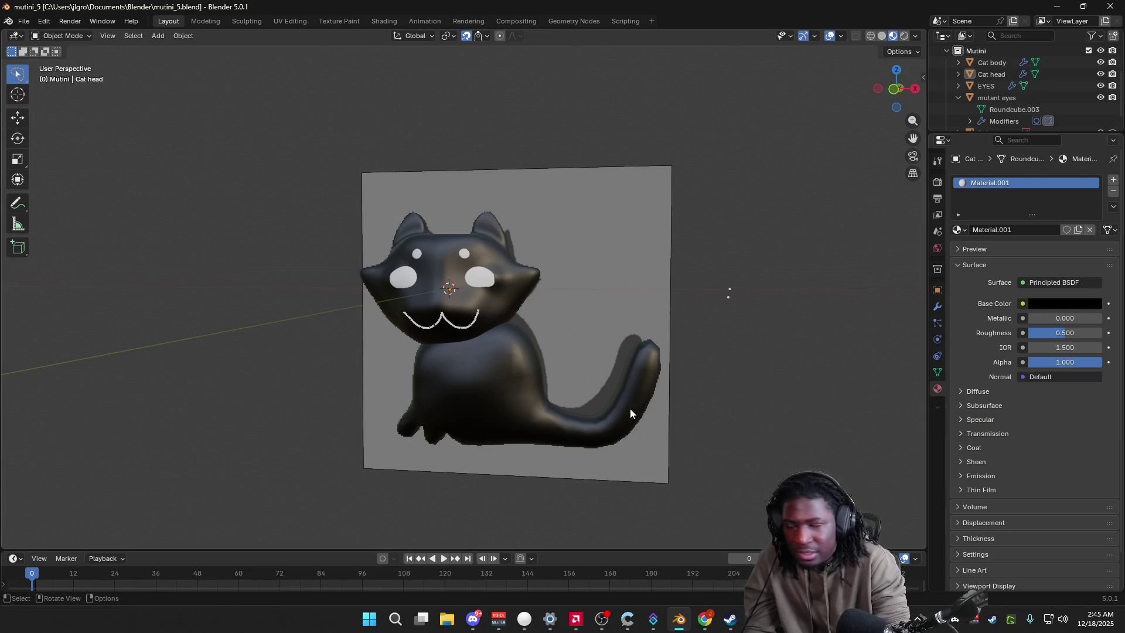
{"action": "key", "text": "ctrl+s"}
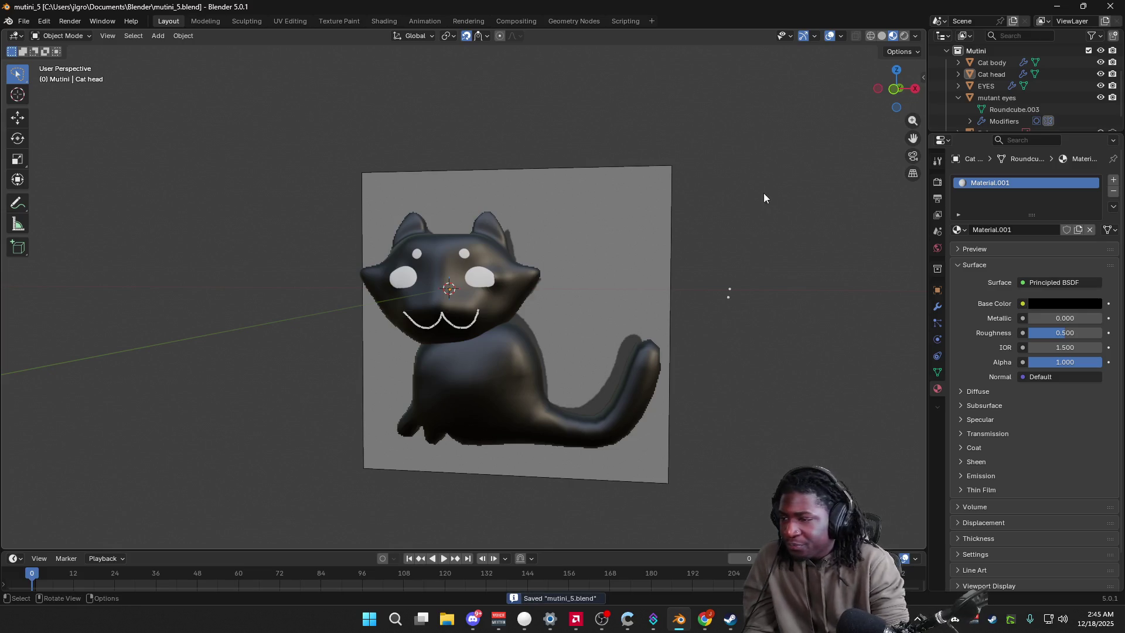
Step: Capture a screenshot of the cat view and bring up the Open Recent list
{"action": "key", "text": "ctrl+Print"}
{"action": "left_click_drag", "start_coordinate": [263, 113], "coordinate": [781, 515]}
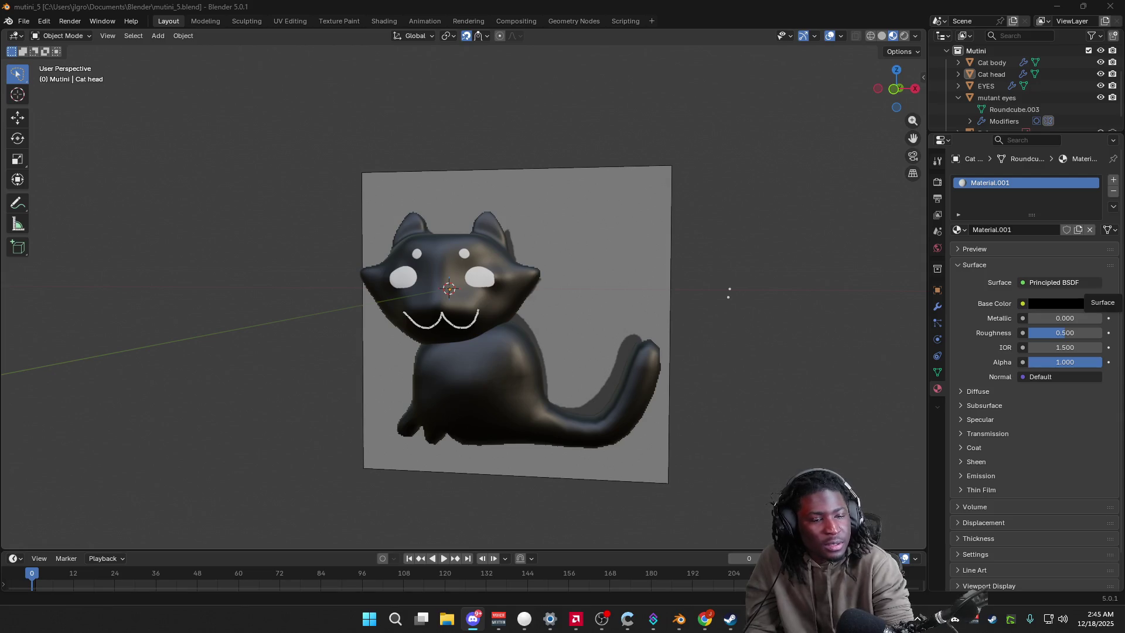
{"action": "left_click", "coordinate": [18, 24]}
{"action": "mouse_move", "coordinate": [52, 58]}
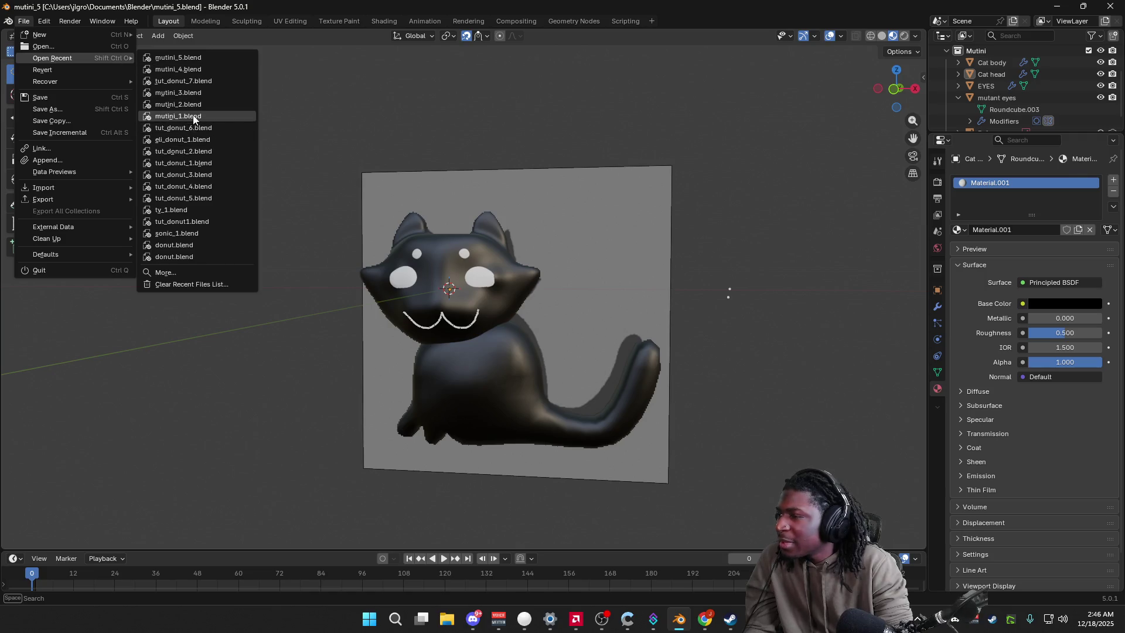
Step: Open mutini_1.blend and enter Edit Mode on the round cube
{"action": "left_click", "coordinate": [194, 119]}
{"action": "middle_click_drag", "start_coordinate": [571, 431], "coordinate": [662, 369]}
{"action": "scroll", "coordinate": [671, 376], "scroll_direction": "down", "scroll_amount": 2}
{"action": "key", "text": "Tab"}
{"action": "key", "text": "Tab"}
{"action": "middle_click_drag", "start_coordinate": [600, 326], "coordinate": [632, 320]}
{"action": "scroll", "coordinate": [562, 324], "scroll_direction": "up", "scroll_amount": 3}
{"action": "key", "text": "Tab"}
{"action": "scroll", "coordinate": [534, 329], "scroll_direction": "up", "scroll_amount": 2}
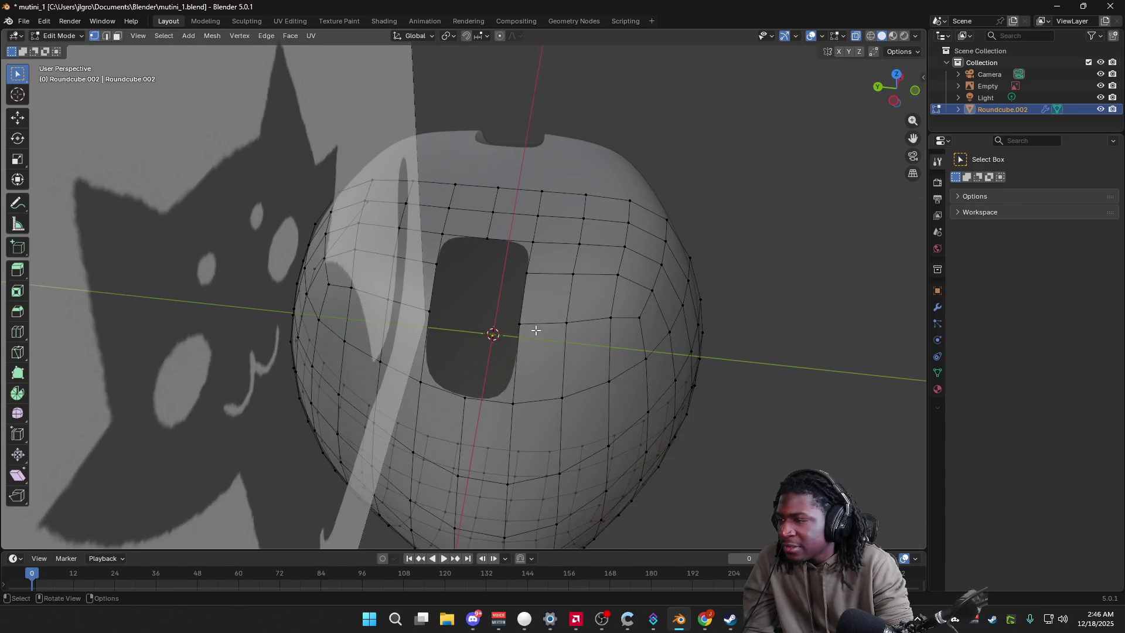
Step: Select the upper edge loop and extrude it in place, then face the head from the front
{"action": "left_click", "coordinate": [519, 326], "text": "alt"}
{"action": "middle_click_drag", "start_coordinate": [519, 325], "coordinate": [457, 305]}
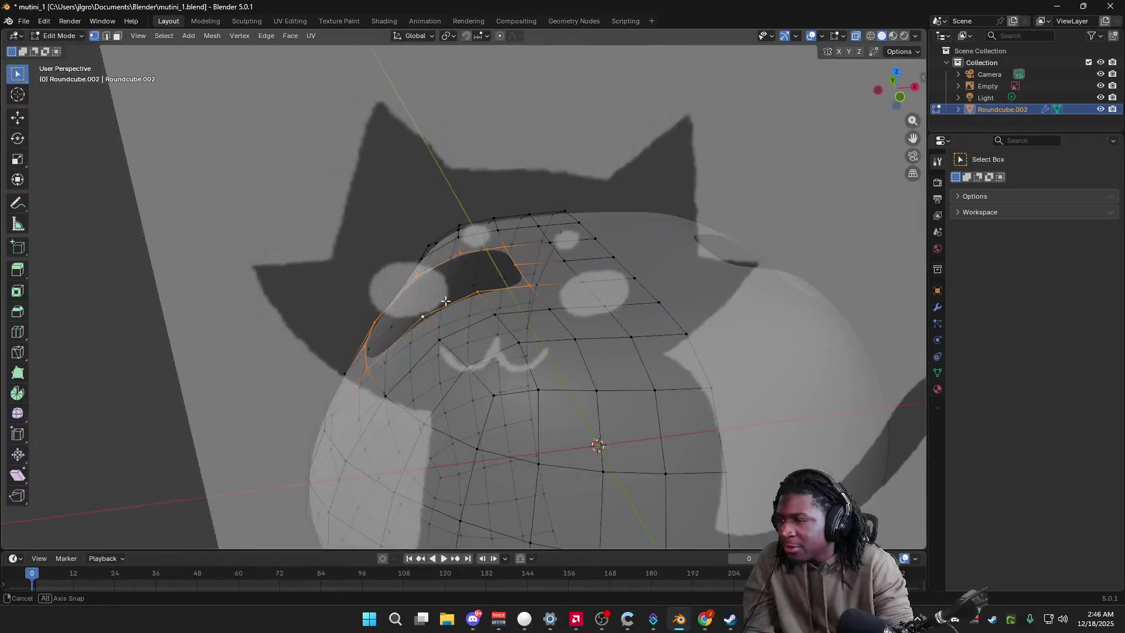
{"action": "key", "text": "g"}
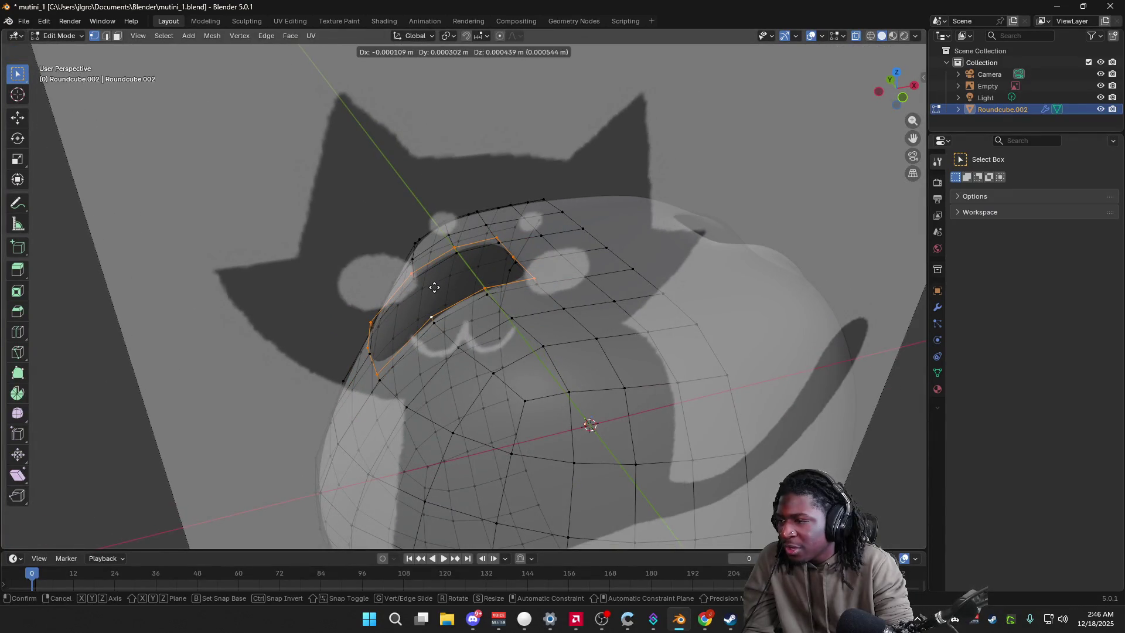
{"action": "key", "text": "Escape"}
{"action": "left_click", "coordinate": [898, 98]}
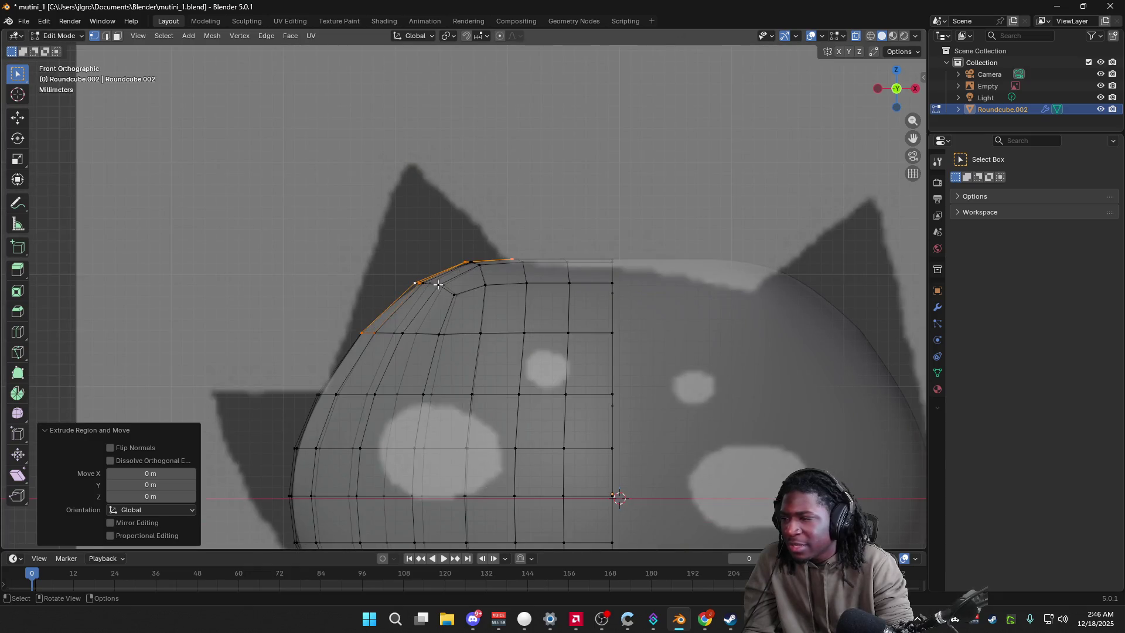
Step: Slide the extruded edges along the mesh and raise them upward along Z
{"action": "key", "text": "g"}
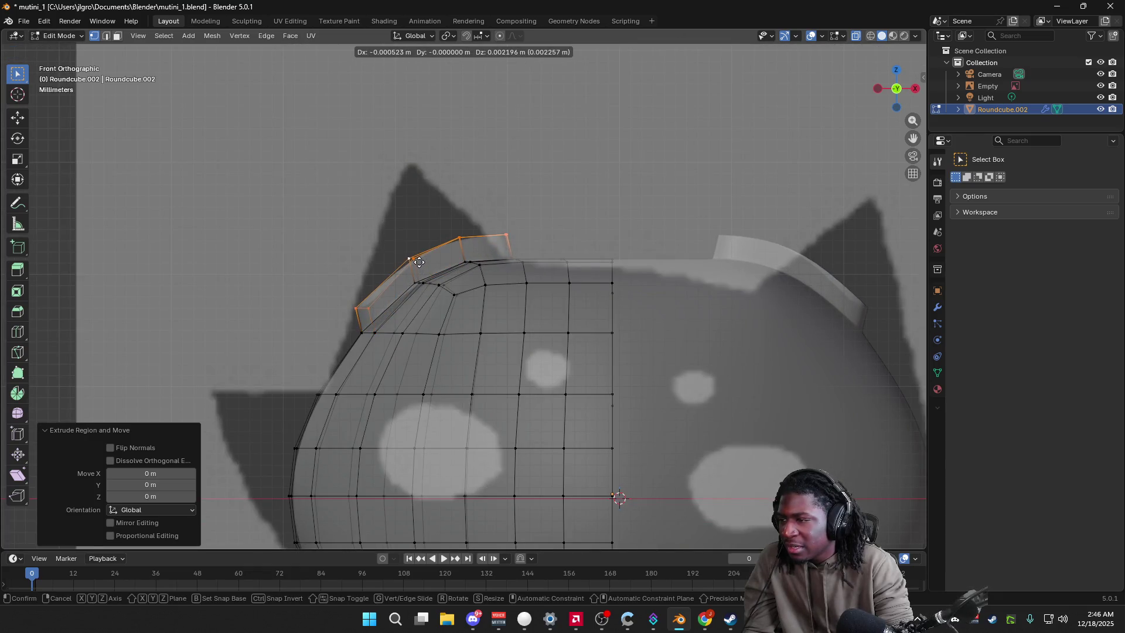
{"action": "key", "text": "y"}
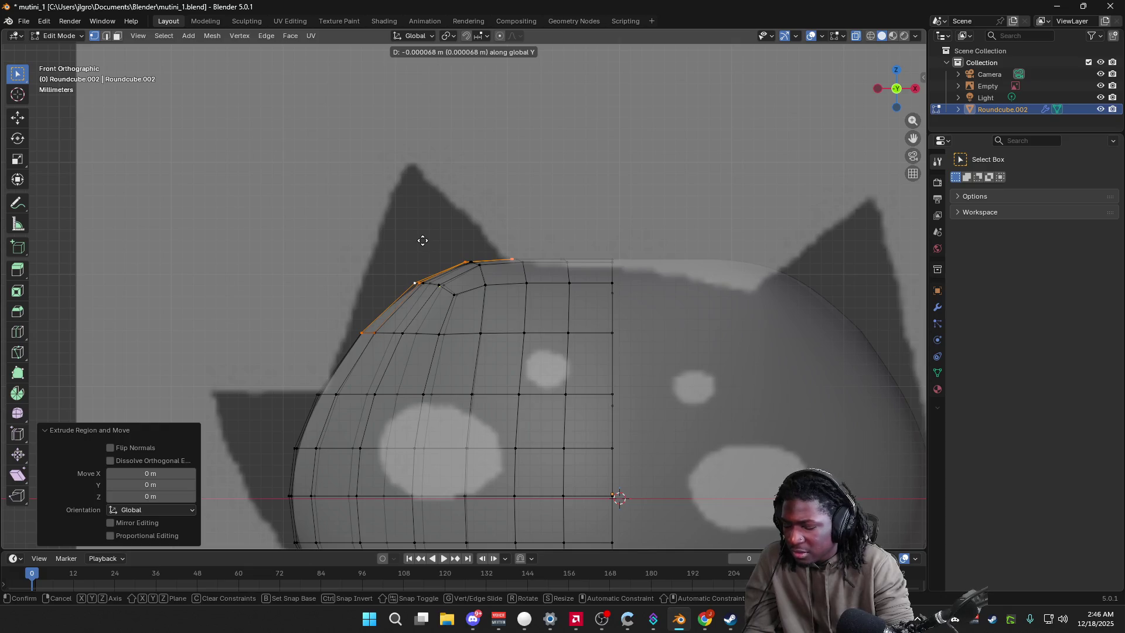
{"action": "key", "text": "g"}
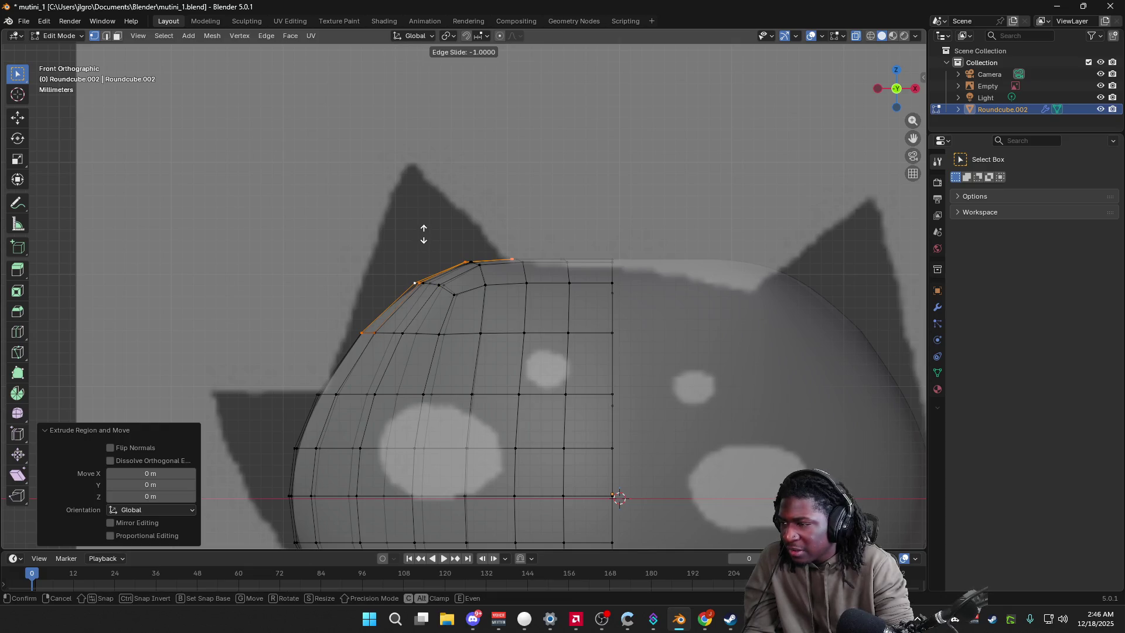
{"action": "left_click", "coordinate": [423, 231]}
{"action": "key", "text": "g"}
{"action": "key", "text": "z"}
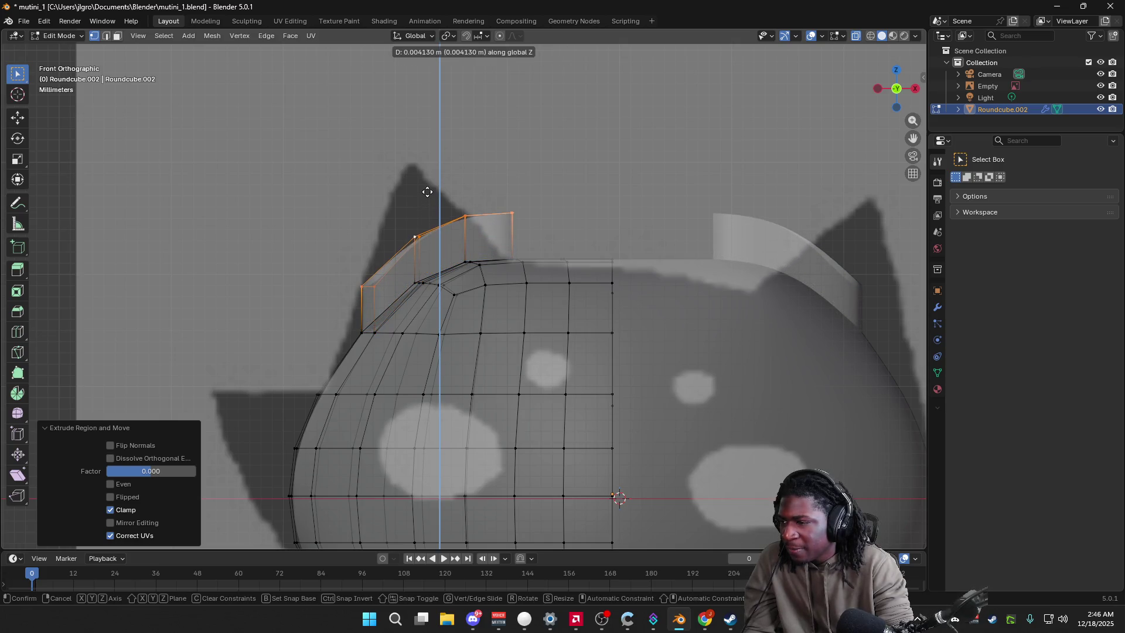
{"action": "left_click", "coordinate": [427, 187]}
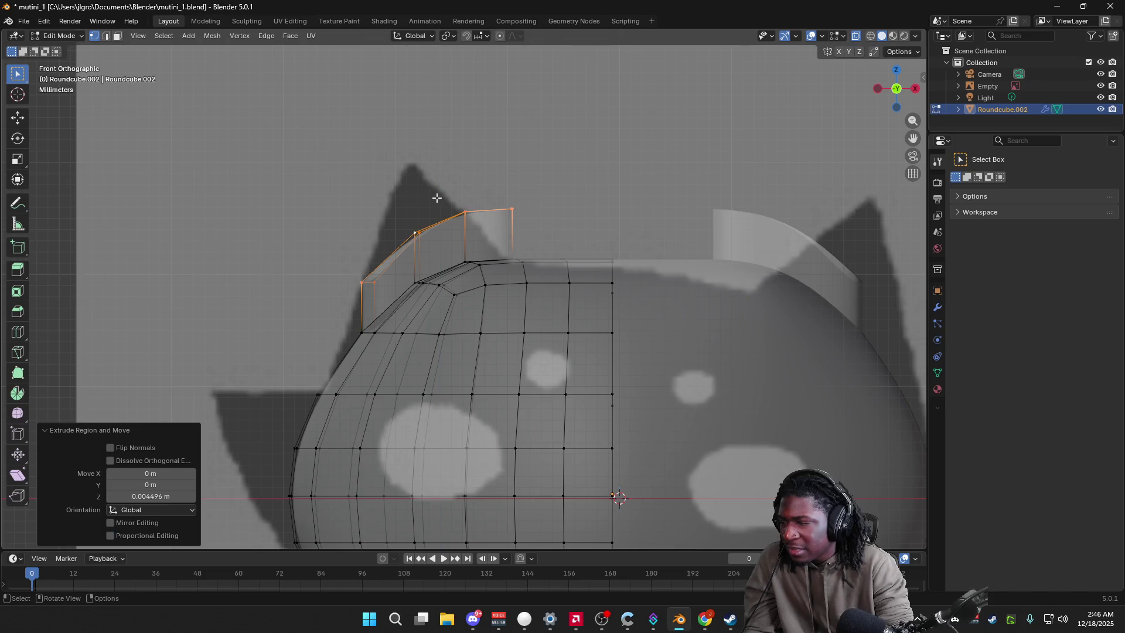
{"action": "scroll", "coordinate": [432, 196], "scroll_direction": "down", "scroll_amount": 2}
{"action": "scroll", "coordinate": [445, 211], "scroll_direction": "down", "scroll_amount": 2}
{"action": "scroll", "coordinate": [463, 246], "scroll_direction": "down", "scroll_amount": 1}
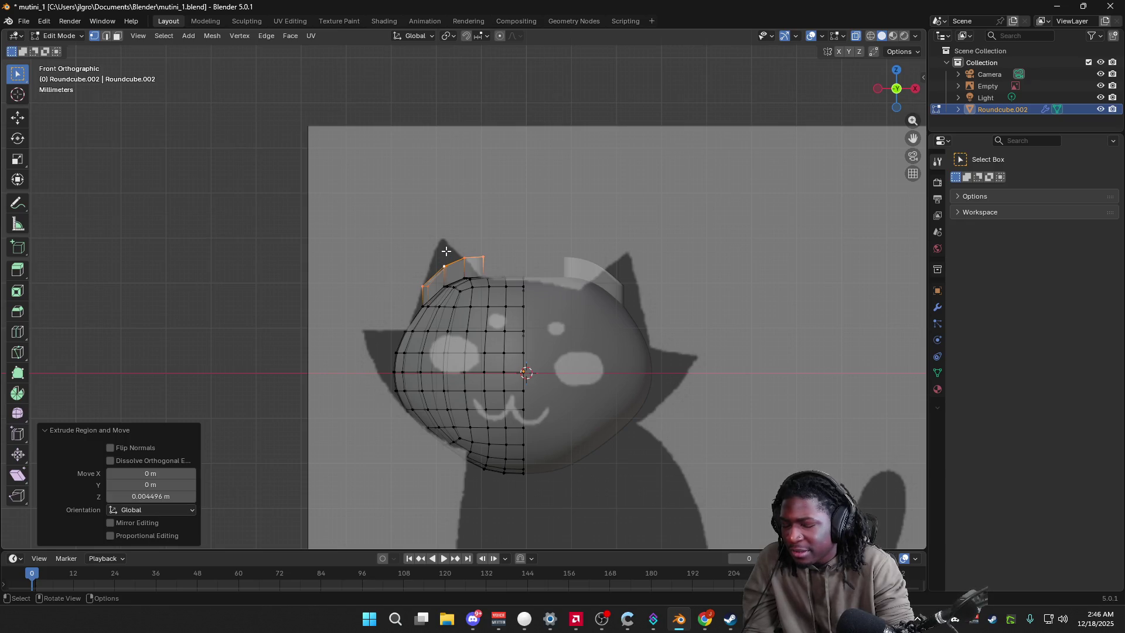
Step: Raise the ear's top edge along Z and scale it down
{"action": "key", "text": "g"}
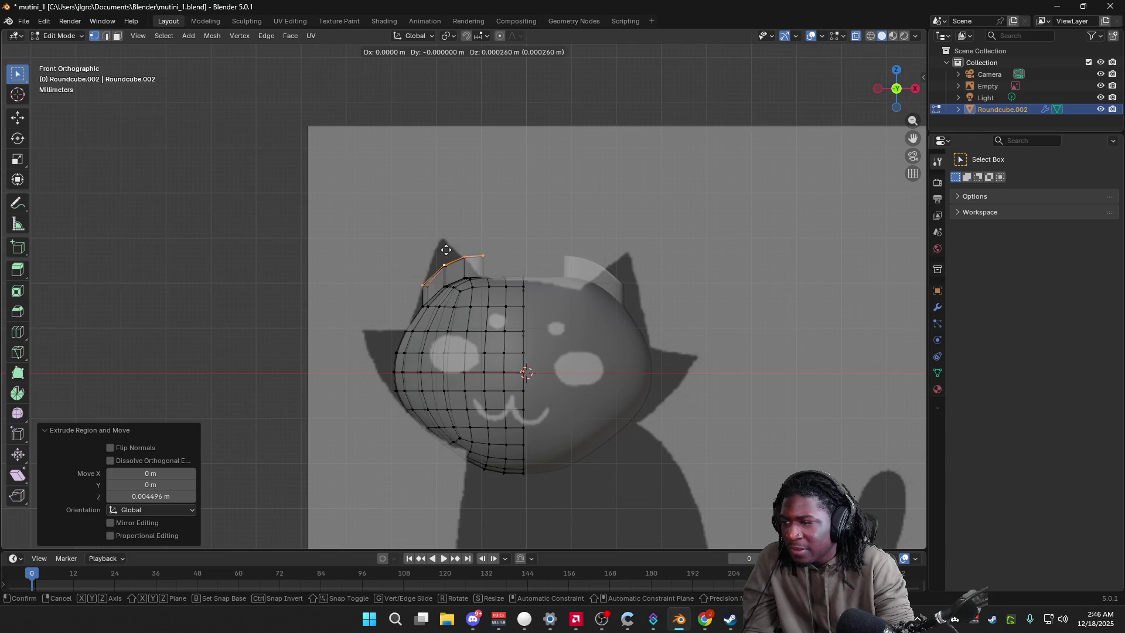
{"action": "key", "text": "x"}
{"action": "key", "text": "x"}
{"action": "key", "text": "x"}
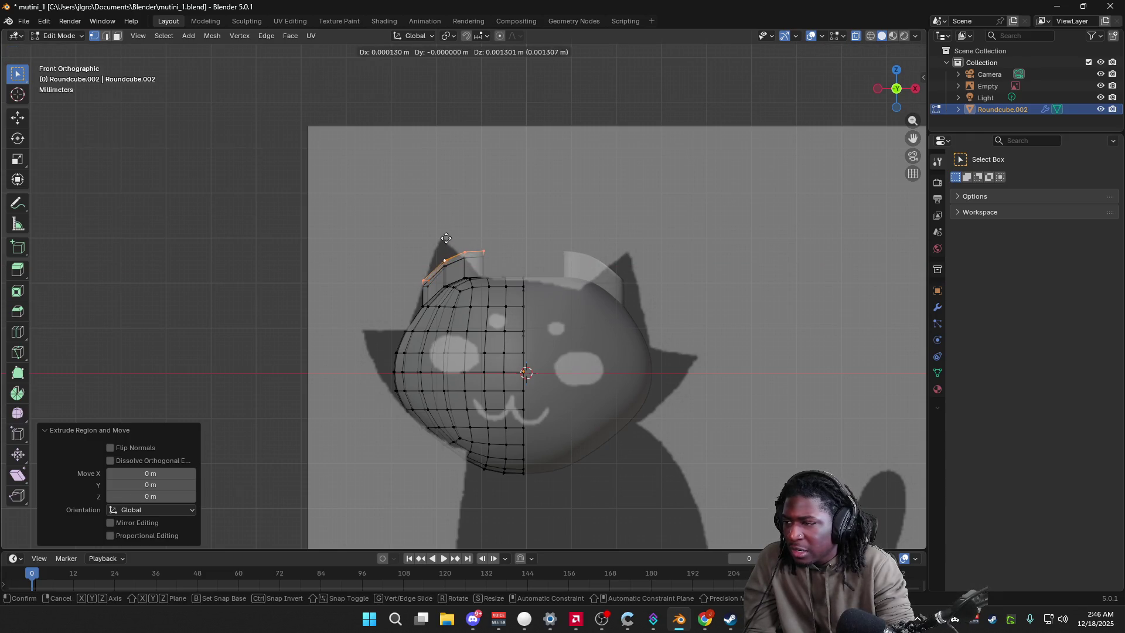
{"action": "key", "text": "z"}
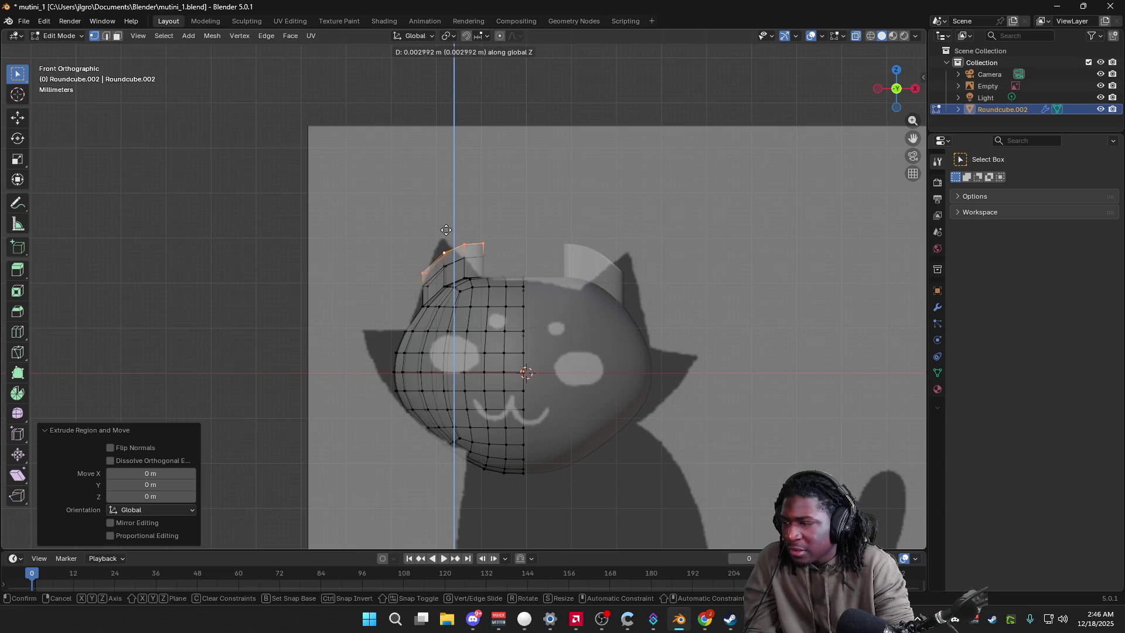
{"action": "left_click", "coordinate": [445, 228]}
{"action": "key", "text": "s"}
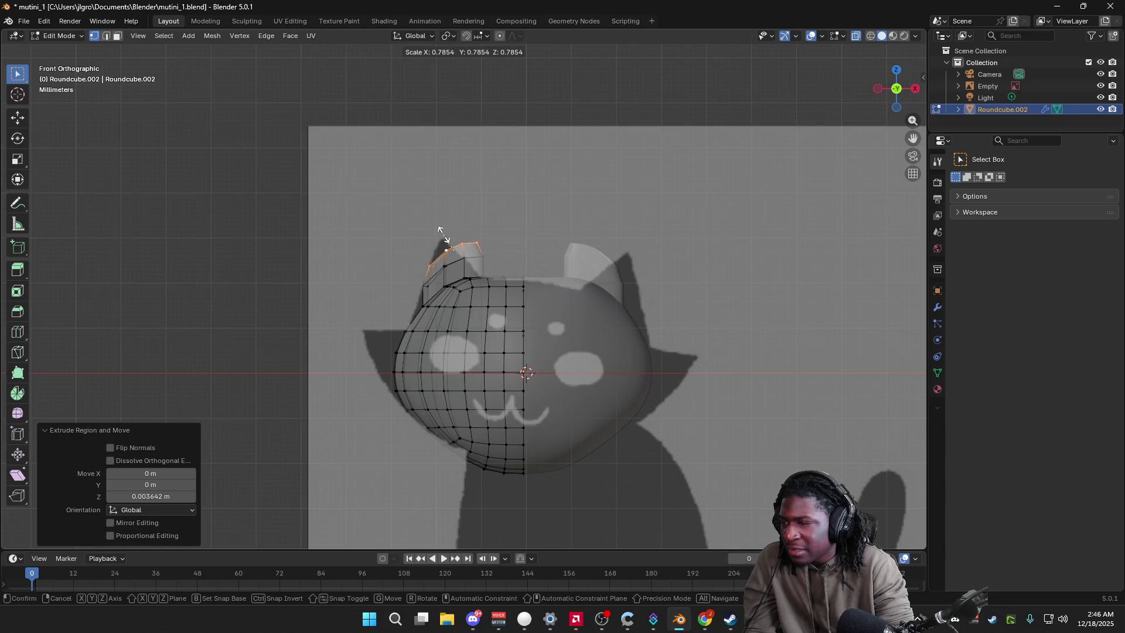
{"action": "left_click", "coordinate": [444, 236]}
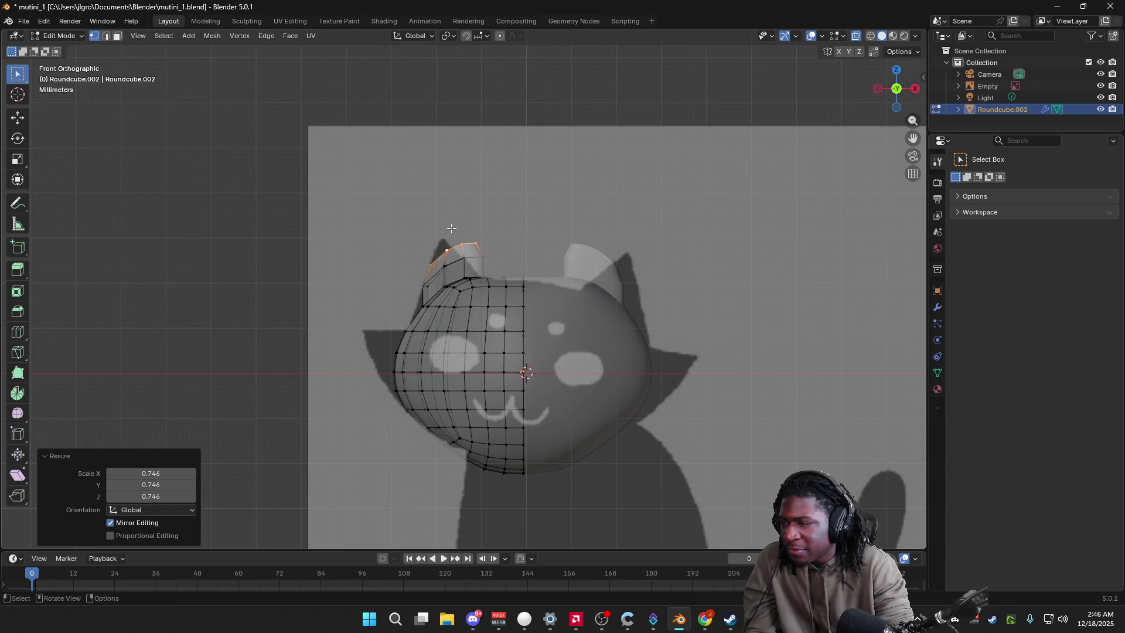
Step: Extrude the ear tip straight up once more and narrow it to a point
{"action": "key", "text": "g"}
{"action": "key", "text": "z"}
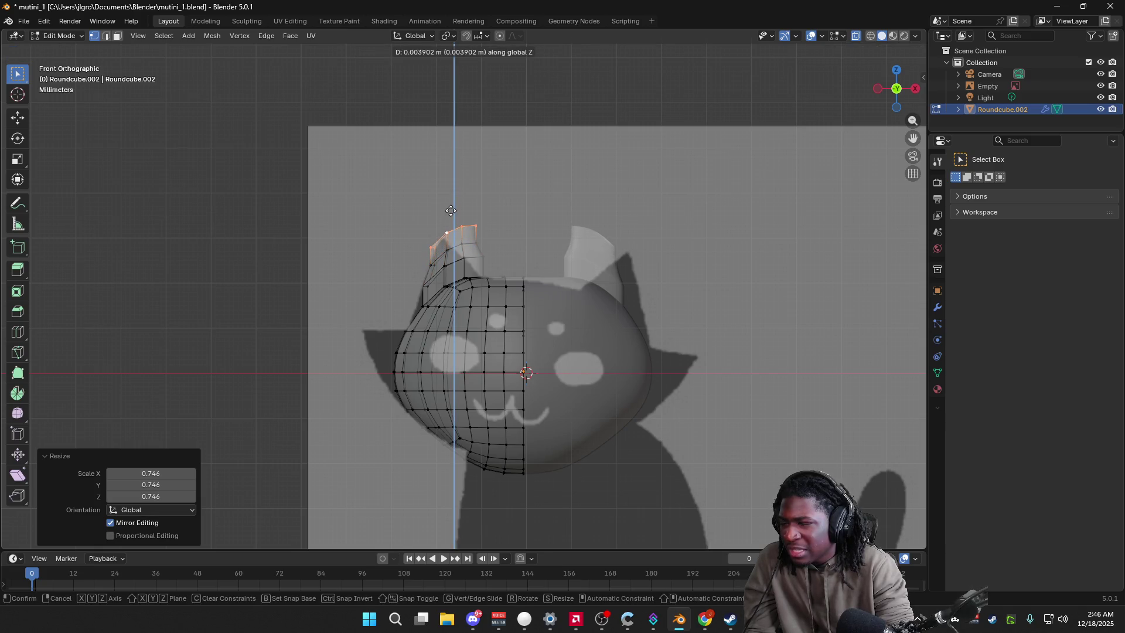
{"action": "left_click", "coordinate": [450, 211]}
{"action": "key", "text": "s"}
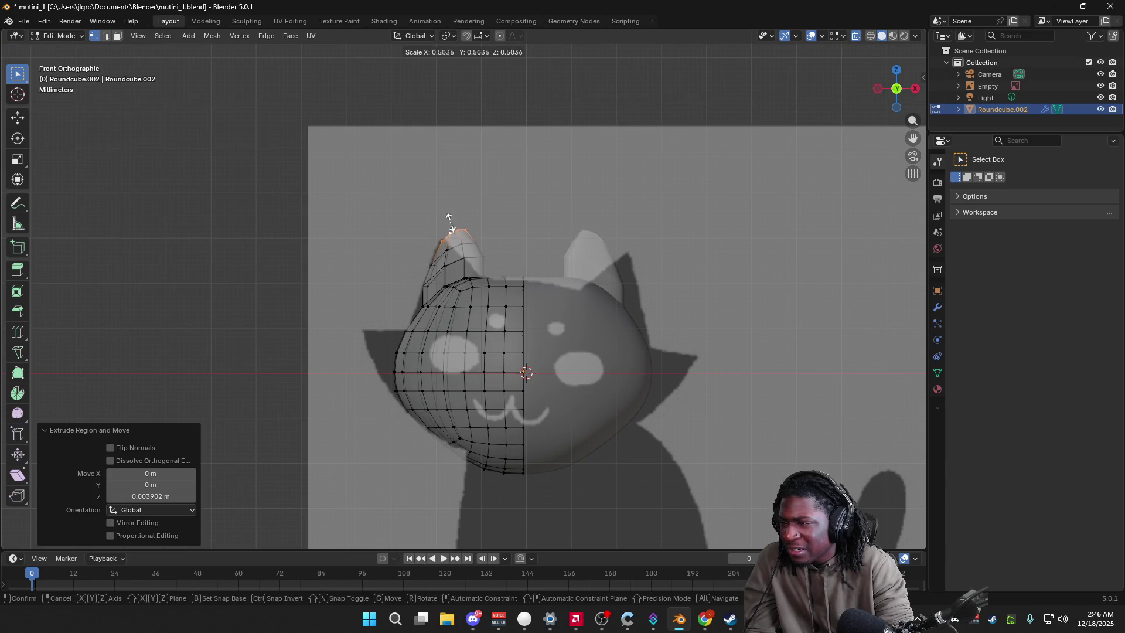
{"action": "left_click", "coordinate": [447, 222]}
Step: Nudge the ear tip, undo that move, and return to Object Mode
{"action": "key", "text": "g"}
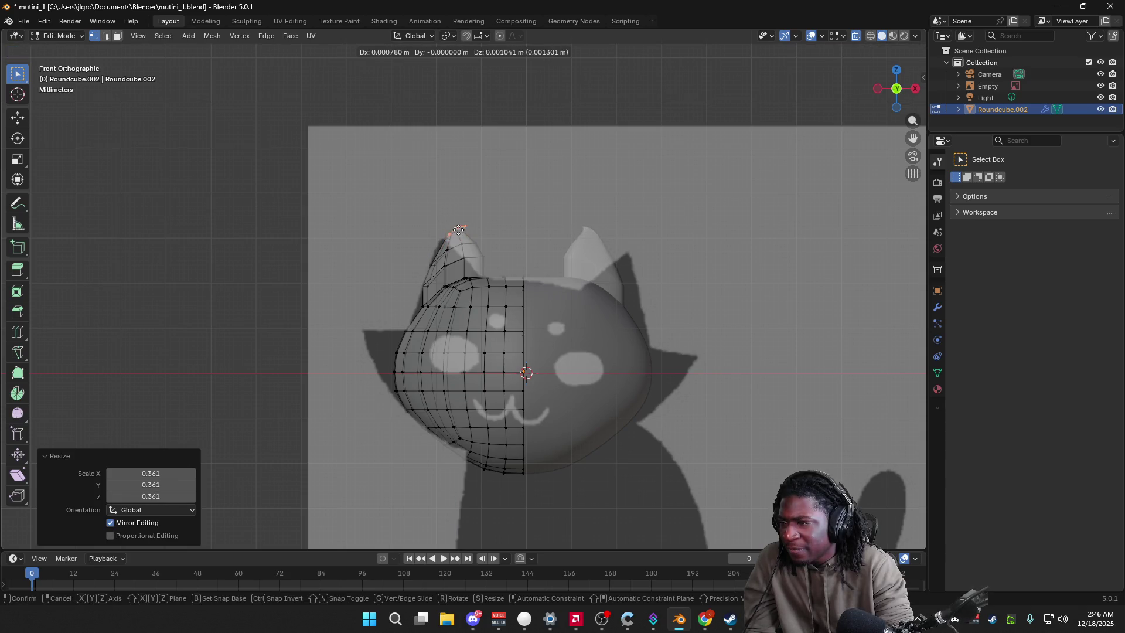
{"action": "left_click", "coordinate": [458, 233]}
{"action": "key", "text": "ctrl+z"}
{"action": "mouse_move", "coordinate": [460, 233]}
{"action": "middle_mouse_down"}
{"action": "mouse_move", "coordinate": [523, 286]}
{"action": "mouse_move", "coordinate": [520, 225]}
{"action": "mouse_move", "coordinate": [487, 203]}
{"action": "middle_mouse_up"}
{"action": "key", "text": "Tab"}
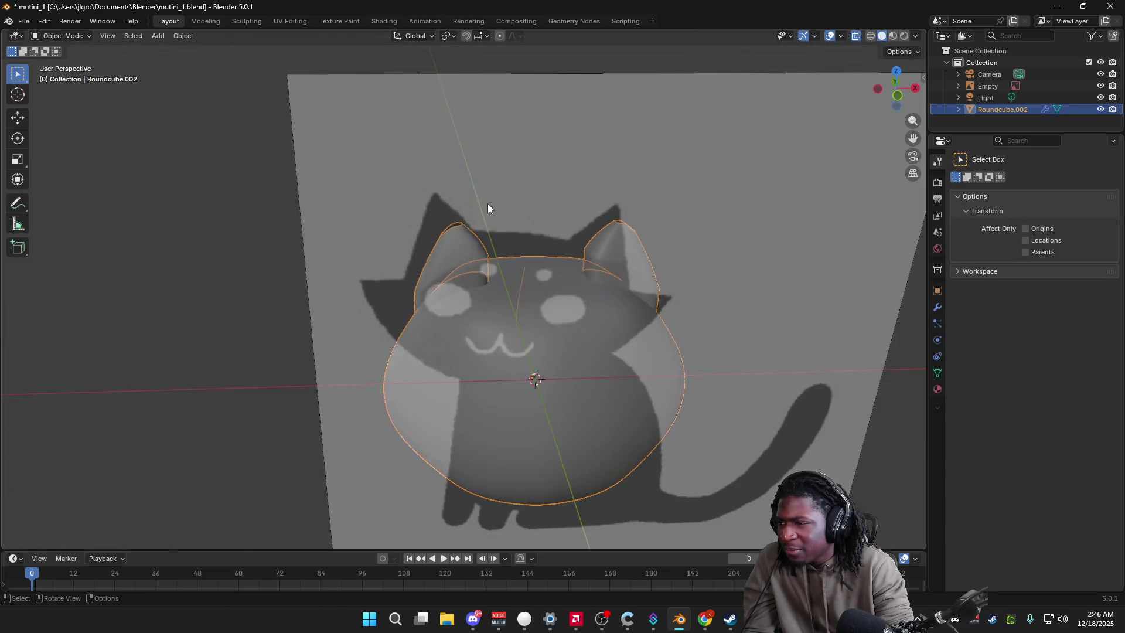
Step: Turn off X-Ray display and select the reference image empty
{"action": "left_click", "coordinate": [917, 35]}
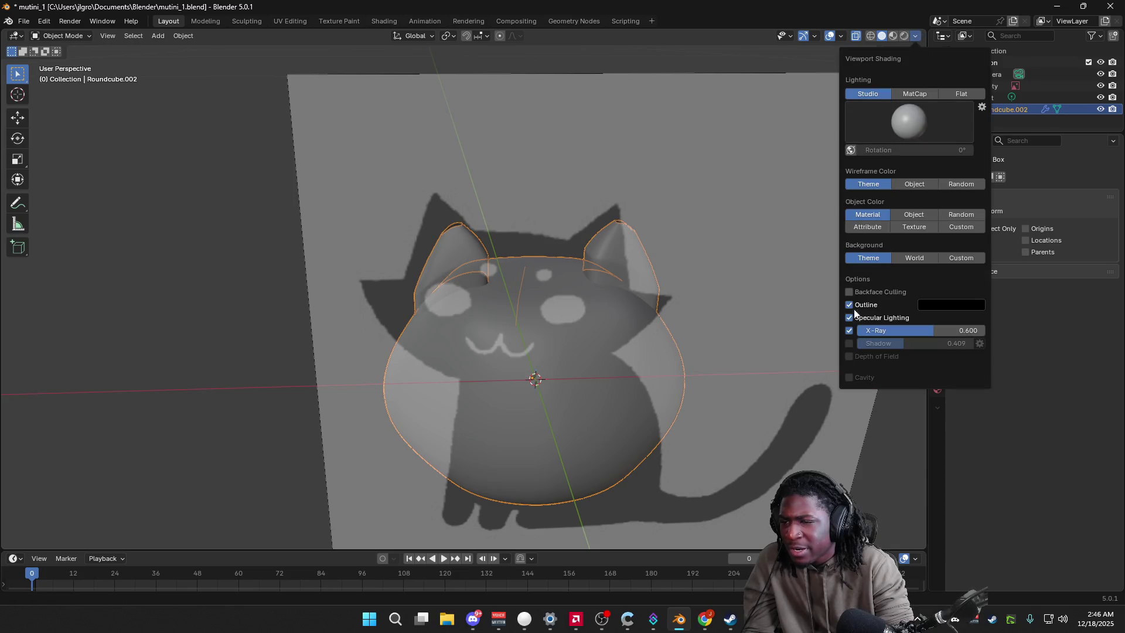
{"action": "left_click", "coordinate": [848, 331]}
{"action": "middle_click_drag", "start_coordinate": [212, 302], "coordinate": [206, 254]}
{"action": "left_click", "coordinate": [815, 231]}
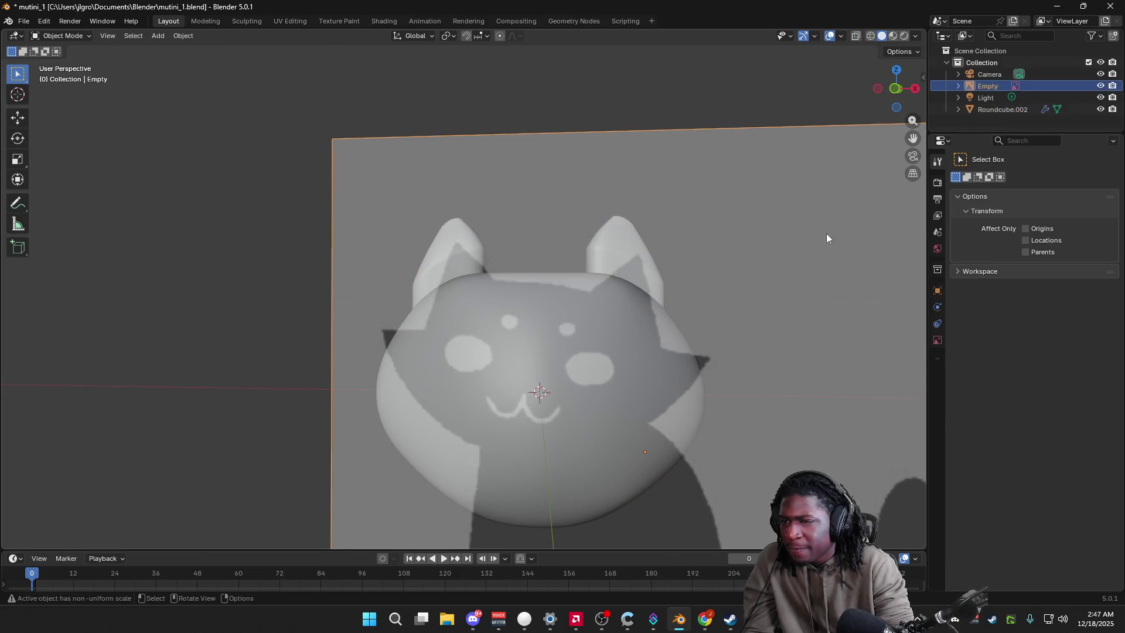
Step: Find the empty's Object Data properties, toggle its transparency and set Depth to Default
{"action": "left_click", "coordinate": [937, 182]}
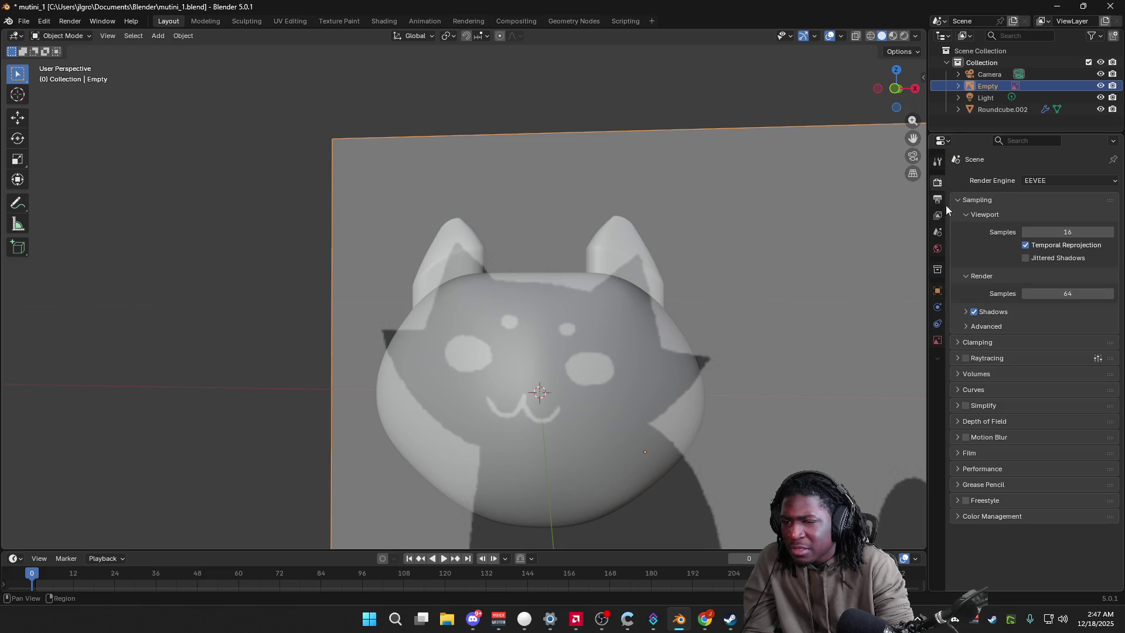
{"action": "left_click", "coordinate": [938, 199]}
{"action": "left_click", "coordinate": [936, 163]}
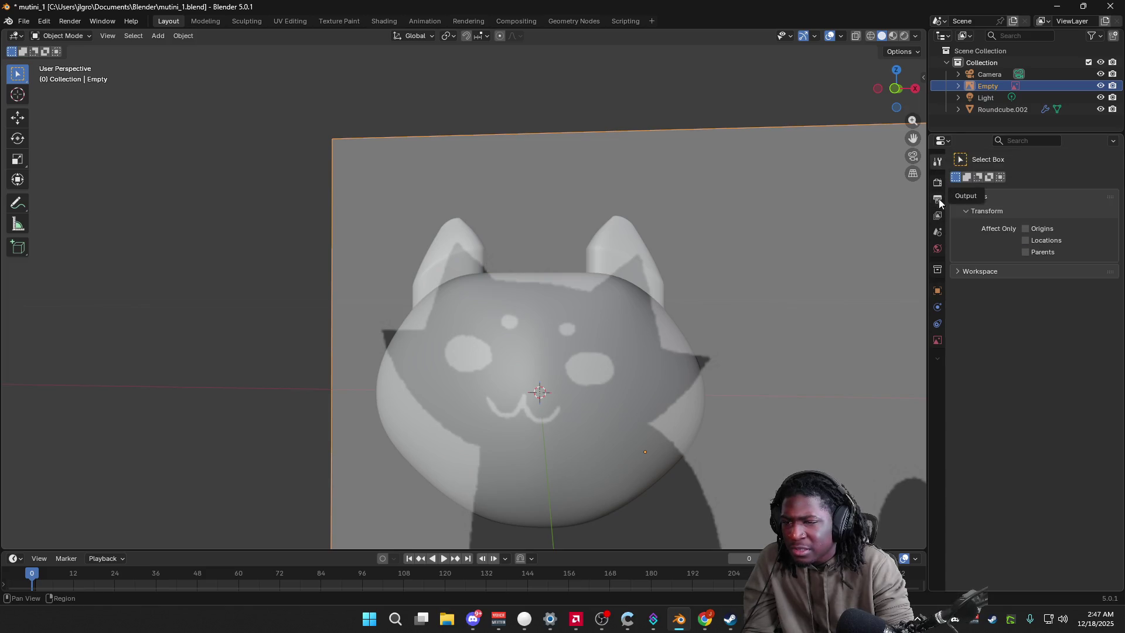
{"action": "left_click", "coordinate": [938, 230]}
{"action": "left_click", "coordinate": [937, 199]}
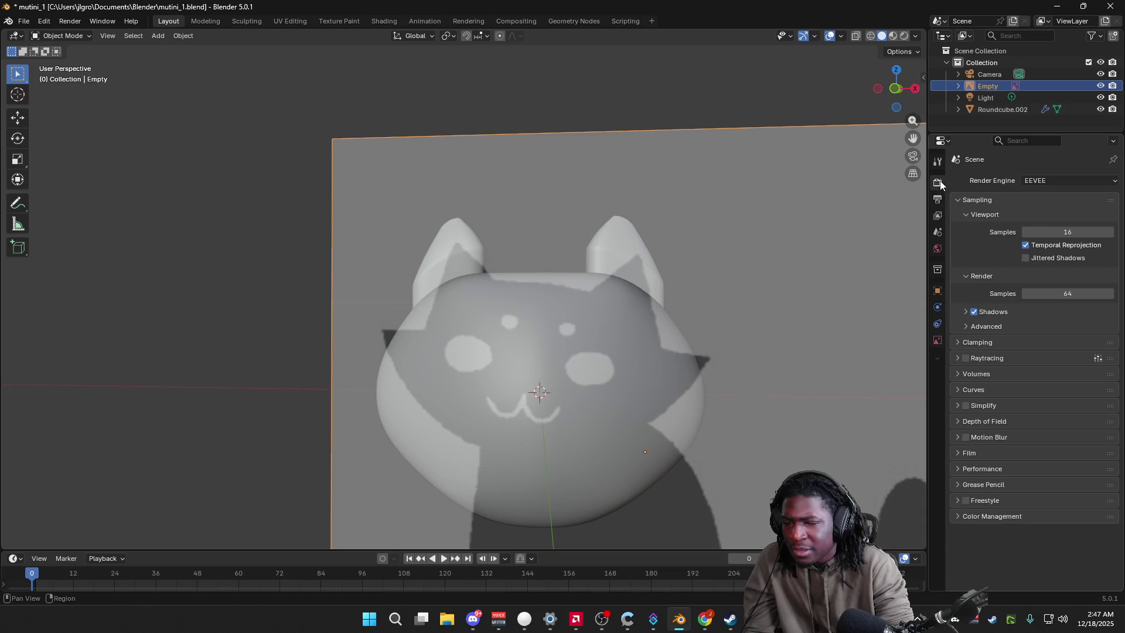
{"action": "left_click", "coordinate": [937, 249]}
{"action": "left_click", "coordinate": [937, 290]}
{"action": "left_click", "coordinate": [938, 307]}
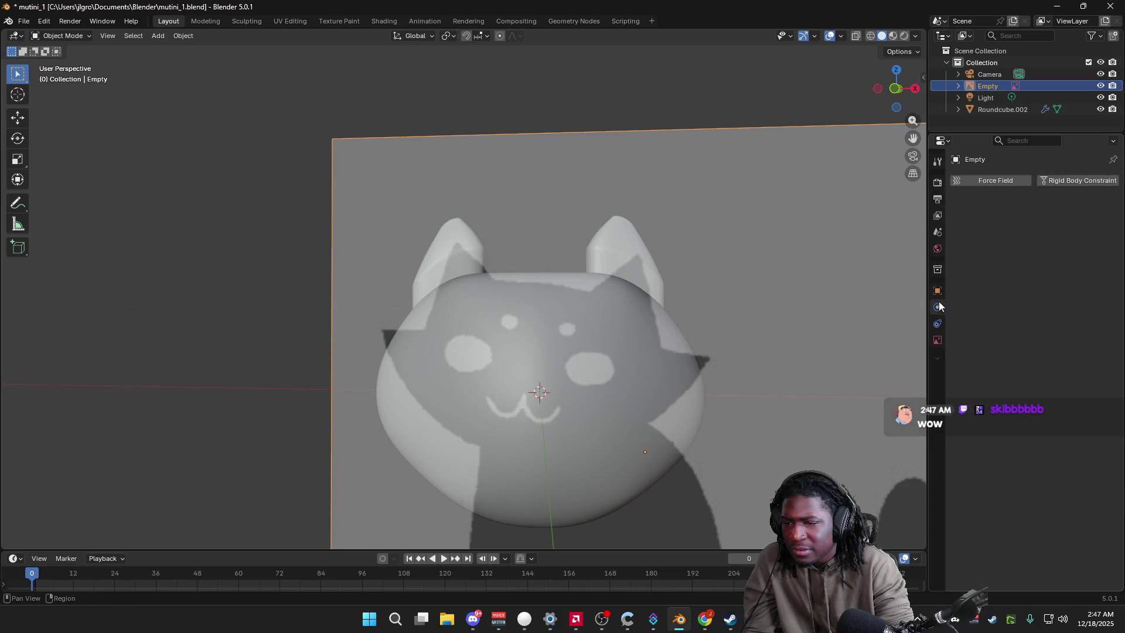
{"action": "left_click", "coordinate": [937, 340]}
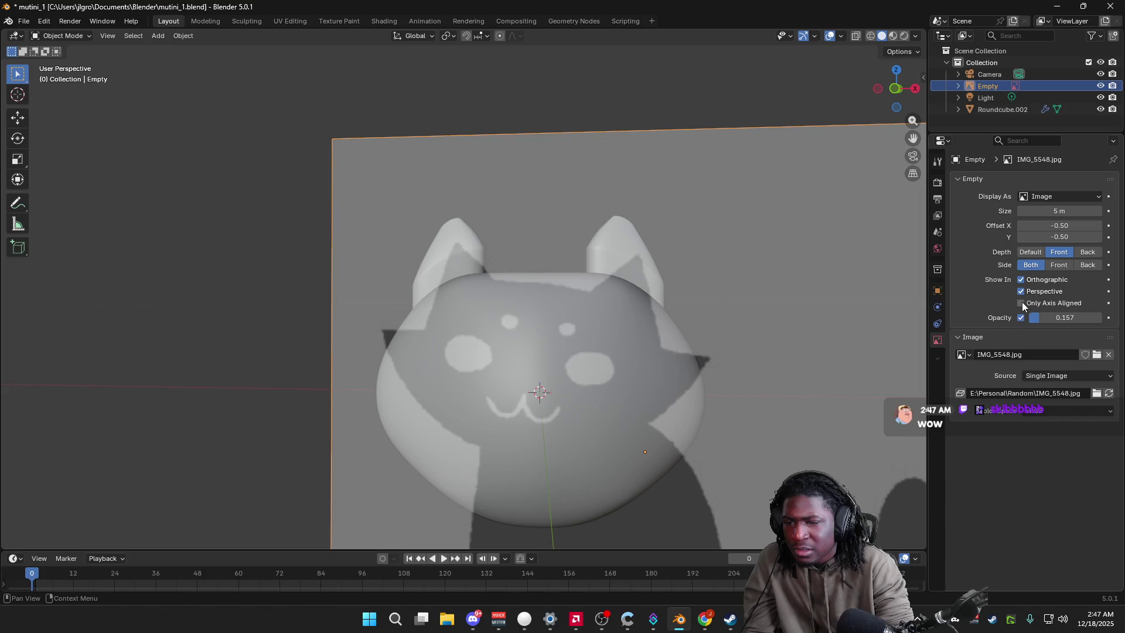
{"action": "left_click", "coordinate": [1020, 316]}
{"action": "left_click", "coordinate": [1019, 317]}
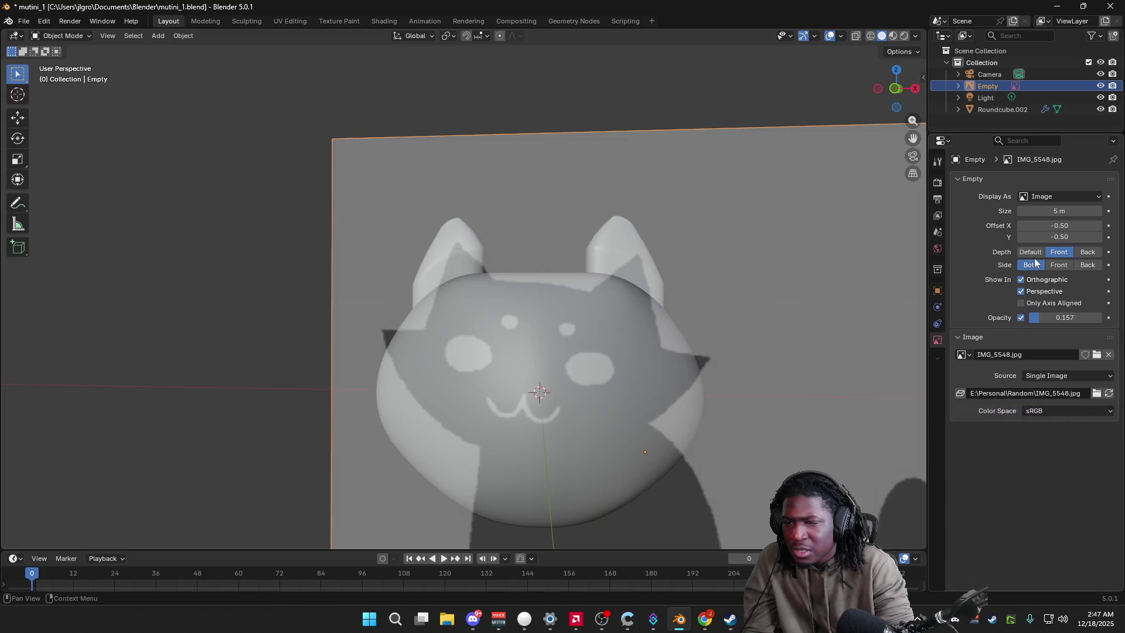
{"action": "left_click", "coordinate": [1030, 253]}
{"action": "scroll", "coordinate": [734, 282], "scroll_direction": "up", "scroll_amount": 4}
Step: Select the cat head and undo back to before the ear extrusions
{"action": "middle_click_drag", "start_coordinate": [627, 305], "coordinate": [579, 260]}
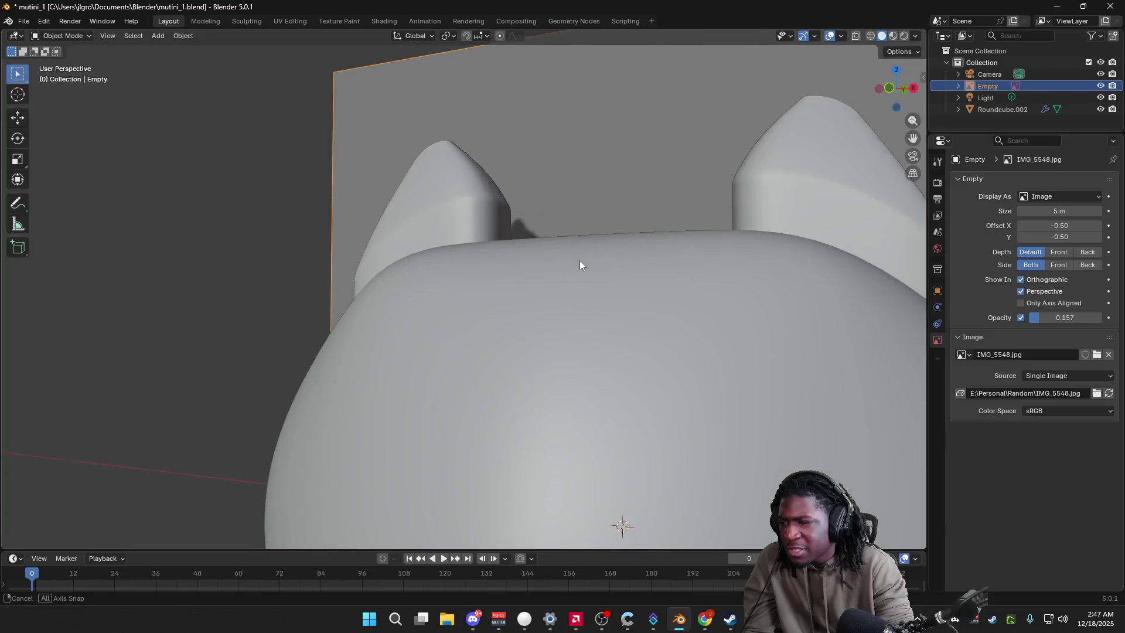
{"action": "scroll", "coordinate": [618, 330], "scroll_direction": "down", "scroll_amount": 5}
{"action": "mouse_move", "coordinate": [618, 330]}
{"action": "middle_mouse_down"}
{"action": "mouse_move", "coordinate": [466, 344]}
{"action": "mouse_move", "coordinate": [595, 383]}
{"action": "mouse_move", "coordinate": [552, 420]}
{"action": "mouse_move", "coordinate": [487, 269]}
{"action": "mouse_move", "coordinate": [566, 279]}
{"action": "mouse_move", "coordinate": [530, 275]}
{"action": "mouse_move", "coordinate": [402, 188]}
{"action": "middle_mouse_up"}
{"action": "scroll", "coordinate": [552, 421], "scroll_direction": "up", "scroll_amount": 4}
{"action": "left_click", "coordinate": [485, 255]}
{"action": "scroll", "coordinate": [609, 391], "scroll_direction": "down", "scroll_amount": 3}
{"action": "scroll", "coordinate": [641, 411], "scroll_direction": "up", "scroll_amount": 1}
{"action": "left_click", "coordinate": [641, 410]}
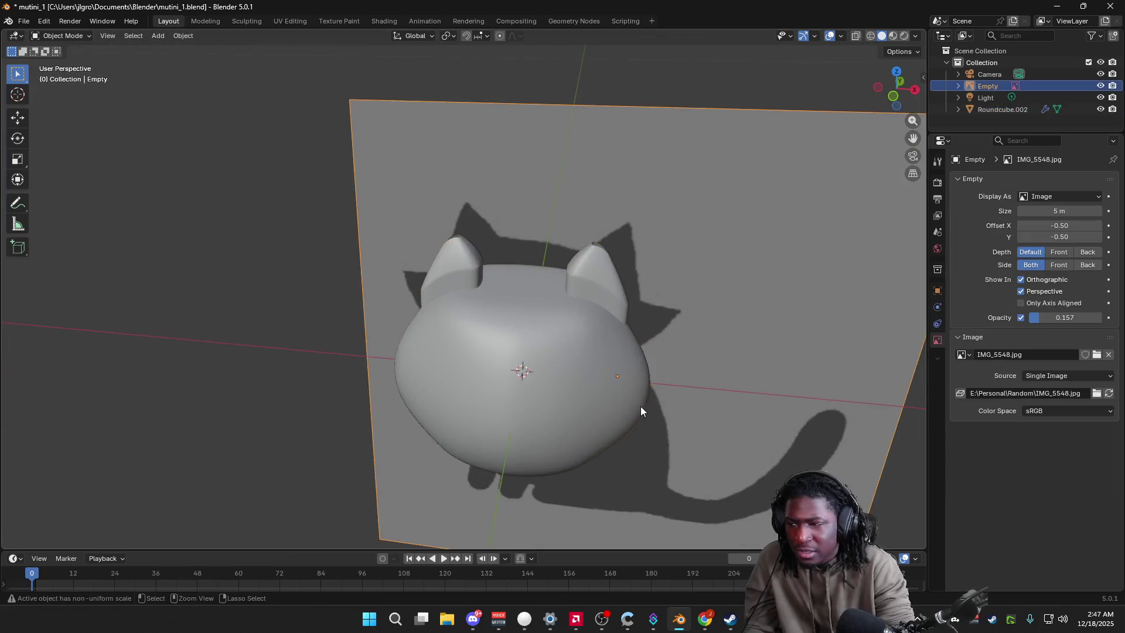
{"action": "key", "text": "ctrl+z"}
{"action": "key", "text": "ctrl+z"}
{"action": "key", "text": "ctrl+z"}
{"action": "key", "text": "ctrl+z"}
{"action": "key", "text": "ctrl+z"}
{"action": "key", "text": "ctrl+z"}
{"action": "key", "text": "ctrl+z"}
{"action": "mouse_move", "coordinate": [597, 396]}
{"action": "middle_mouse_down"}
{"action": "mouse_move", "coordinate": [647, 407]}
{"action": "mouse_move", "coordinate": [753, 372]}
{"action": "mouse_move", "coordinate": [823, 395]}
{"action": "mouse_move", "coordinate": [572, 422]}
{"action": "middle_mouse_up"}
{"action": "scroll", "coordinate": [597, 469], "scroll_direction": "up", "scroll_amount": 2}
{"action": "scroll", "coordinate": [674, 469], "scroll_direction": "down", "scroll_amount": 5}
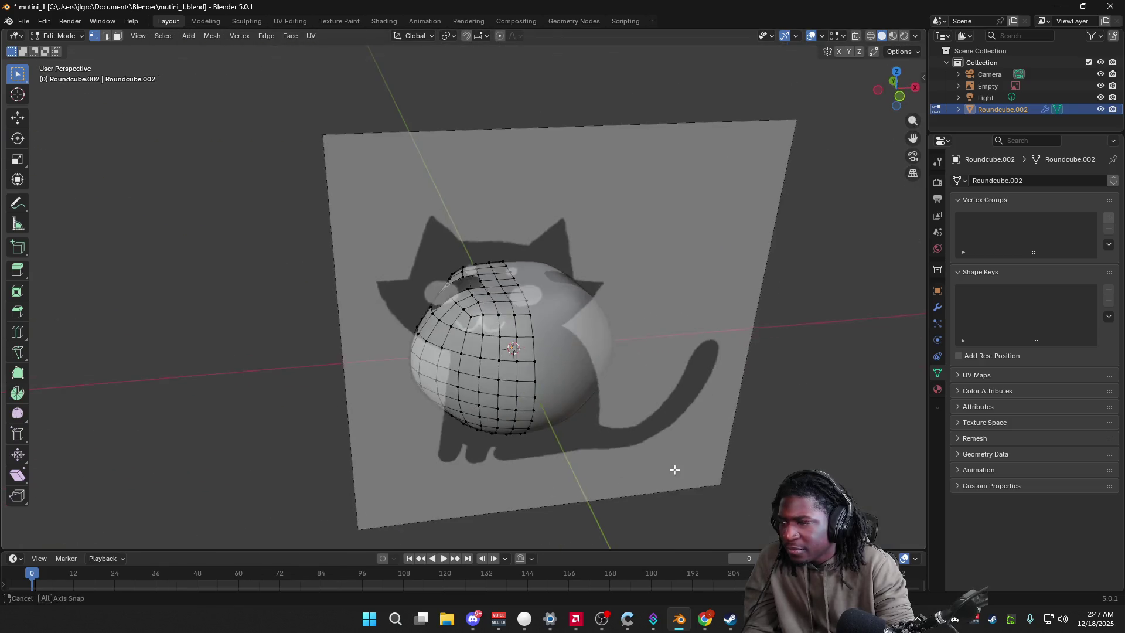
Step: Load mutini_2.blend from recent files, discarding mutini_1 changes, and snap to front view
{"action": "left_click", "coordinate": [24, 19]}
{"action": "mouse_move", "coordinate": [52, 58]}
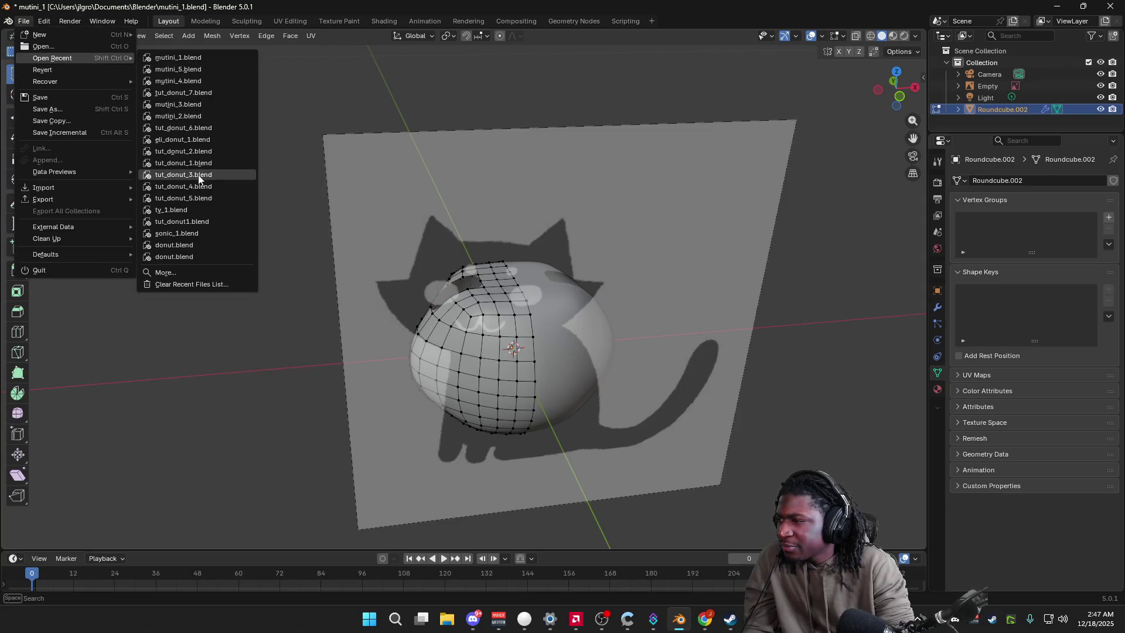
{"action": "left_click", "coordinate": [202, 115]}
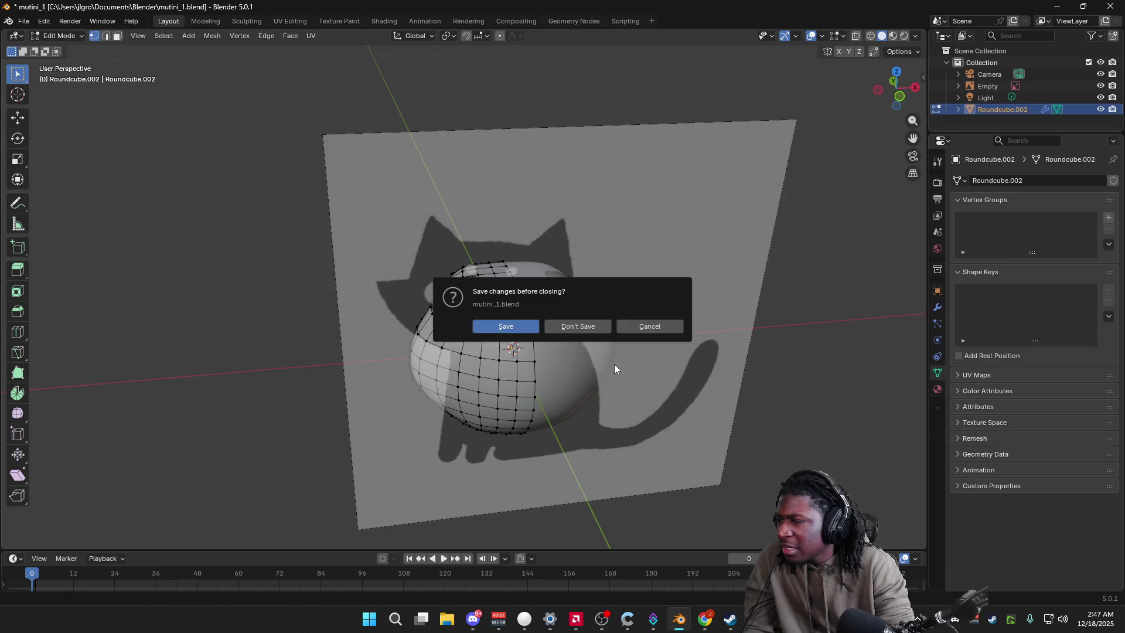
{"action": "left_click", "coordinate": [577, 327]}
{"action": "mouse_move", "coordinate": [741, 372]}
{"action": "middle_mouse_down"}
{"action": "mouse_move", "coordinate": [735, 385]}
{"action": "mouse_move", "coordinate": [709, 381]}
{"action": "middle_mouse_up"}
{"action": "left_click", "coordinate": [895, 89]}
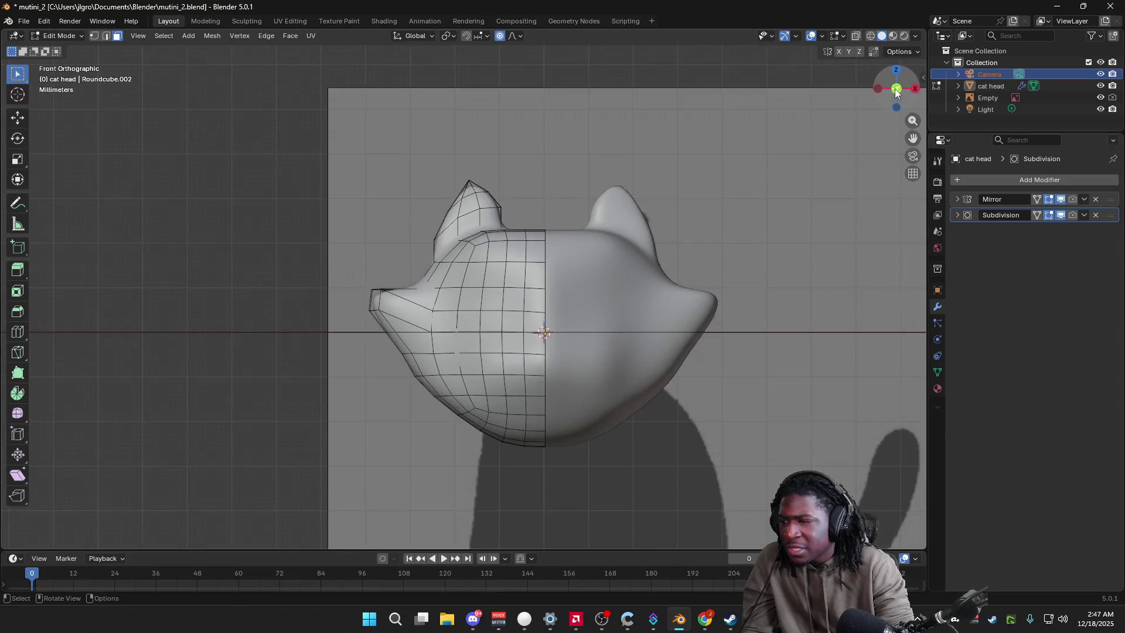
Step: Select the left cheek faces, abandon an extrude attempt, and enable X-Ray see-through shading
{"action": "middle_click_drag", "start_coordinate": [596, 309], "coordinate": [616, 300]}
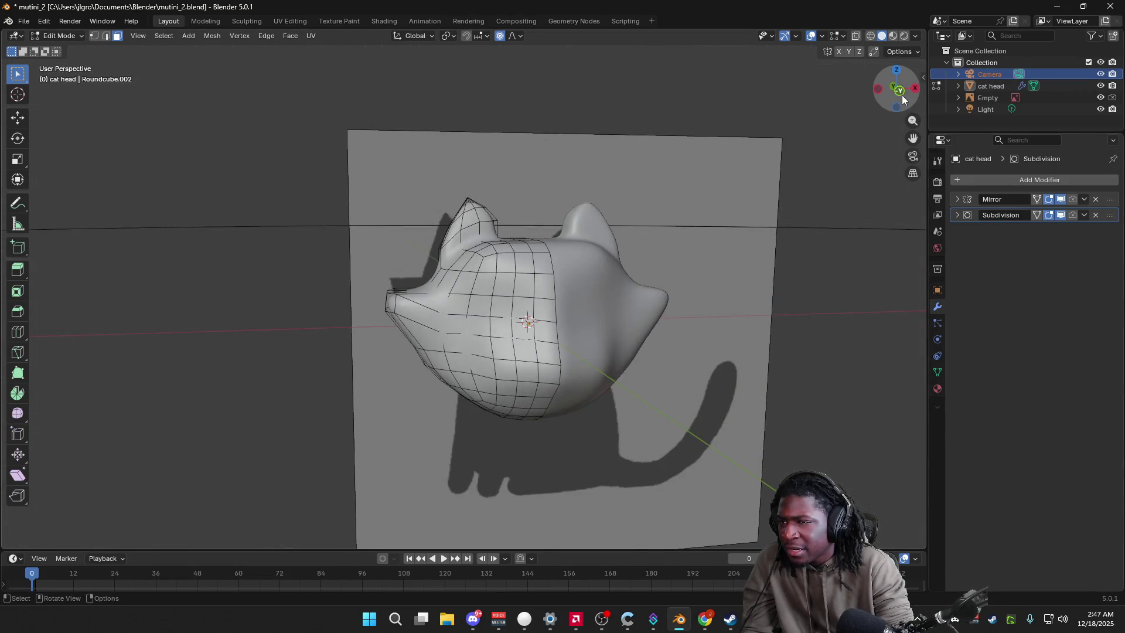
{"action": "left_click", "coordinate": [896, 89]}
{"action": "left_click_drag", "start_coordinate": [367, 266], "coordinate": [436, 408]}
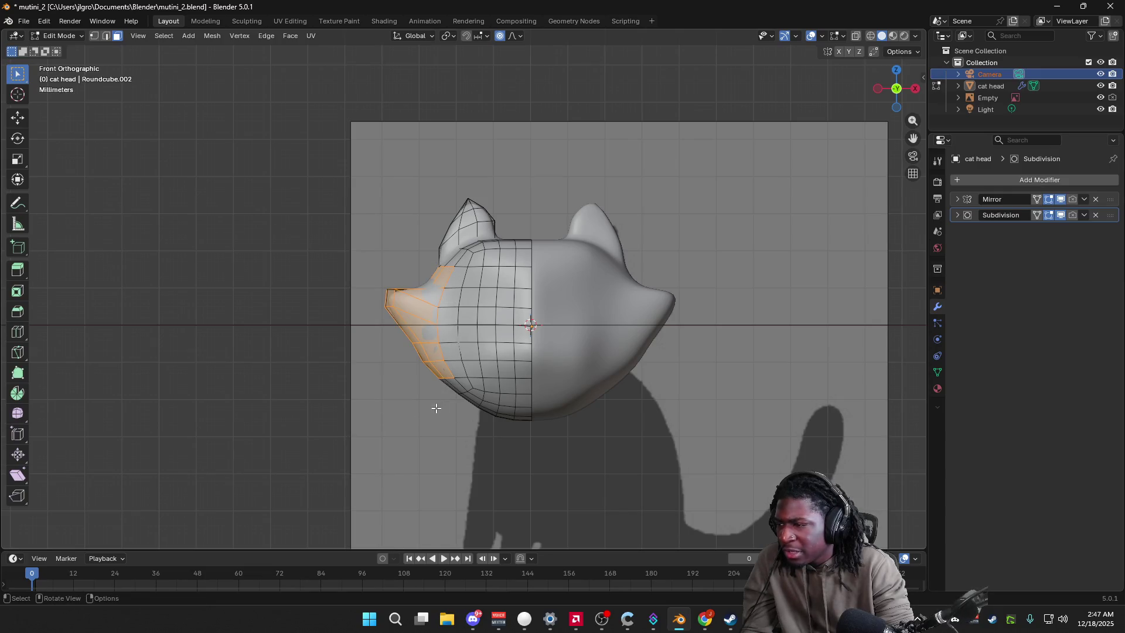
{"action": "key", "text": "e"}
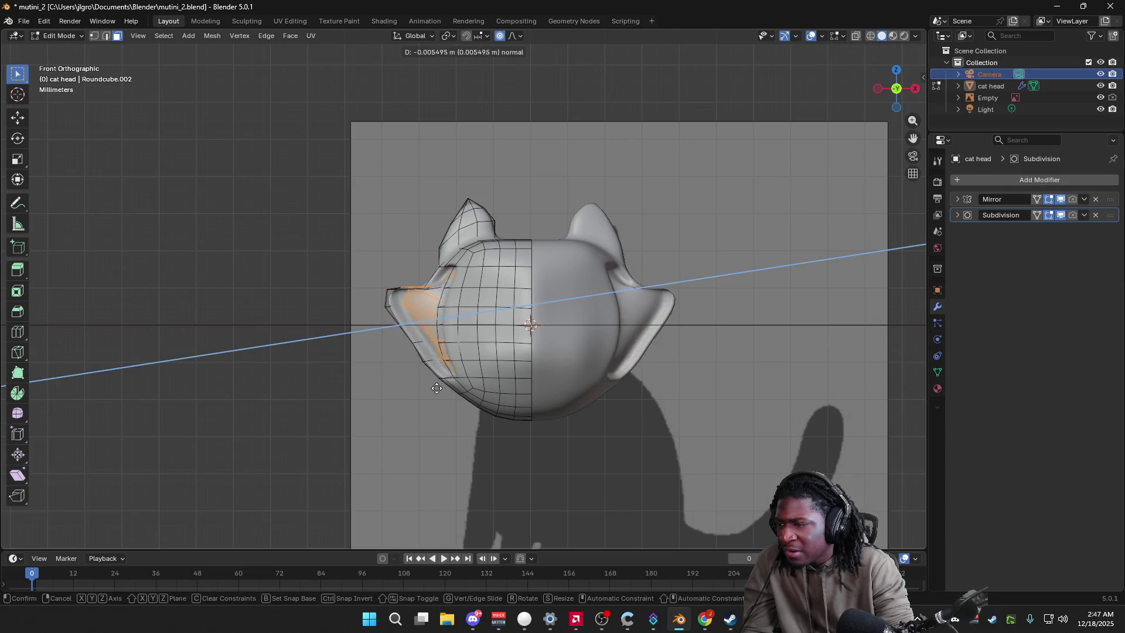
{"action": "right_click", "coordinate": [632, 296]}
{"action": "left_click", "coordinate": [916, 37]}
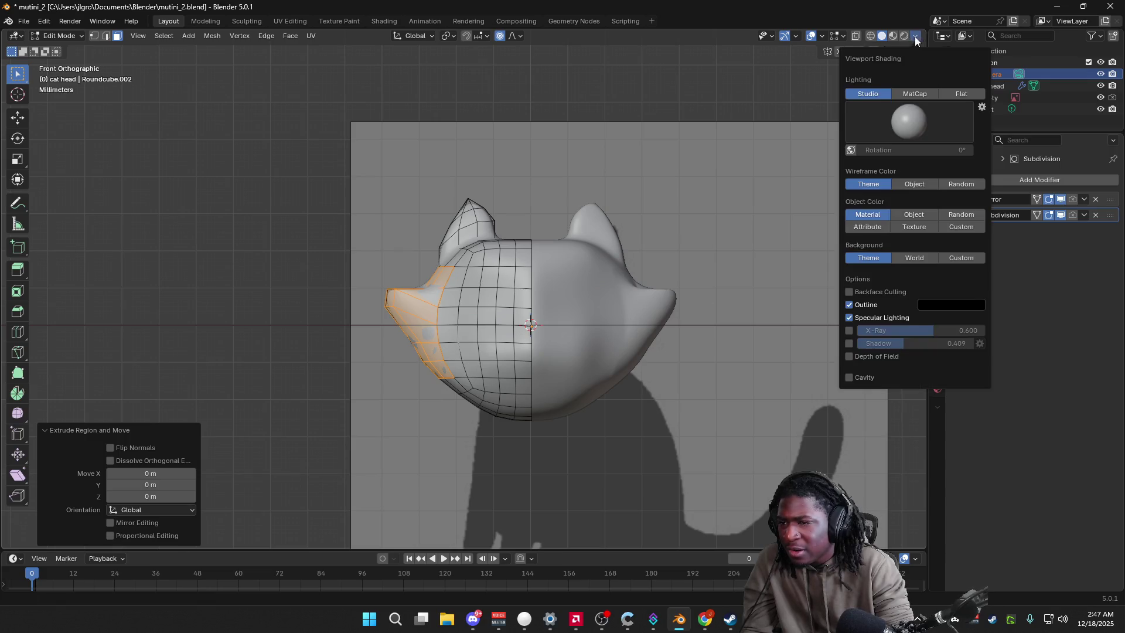
{"action": "left_click", "coordinate": [850, 331]}
{"action": "left_click", "coordinate": [401, 396]}
Step: Pull the cheek faces further left along X with proportional falloff editing
{"action": "left_click_drag", "start_coordinate": [348, 231], "coordinate": [432, 410]}
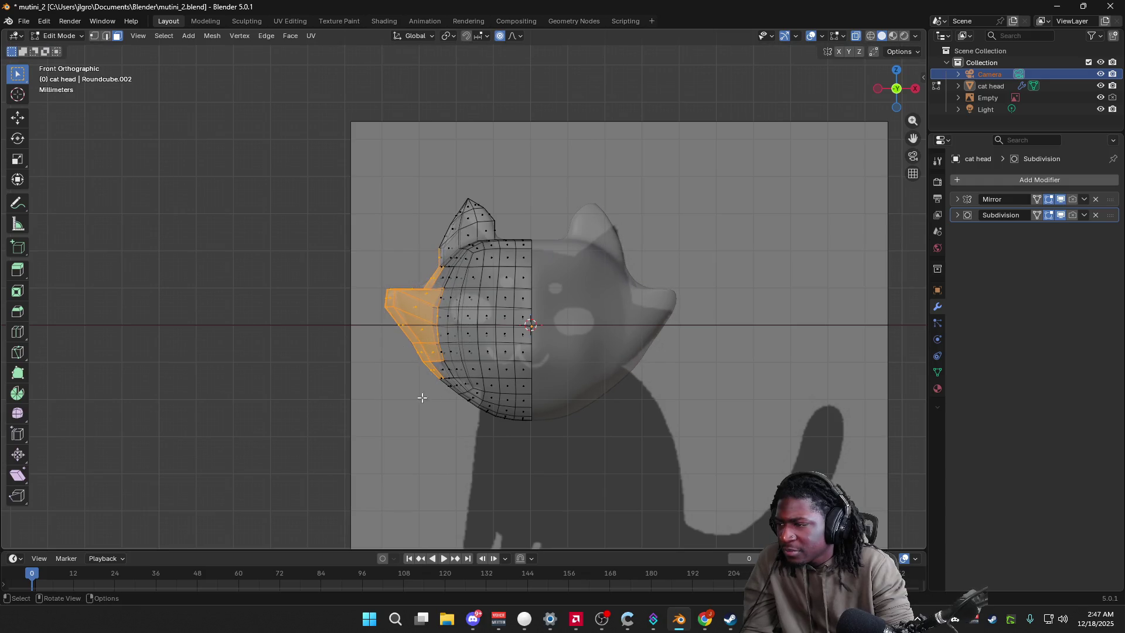
{"action": "key", "text": "shift+o"}
{"action": "left_click", "coordinate": [414, 393]}
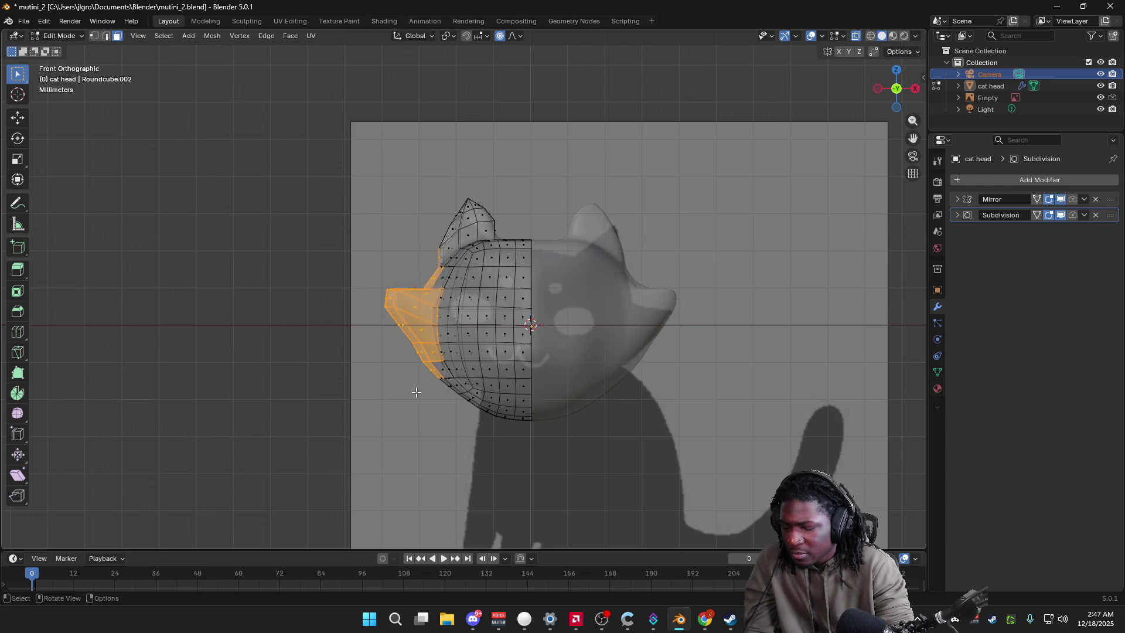
{"action": "key", "text": "g"}
{"action": "key", "text": "x"}
{"action": "left_click", "coordinate": [314, 239]}
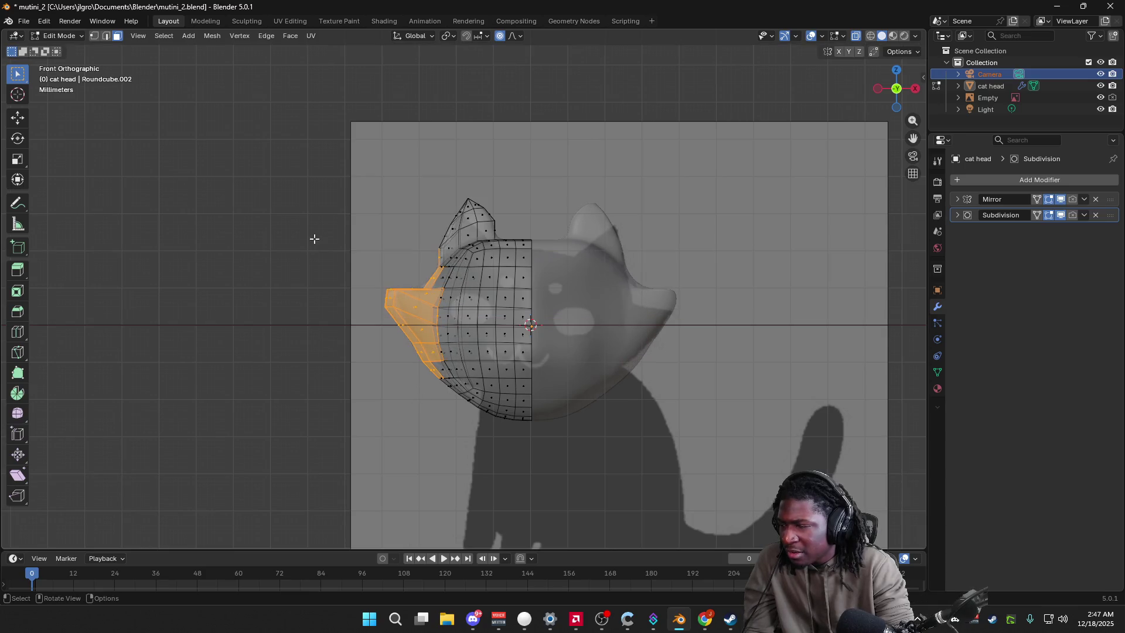
{"action": "left_click", "coordinate": [363, 263]}
Step: Nudge the cheek point's outer edge outward with soft falloff, then return to Object Mode
{"action": "left_click_drag", "start_coordinate": [407, 343], "coordinate": [408, 343]}
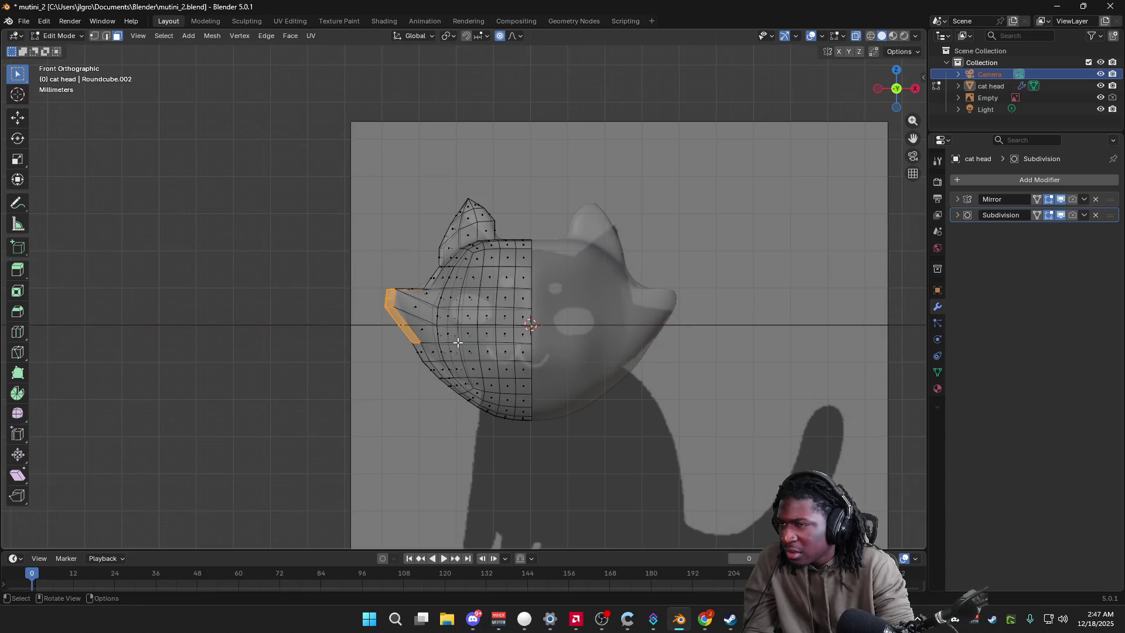
{"action": "key", "text": "g"}
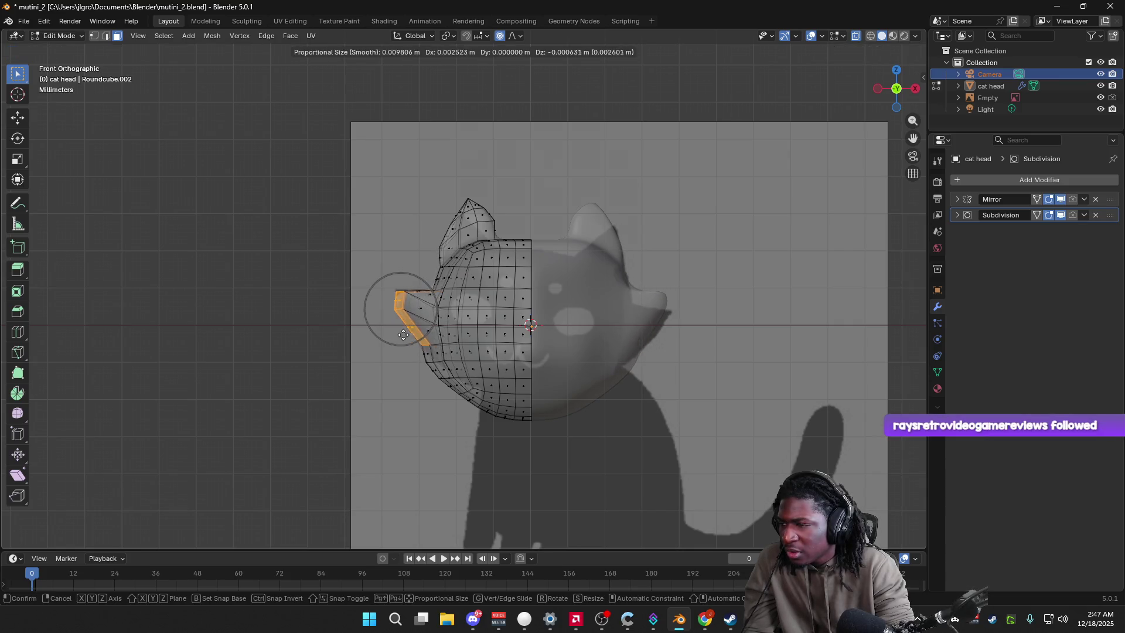
{"action": "left_click", "coordinate": [360, 238]}
{"action": "left_click", "coordinate": [401, 369]}
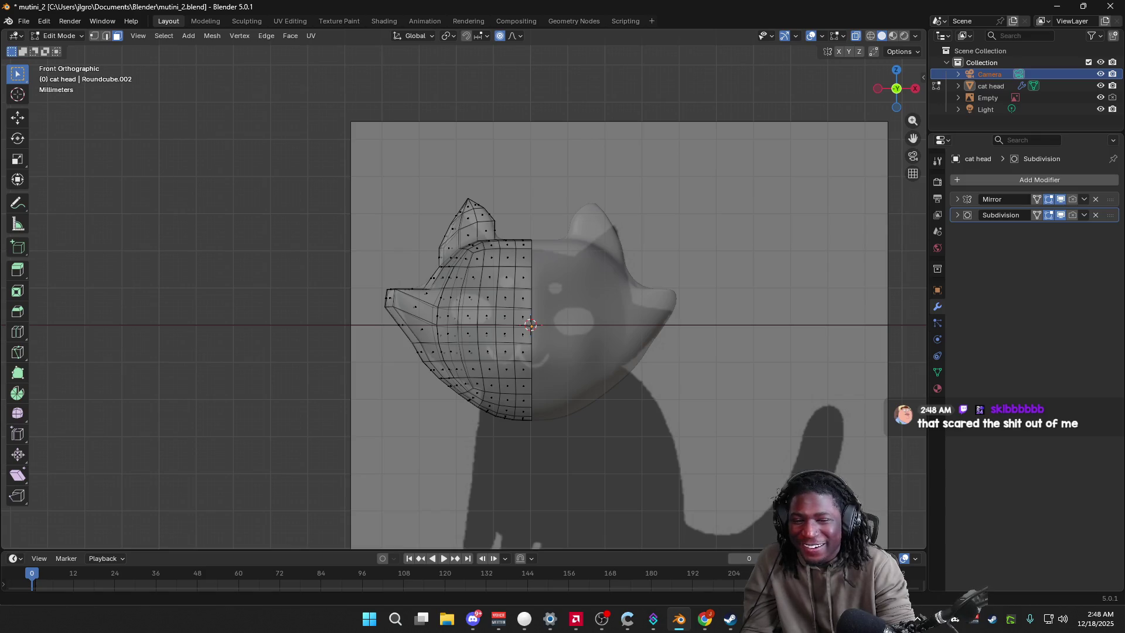
{"action": "key", "text": "Tab"}
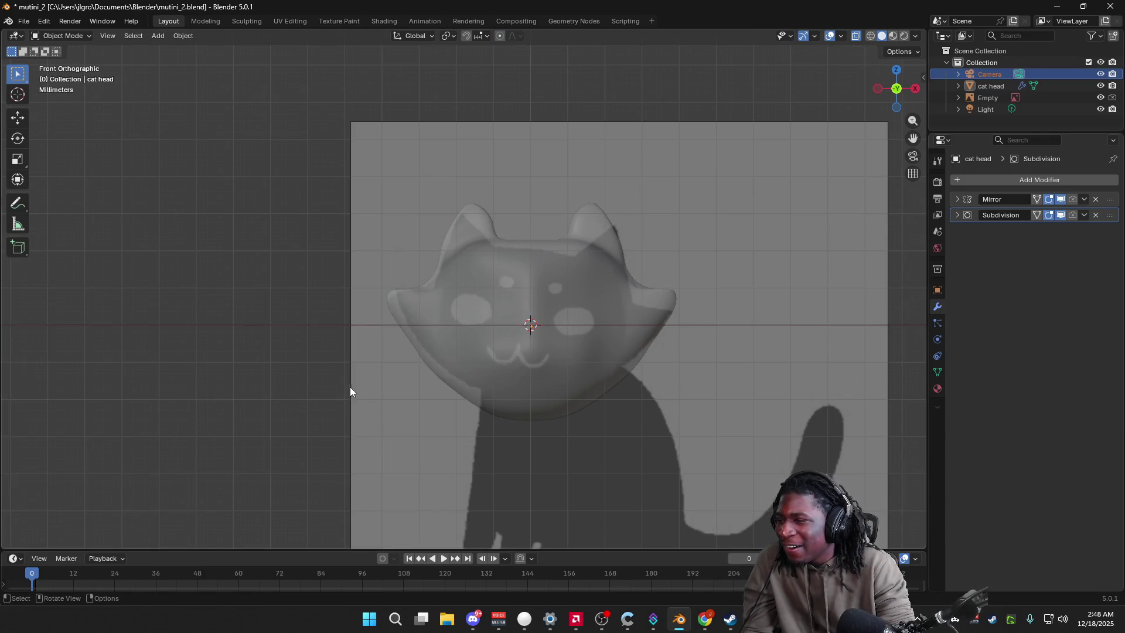
Step: Select the cat head in perspective view and enter Edit Mode on its mesh
{"action": "left_click", "coordinate": [354, 390]}
{"action": "middle_click_drag", "start_coordinate": [354, 389], "coordinate": [723, 409]}
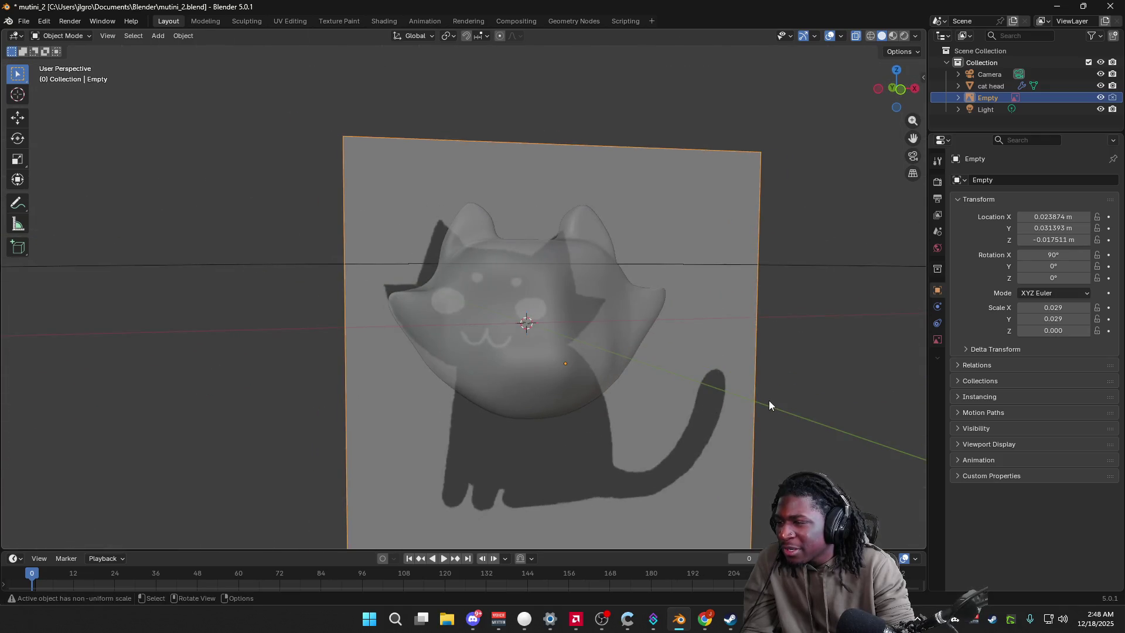
{"action": "middle_click_drag", "start_coordinate": [723, 409], "coordinate": [755, 357]}
{"action": "left_click", "coordinate": [501, 356]}
{"action": "key", "text": "Tab"}
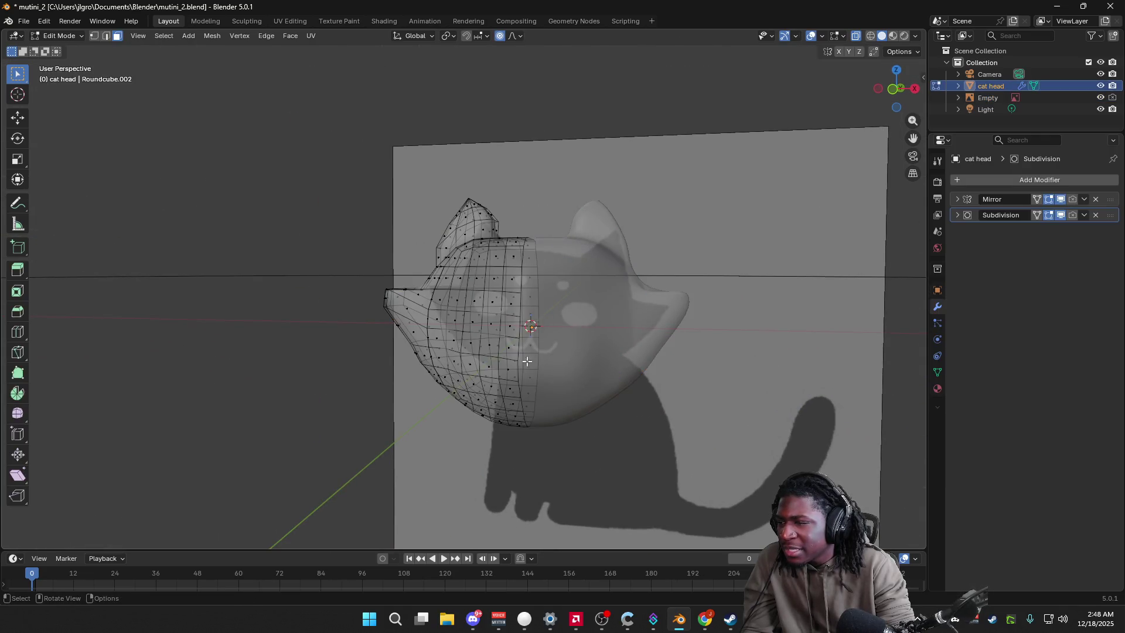
Step: After a cancelled extrude, push a larger set of cheek faces outward along X with soft falloff
{"action": "middle_click_drag", "start_coordinate": [381, 296], "coordinate": [369, 285]}
{"action": "left_click_drag", "start_coordinate": [365, 280], "coordinate": [376, 372]}
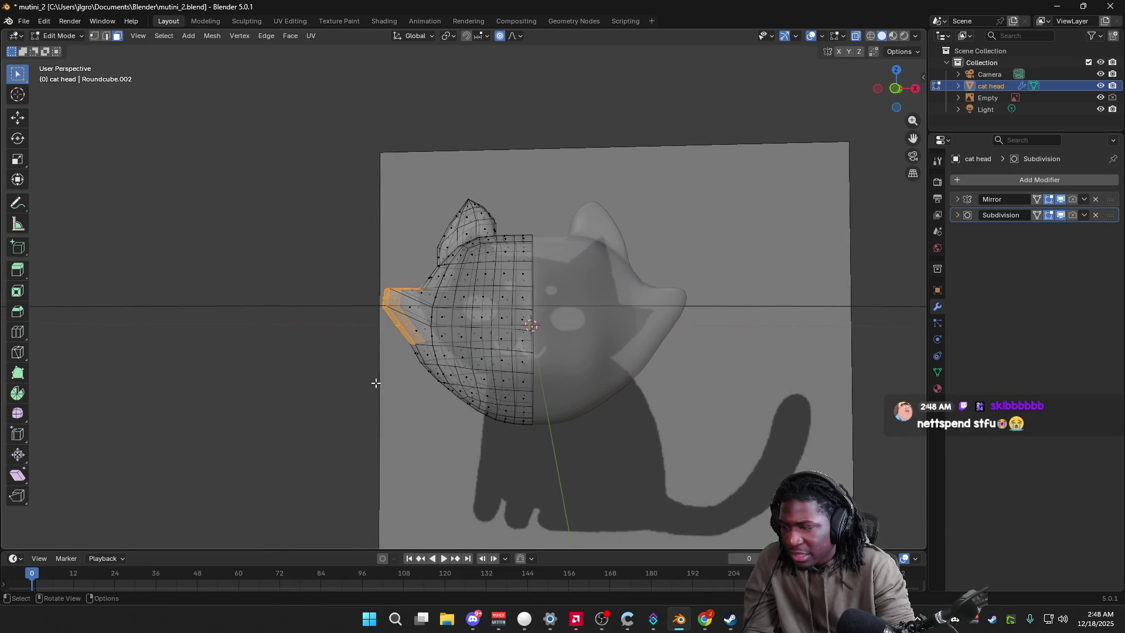
{"action": "key", "text": "e"}
{"action": "right_click", "coordinate": [375, 383]}
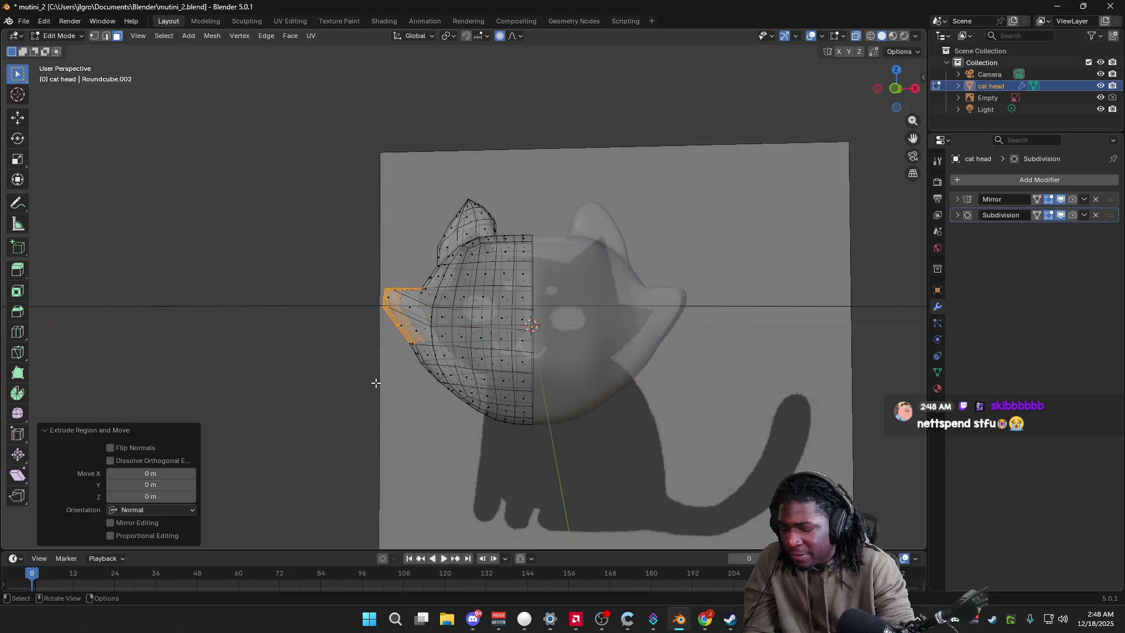
{"action": "left_click", "coordinate": [373, 379]}
{"action": "left_click_drag", "start_coordinate": [362, 262], "coordinate": [411, 360]}
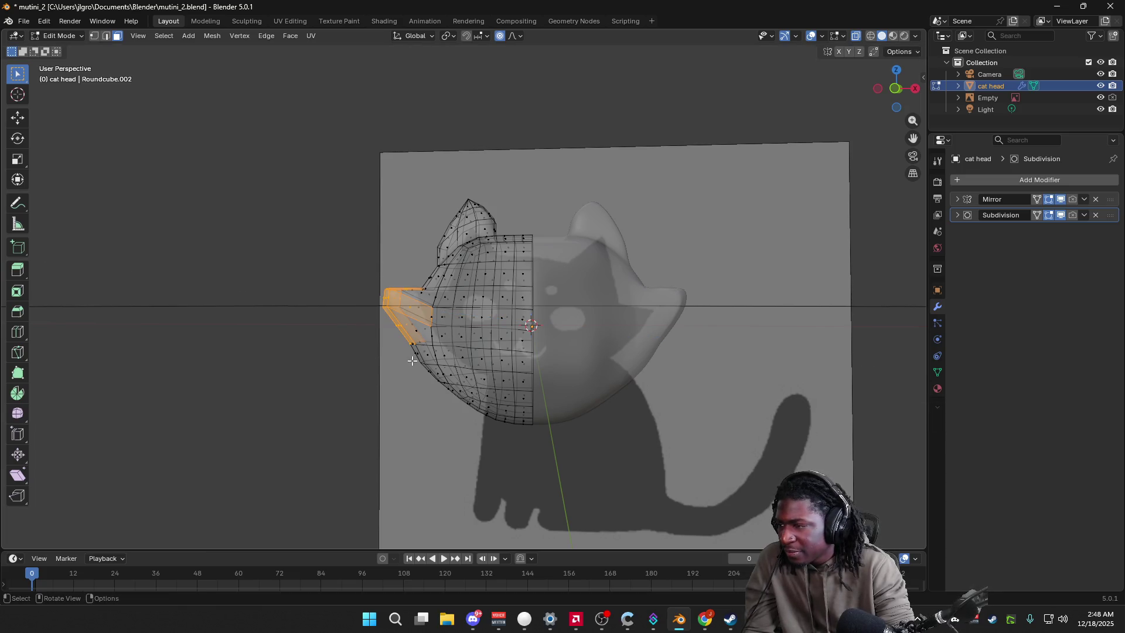
{"action": "key", "text": "g"}
{"action": "key", "text": "x"}
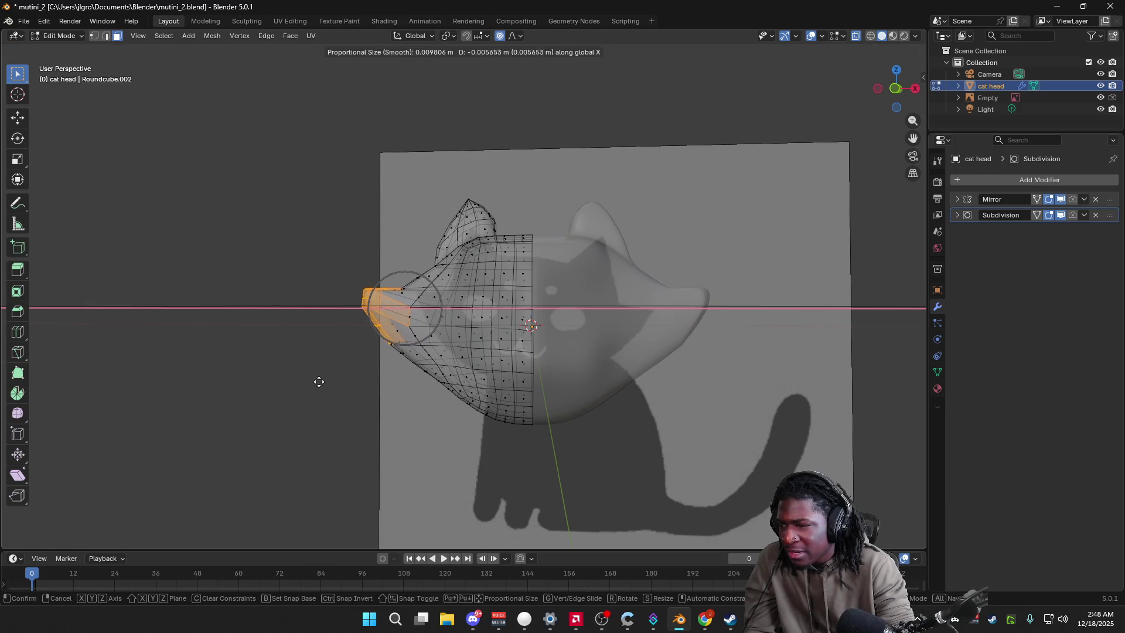
{"action": "left_click", "coordinate": [331, 384]}
Step: Try moving the cheek-tip vertices, cancel it, and return to Object Mode with nothing selected
{"action": "key", "text": "1"}
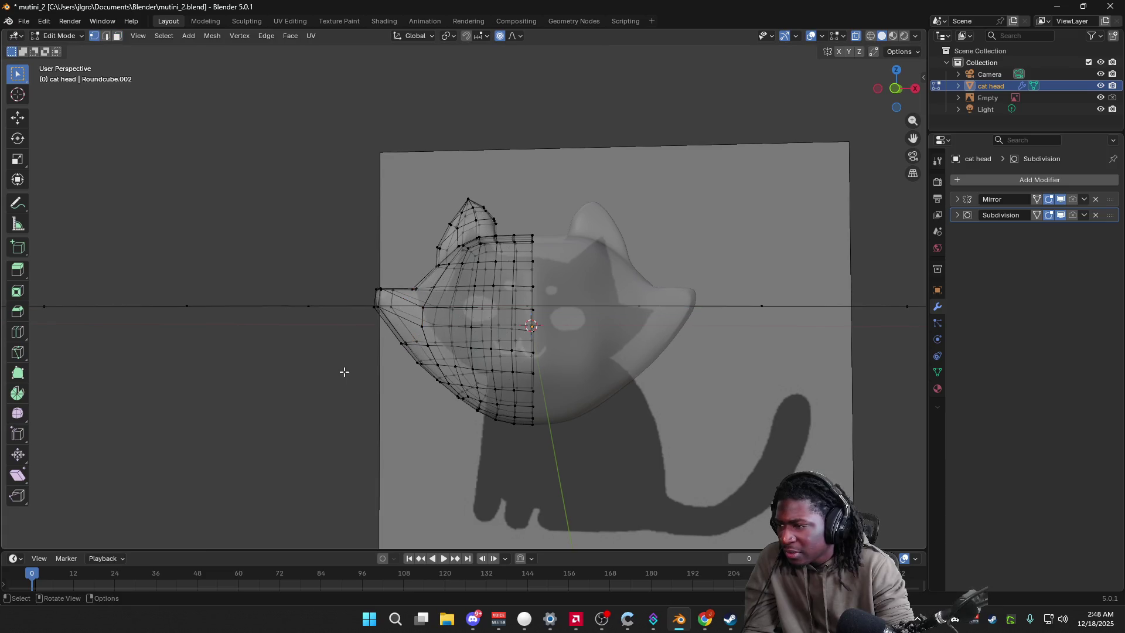
{"action": "middle_click_drag", "start_coordinate": [343, 372], "coordinate": [385, 339]}
{"action": "left_click_drag", "start_coordinate": [393, 335], "coordinate": [393, 335]}
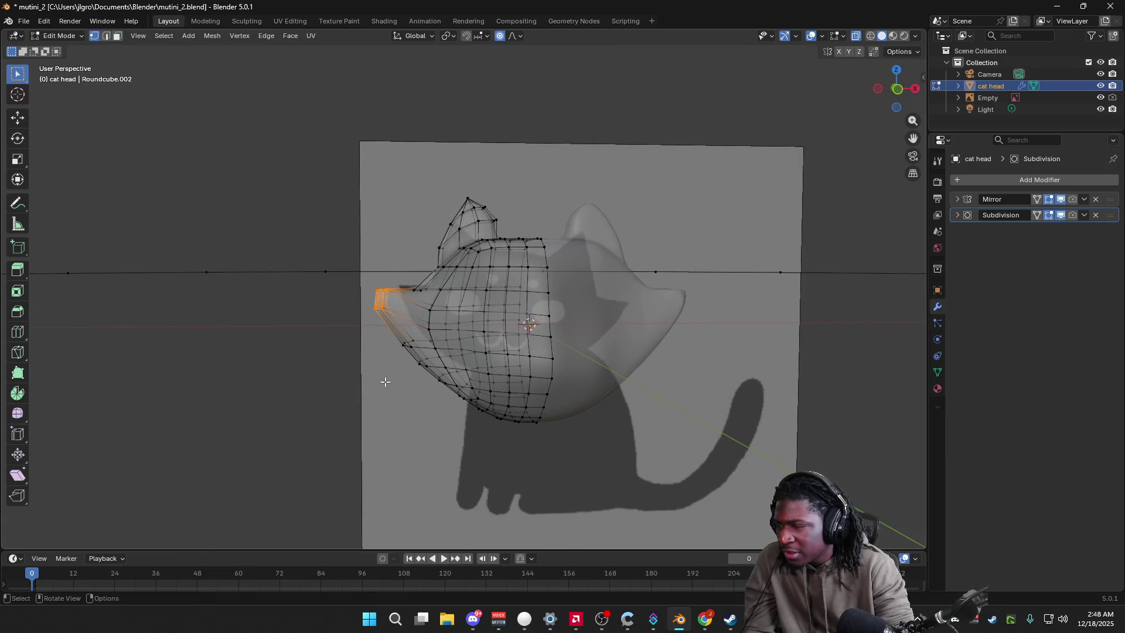
{"action": "key", "text": "g"}
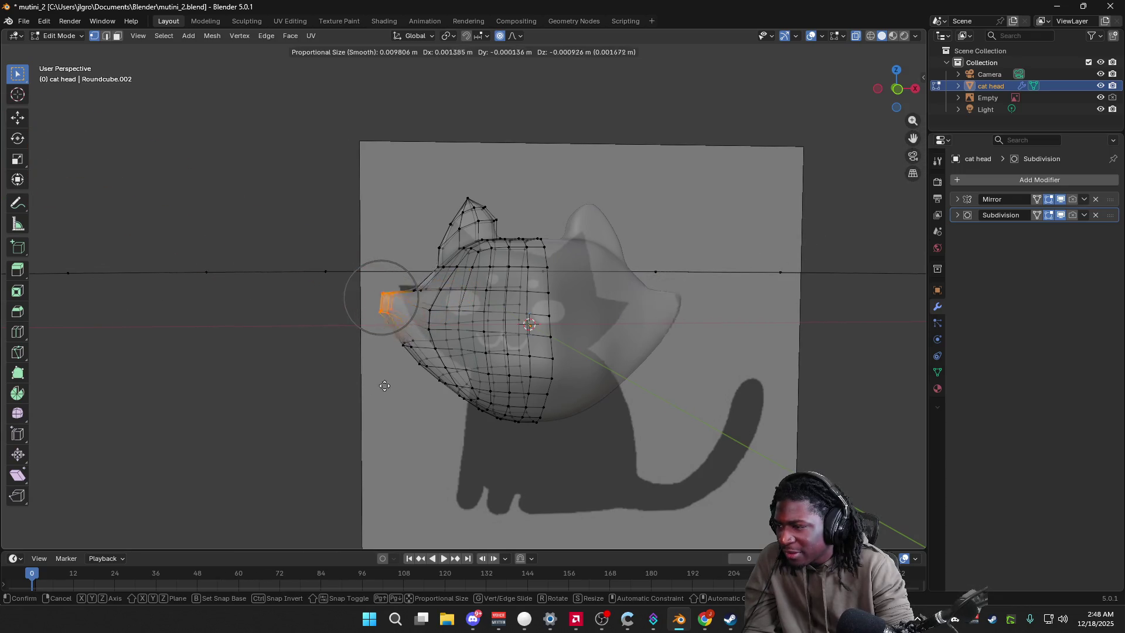
{"action": "key", "text": "Escape"}
{"action": "left_click", "coordinate": [359, 392]}
{"action": "key", "text": "Tab"}
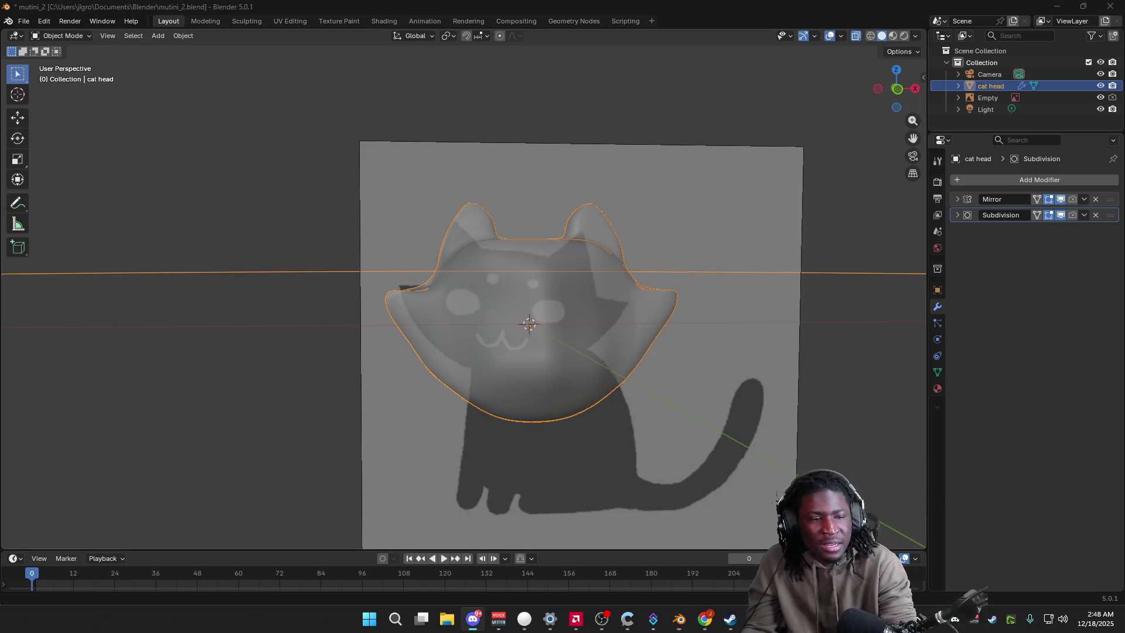
{"action": "left_click", "coordinate": [837, 321]}
{"action": "scroll", "coordinate": [837, 321], "scroll_direction": "up", "scroll_amount": 2}
{"action": "scroll", "coordinate": [837, 320], "scroll_direction": "down", "scroll_amount": 1}
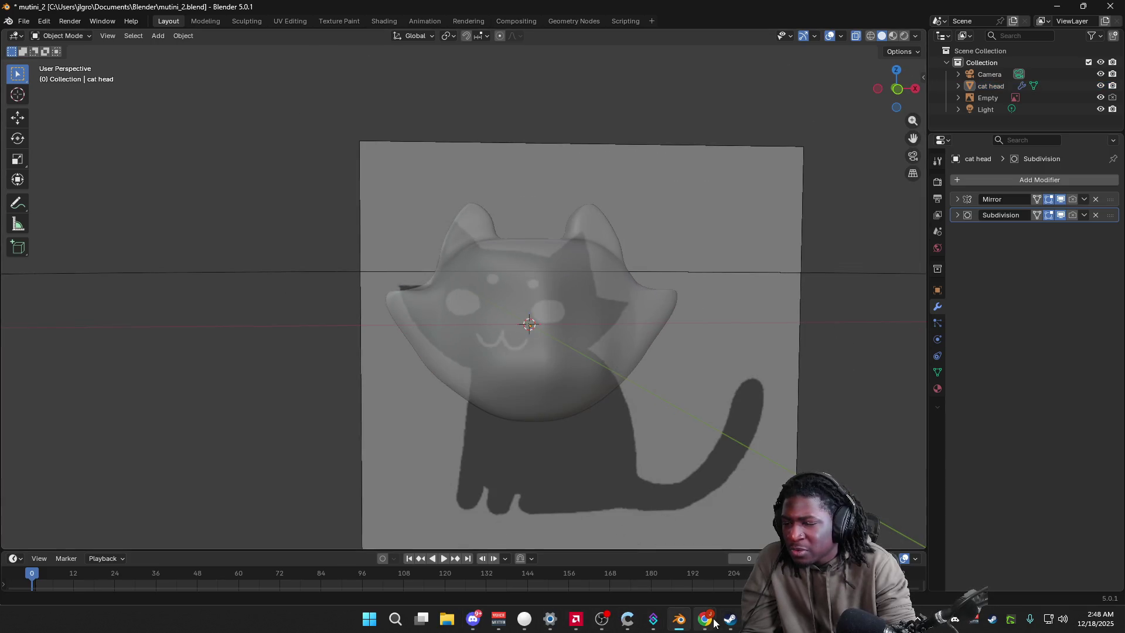
{"action": "mouse_move", "coordinate": [704, 618]}
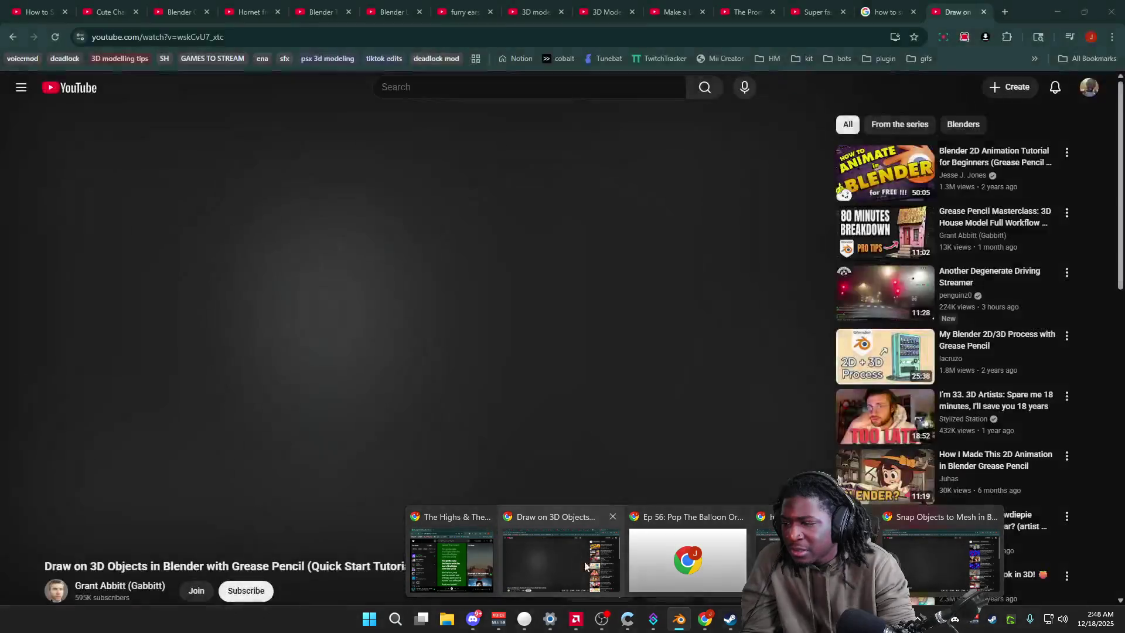
Step: Search Google Images for 'mutini cat' in a new window and preview the purple Vodka Mutini artwork
{"action": "left_click", "coordinate": [557, 554]}
{"action": "key", "text": "ctrl+t"}
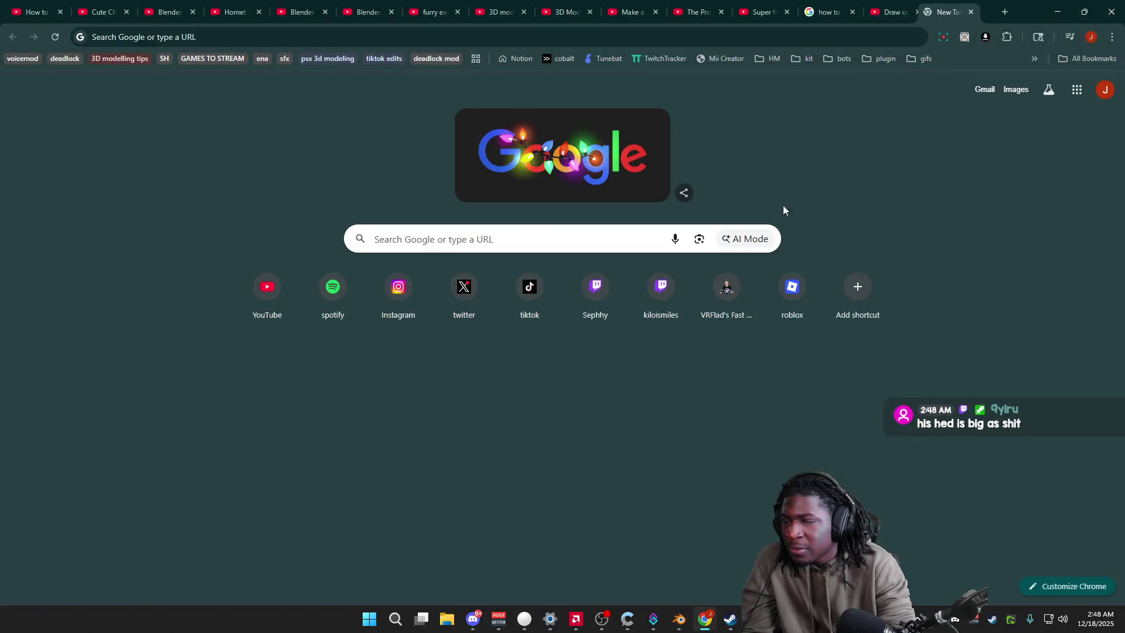
{"action": "left_click_drag", "start_coordinate": [945, 12], "coordinate": [894, 197]}
{"action": "double_click", "coordinate": [893, 195]}
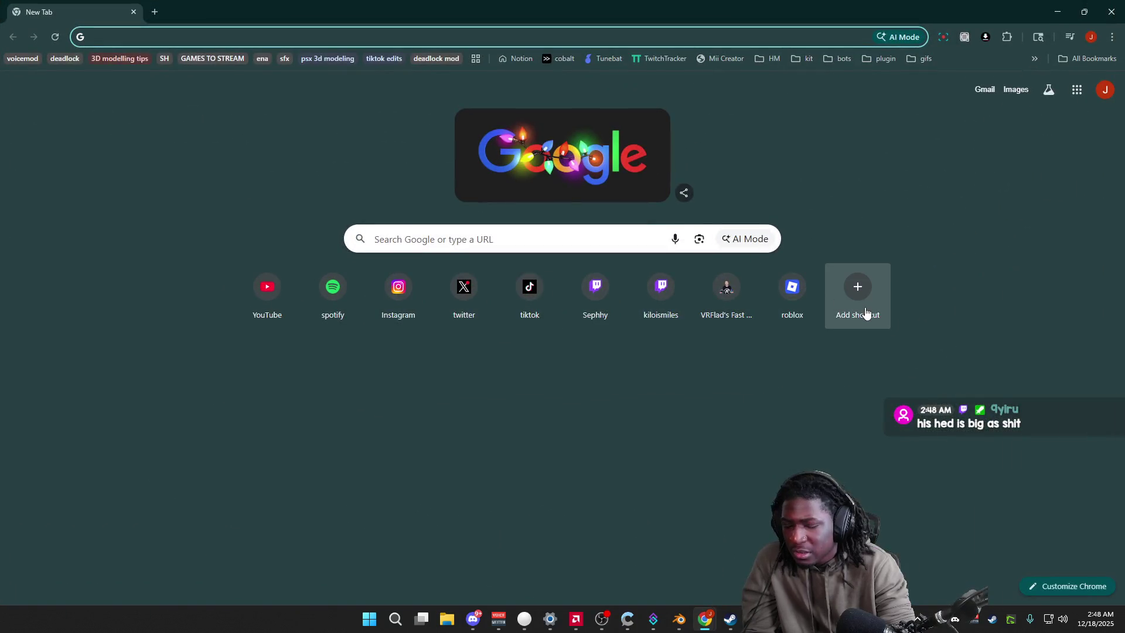
{"action": "type", "text": "mutini"}
{"action": "key", "text": "Return"}
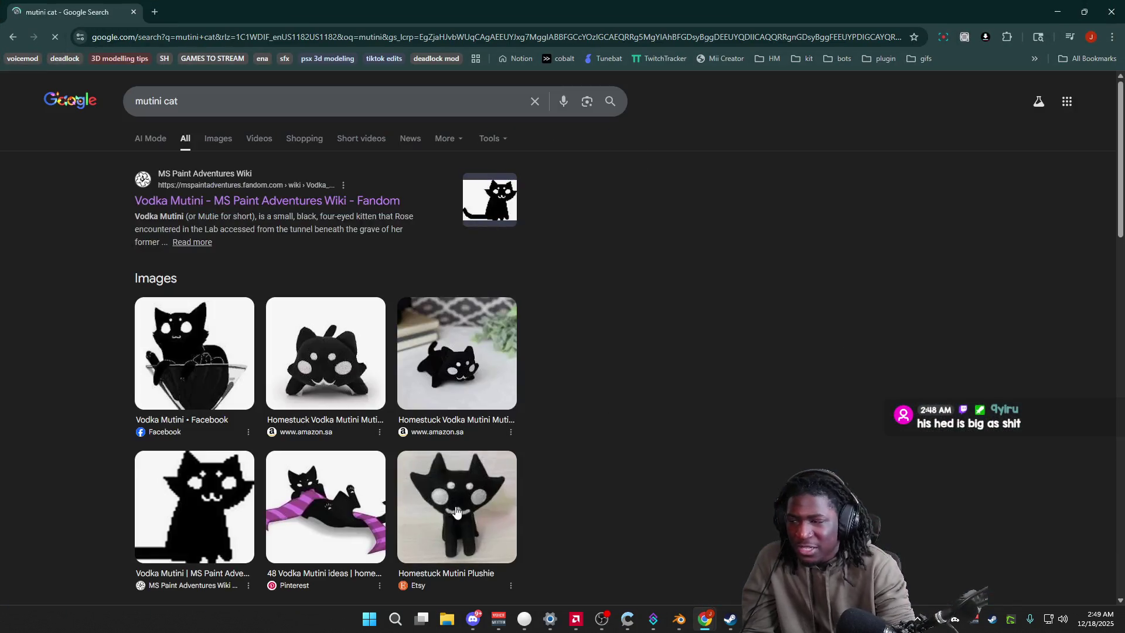
{"action": "left_click", "coordinate": [218, 138]}
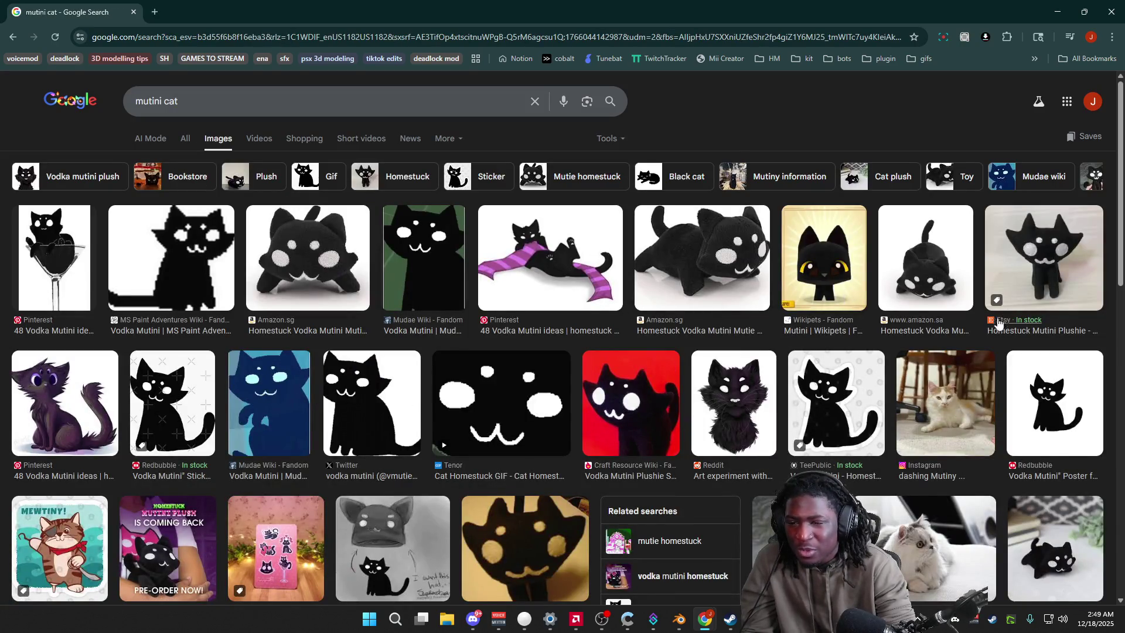
{"action": "left_click", "coordinate": [747, 415]}
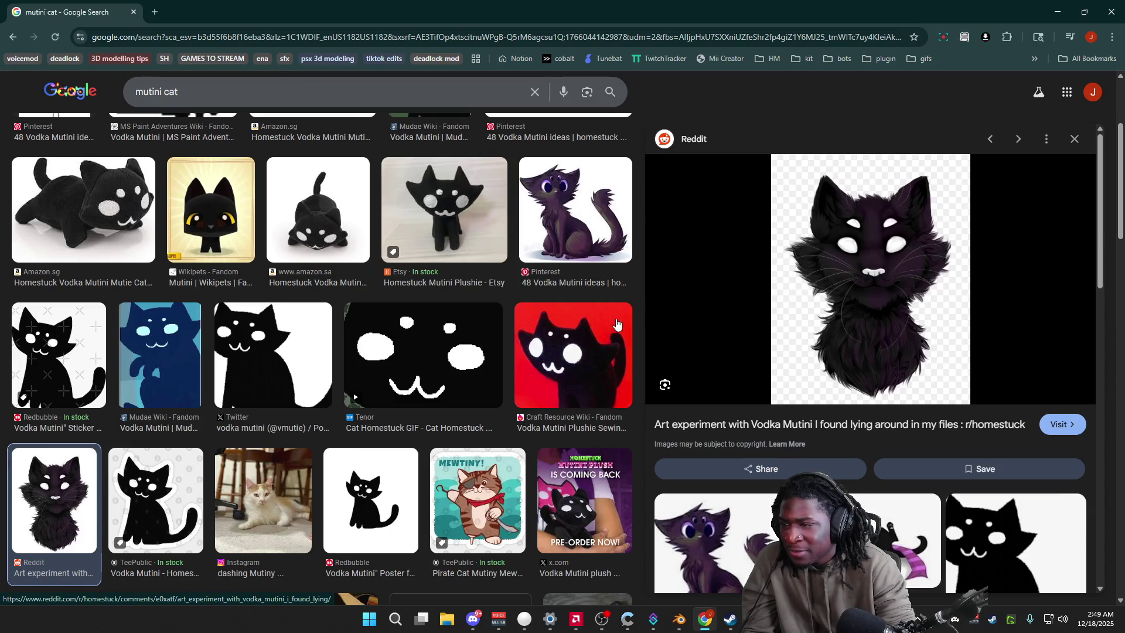
{"action": "scroll", "coordinate": [621, 322], "scroll_direction": "up", "scroll_amount": 1}
{"action": "scroll", "coordinate": [545, 369], "scroll_direction": "up", "scroll_amount": 1}
{"action": "scroll", "coordinate": [506, 408], "scroll_direction": "up", "scroll_amount": 1}
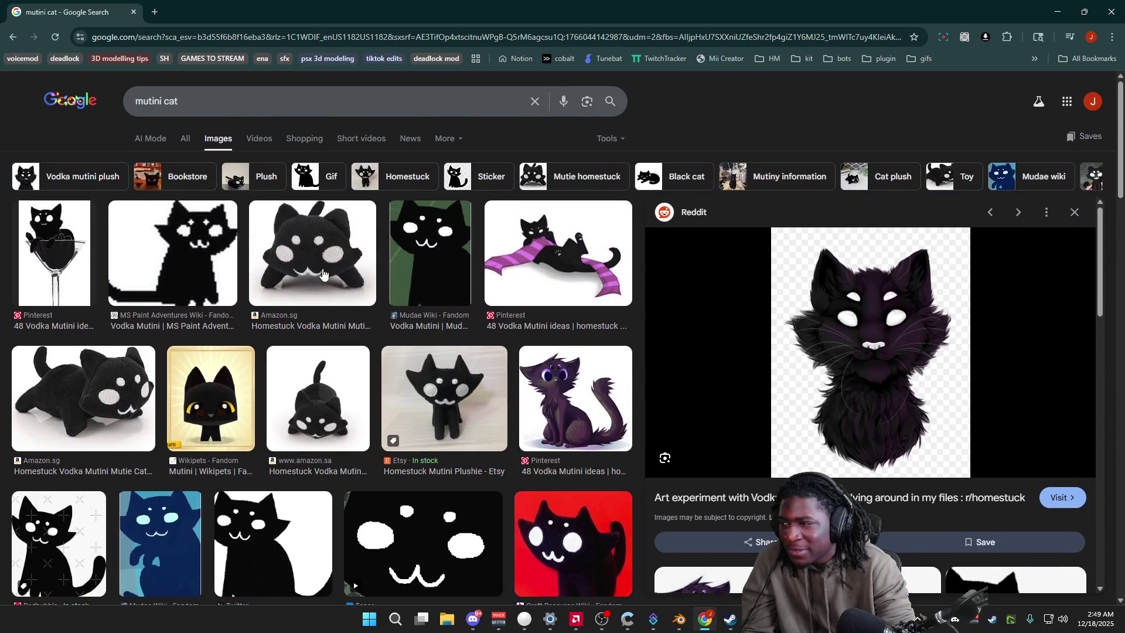
{"action": "scroll", "coordinate": [448, 317], "scroll_direction": "down", "scroll_amount": 3}
{"action": "scroll", "coordinate": [475, 352], "scroll_direction": "down", "scroll_amount": 3}
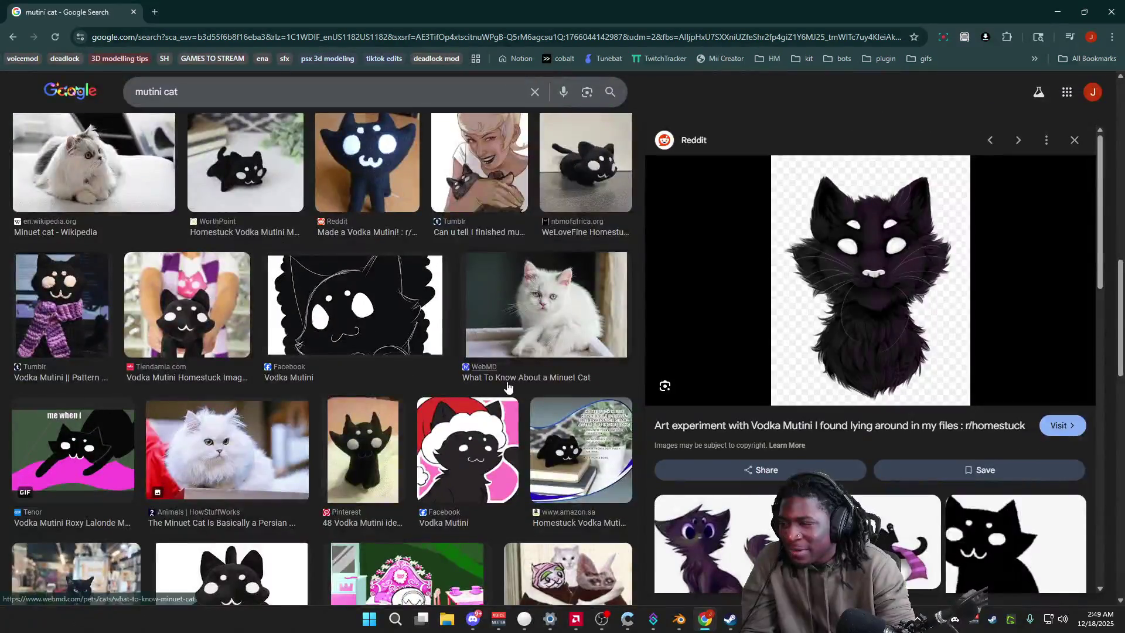
{"action": "scroll", "coordinate": [497, 393], "scroll_direction": "down", "scroll_amount": 3}
{"action": "scroll", "coordinate": [498, 393], "scroll_direction": "down", "scroll_amount": 5}
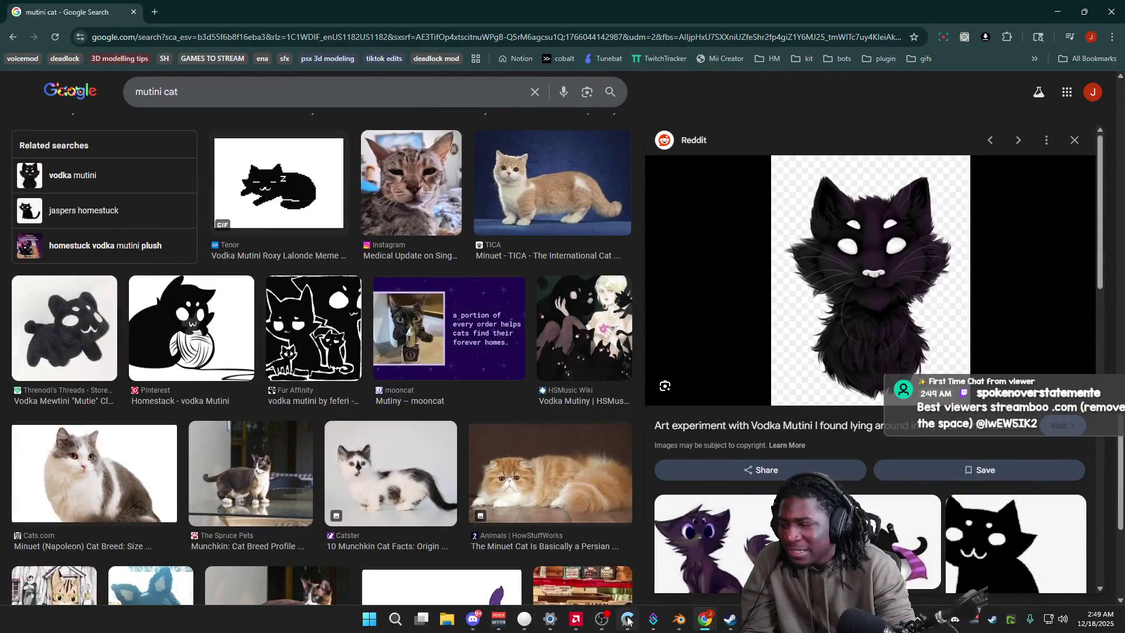
{"action": "mouse_move", "coordinate": [705, 619]}
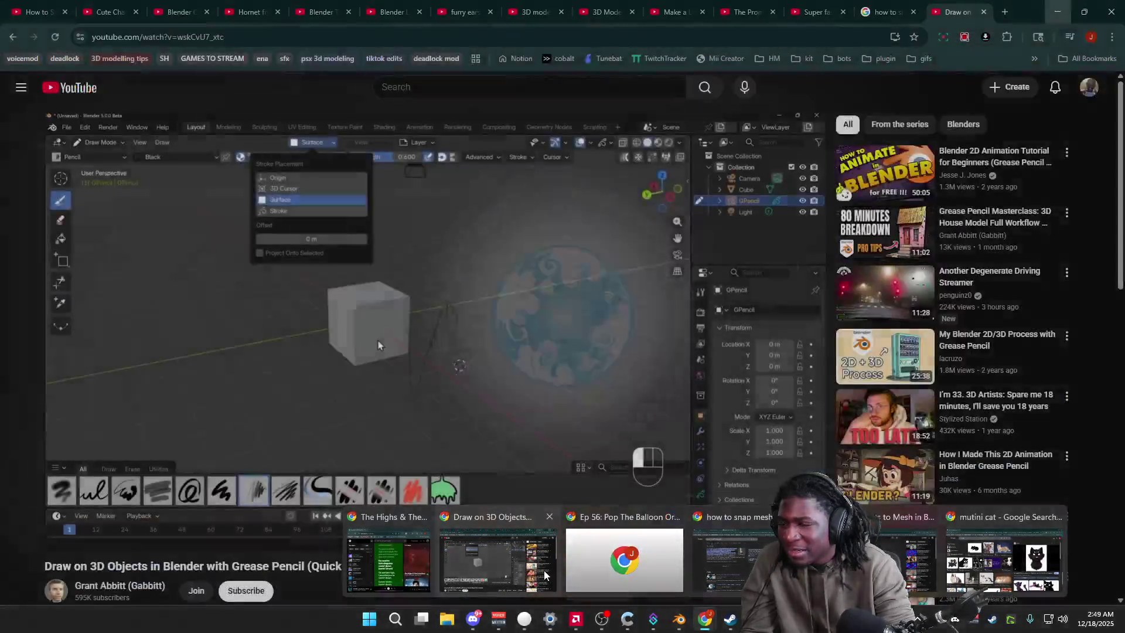
Step: Skim through the furry animal ears and lowpoly toon cat tutorial videos
{"action": "left_click", "coordinate": [528, 554]}
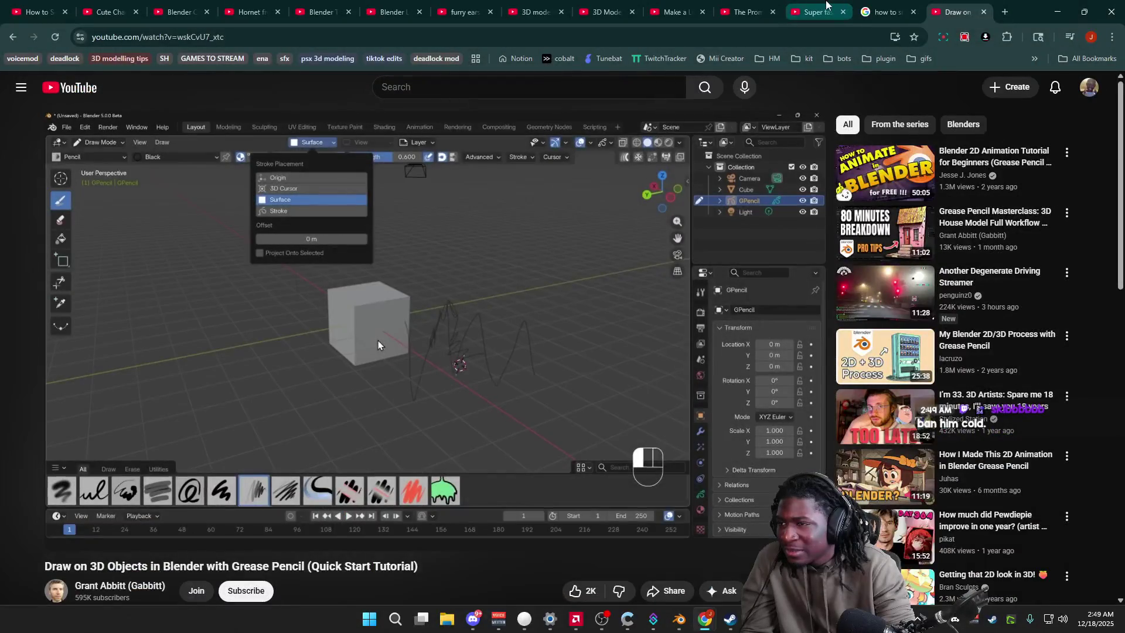
{"action": "left_click", "coordinate": [690, 10]}
{"action": "left_click", "coordinate": [606, 12]}
{"action": "left_click", "coordinate": [677, 11]}
{"action": "left_click", "coordinate": [818, 11]}
{"action": "left_click_drag", "start_coordinate": [386, 518], "coordinate": [686, 521]}
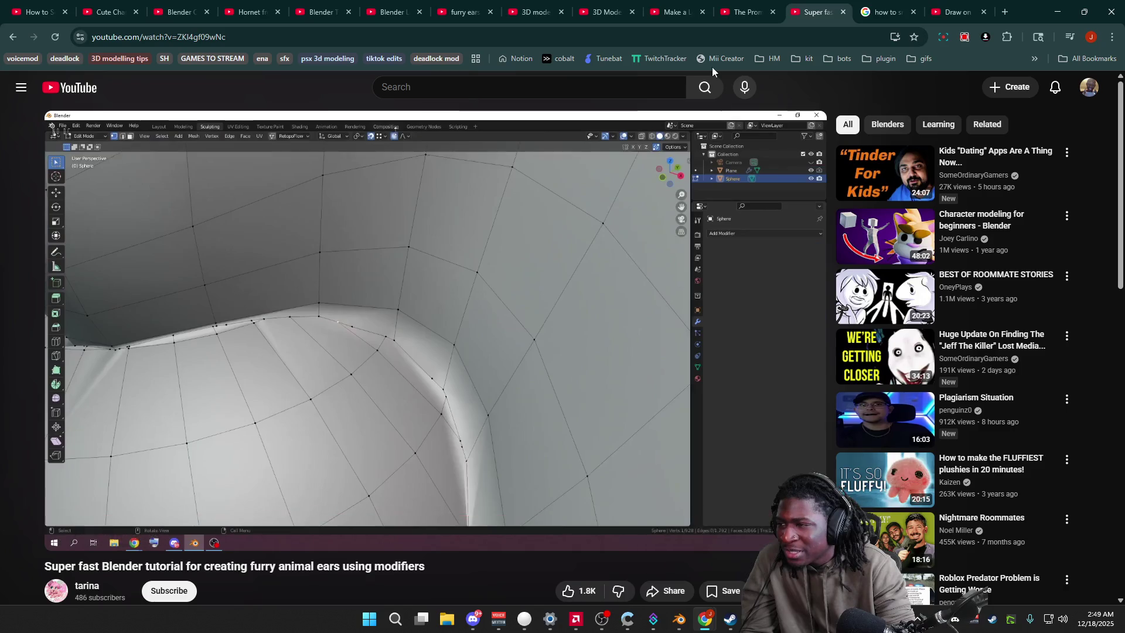
{"action": "left_click", "coordinate": [687, 7]}
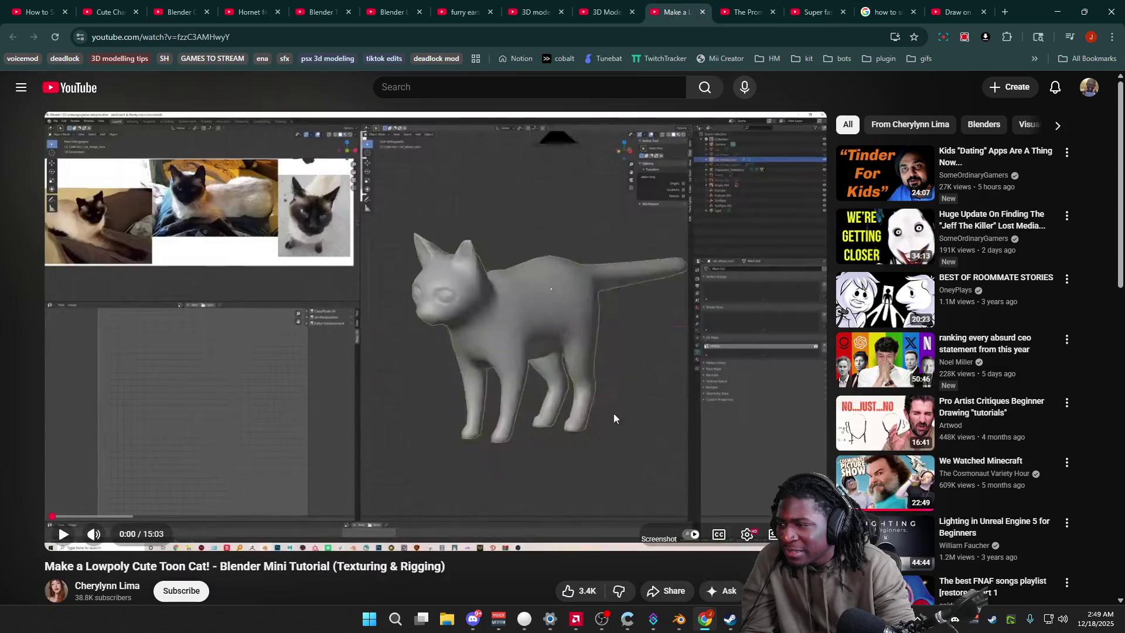
{"action": "left_click_drag", "start_coordinate": [431, 518], "coordinate": [587, 519]}
{"action": "left_click", "coordinate": [587, 518]}
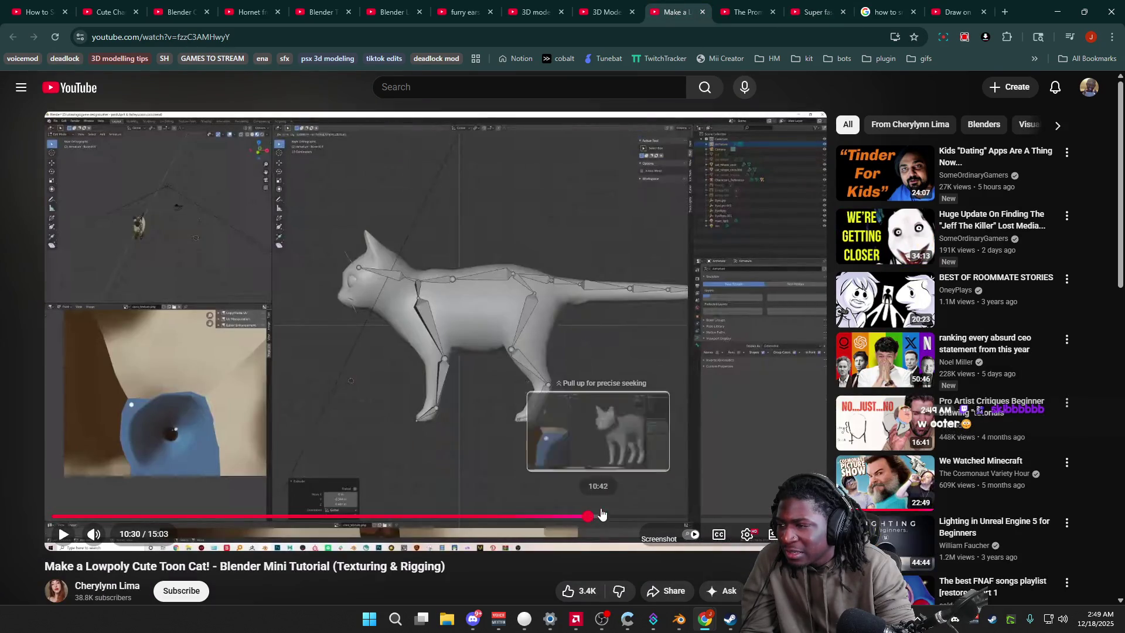
{"action": "left_click", "coordinate": [628, 519]}
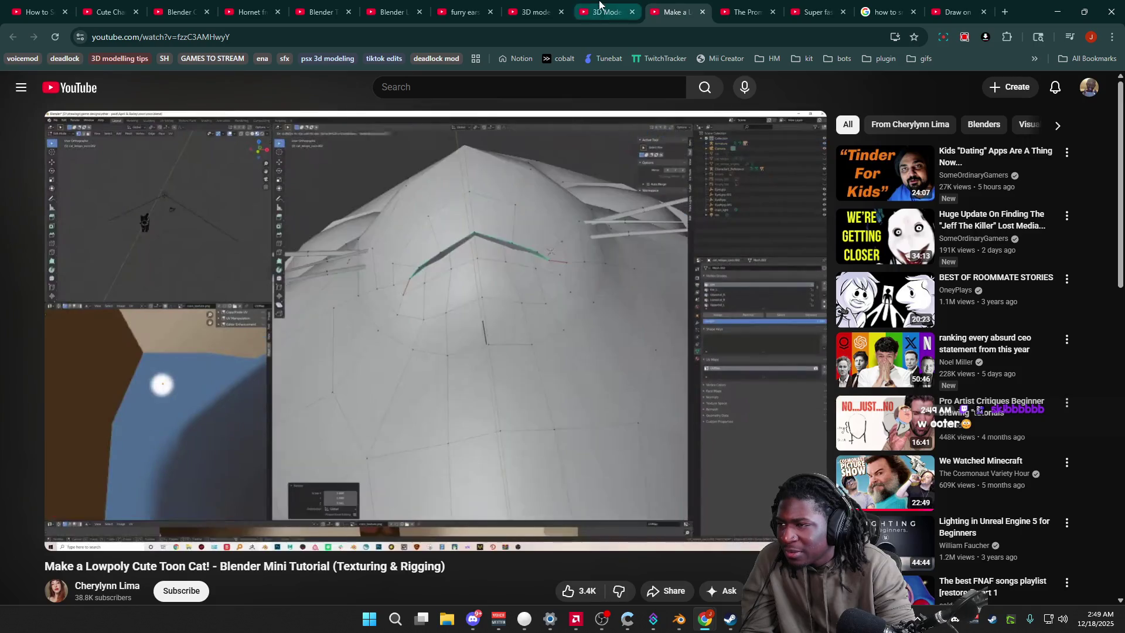
Step: Watch the fluffy Blender ears Short muted, scrubbing to its 3D model part and end
{"action": "left_click", "coordinate": [600, 7]}
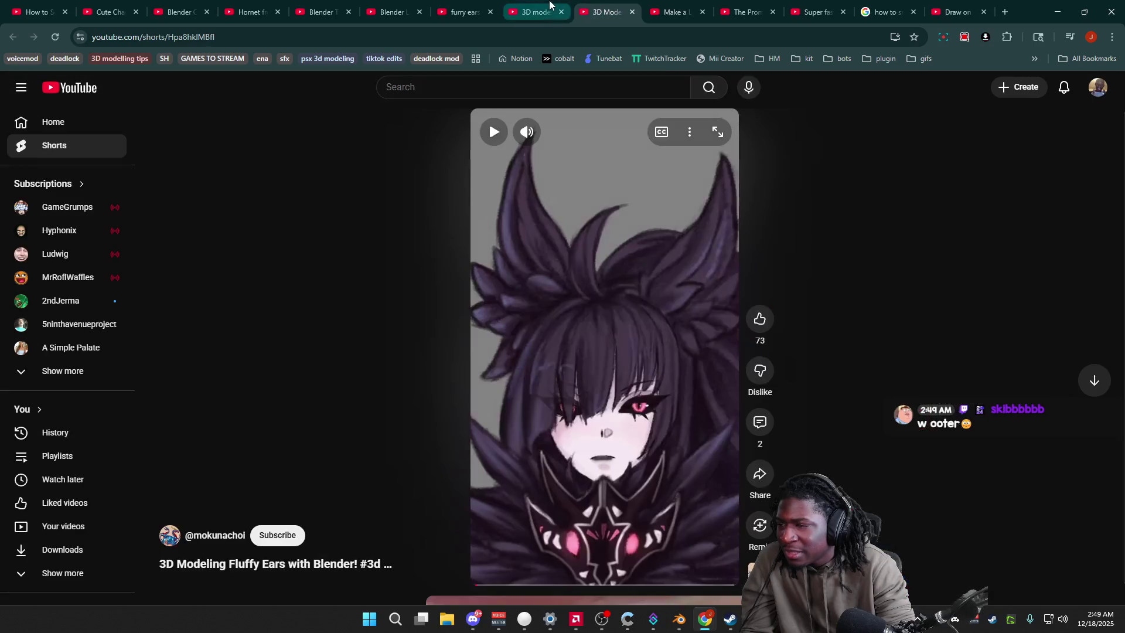
{"action": "left_click", "coordinate": [484, 583]}
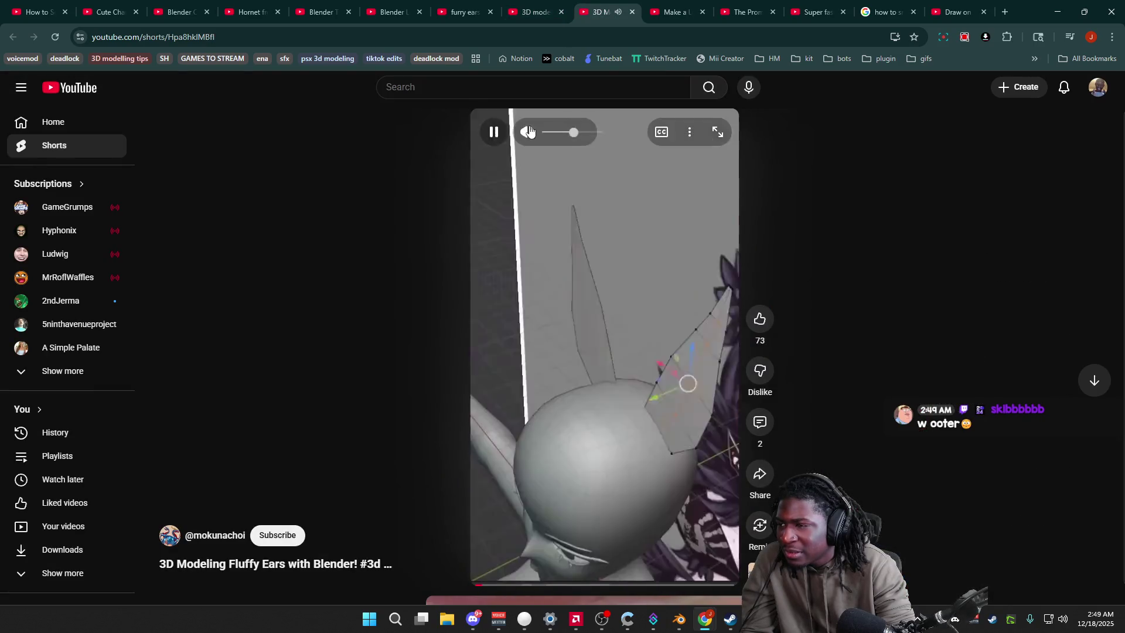
{"action": "left_click", "coordinate": [526, 131]}
{"action": "left_click_drag", "start_coordinate": [513, 584], "coordinate": [623, 585]}
{"action": "left_click", "coordinate": [545, 328]}
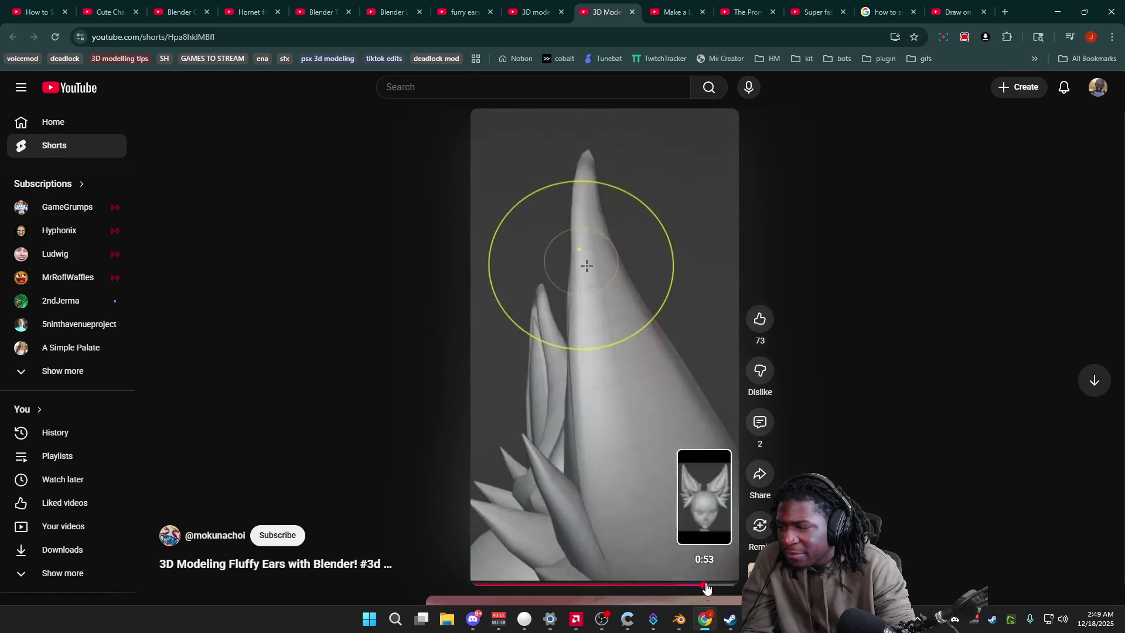
{"action": "left_click", "coordinate": [703, 585]}
{"action": "left_click", "coordinate": [669, 383]}
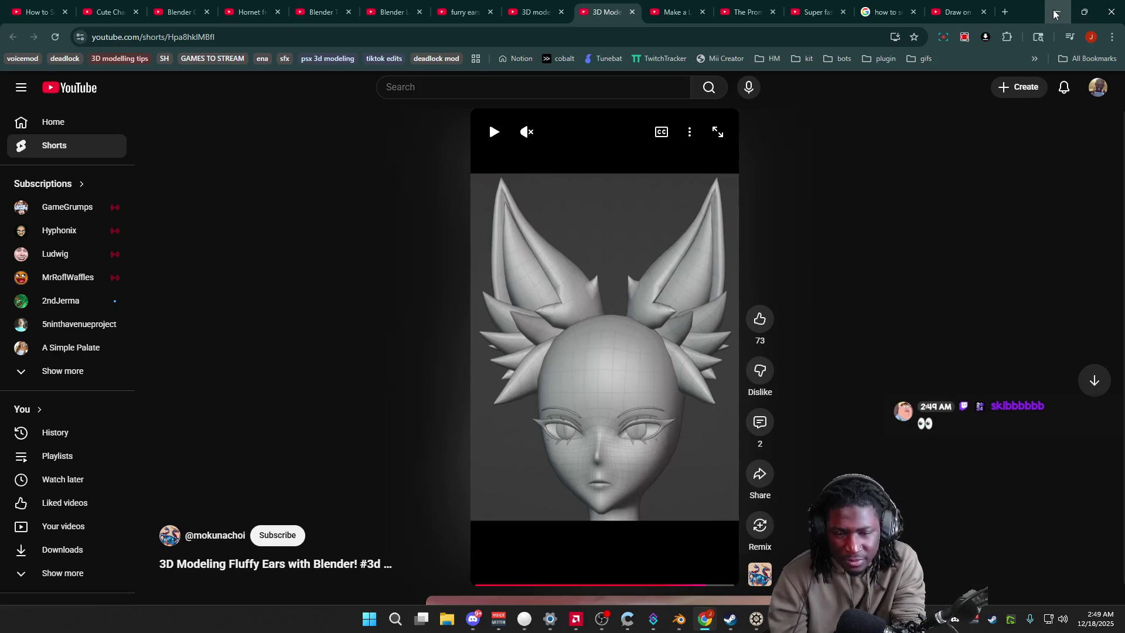
Step: Hide the browser, return to the Blender cat head scene and bring up the File menu
{"action": "left_click", "coordinate": [1055, 13]}
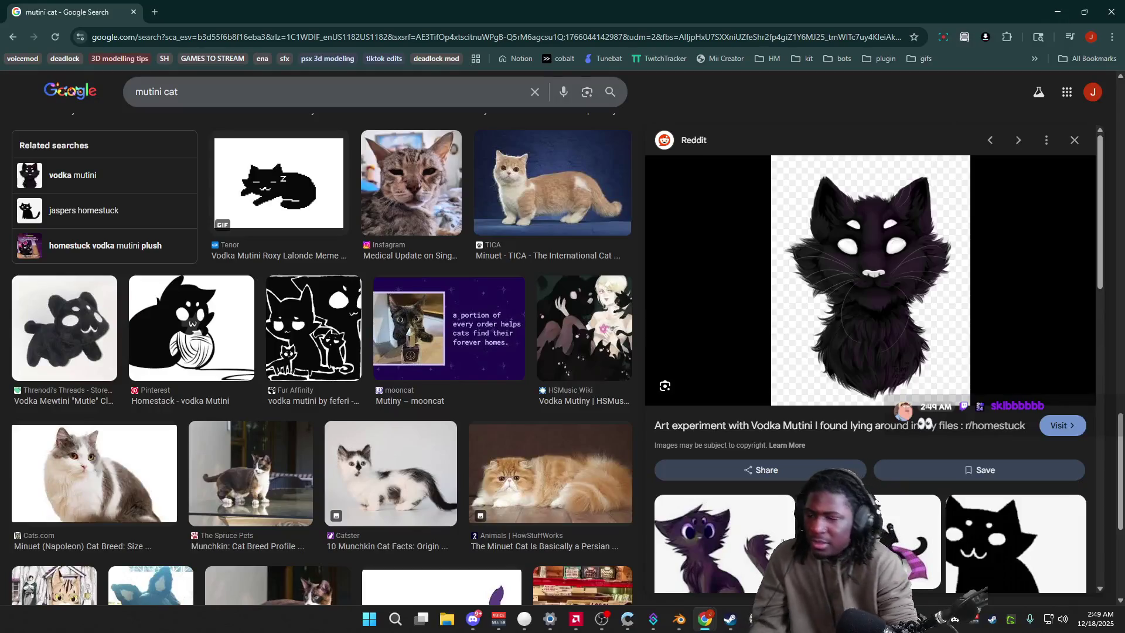
{"action": "left_click", "coordinate": [1057, 12]}
{"action": "middle_click_drag", "start_coordinate": [721, 285], "coordinate": [751, 313]}
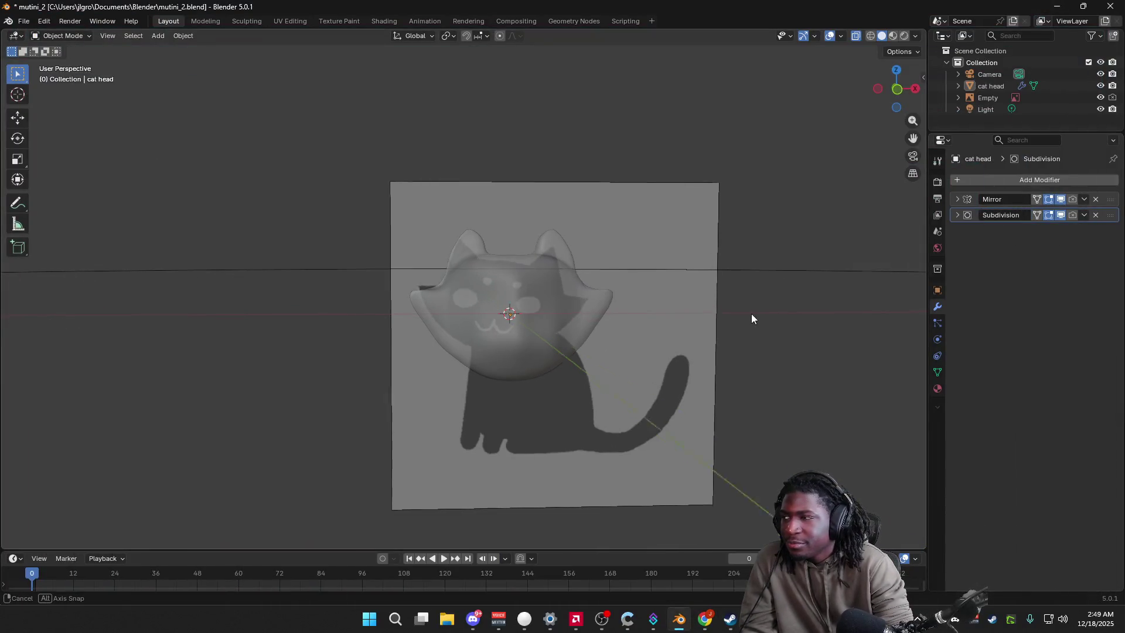
{"action": "left_click", "coordinate": [23, 21]}
{"action": "mouse_move", "coordinate": [52, 56]}
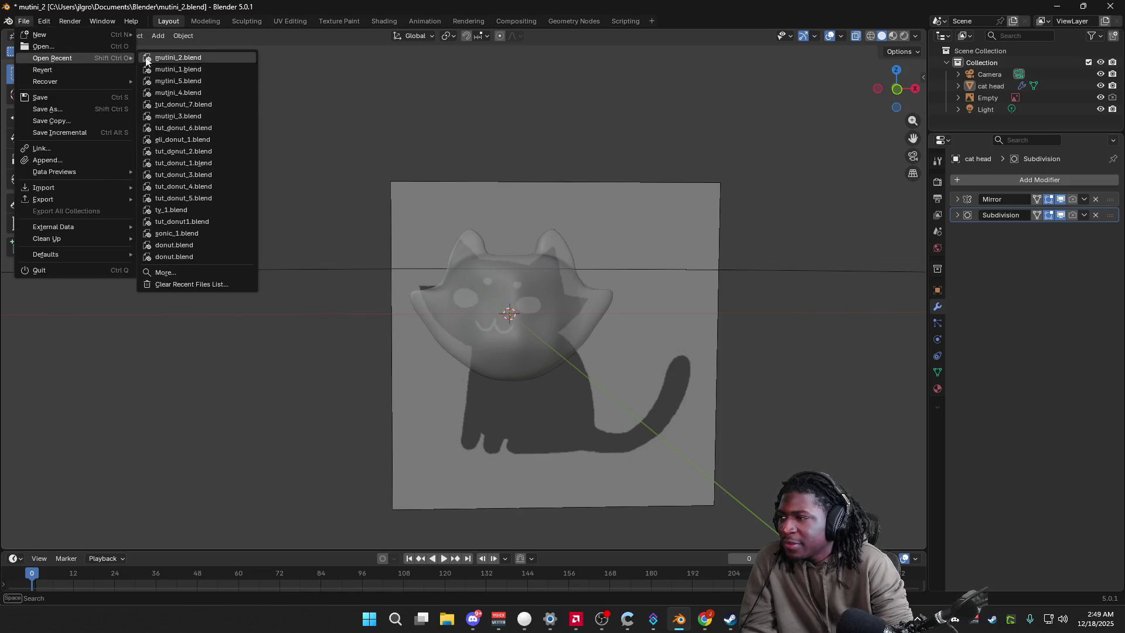
Step: Load mutini_3.blend from recent files without saving current changes
{"action": "left_click", "coordinate": [209, 114]}
{"action": "left_click", "coordinate": [587, 325]}
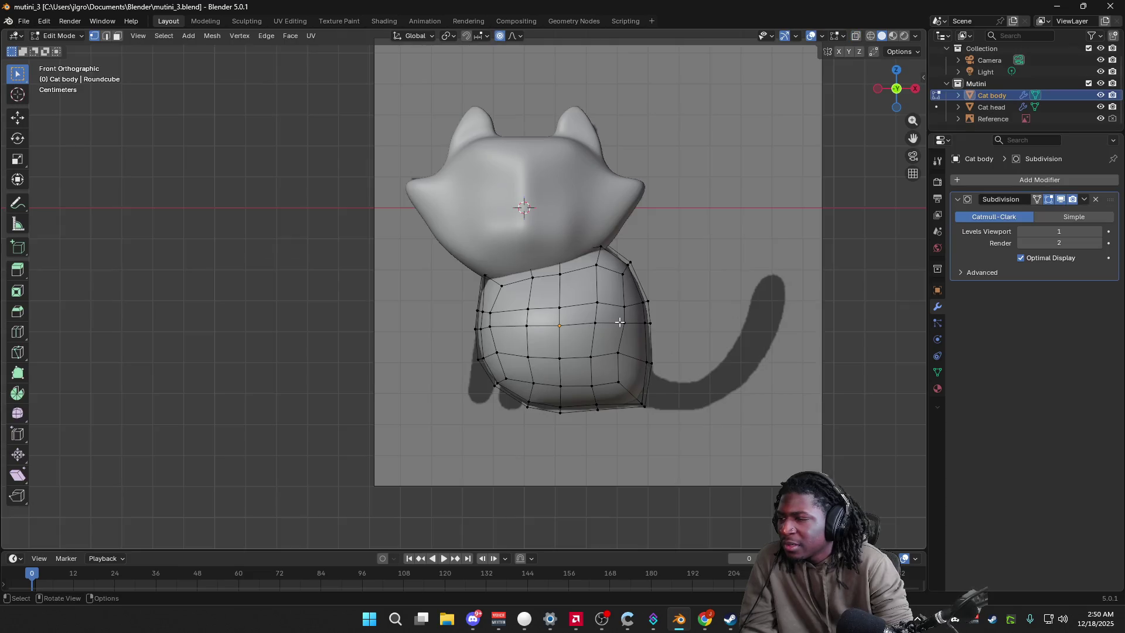
{"action": "mouse_move", "coordinate": [717, 277]}
{"action": "middle_mouse_down"}
{"action": "mouse_move", "coordinate": [705, 281]}
{"action": "mouse_move", "coordinate": [743, 306]}
{"action": "mouse_move", "coordinate": [709, 364]}
{"action": "middle_mouse_up"}
Step: Hide the old cat body object and bring up the add-mesh list with Shift+A
{"action": "left_click_drag", "start_coordinate": [698, 419], "coordinate": [390, 293]}
{"action": "left_click", "coordinate": [801, 317]}
{"action": "left_click", "coordinate": [1100, 95]}
{"action": "middle_click_drag", "start_coordinate": [765, 314], "coordinate": [720, 308]}
{"action": "key", "text": "shift+a"}
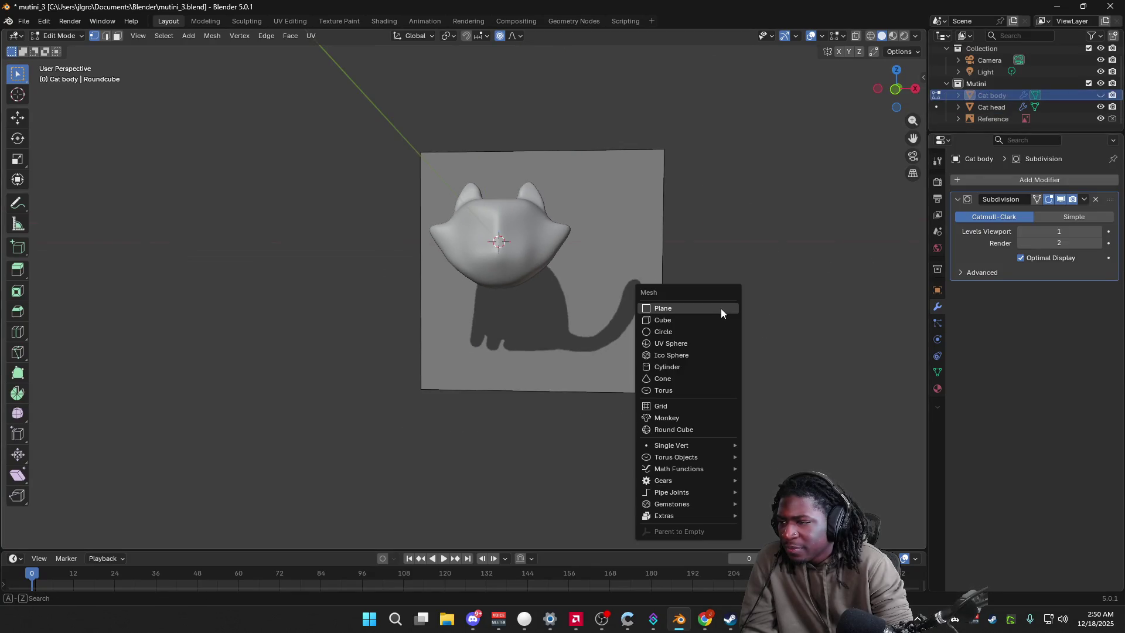
Step: Add a Round Cube and scale it down to fit the reference cat body
{"action": "left_click", "coordinate": [684, 429]}
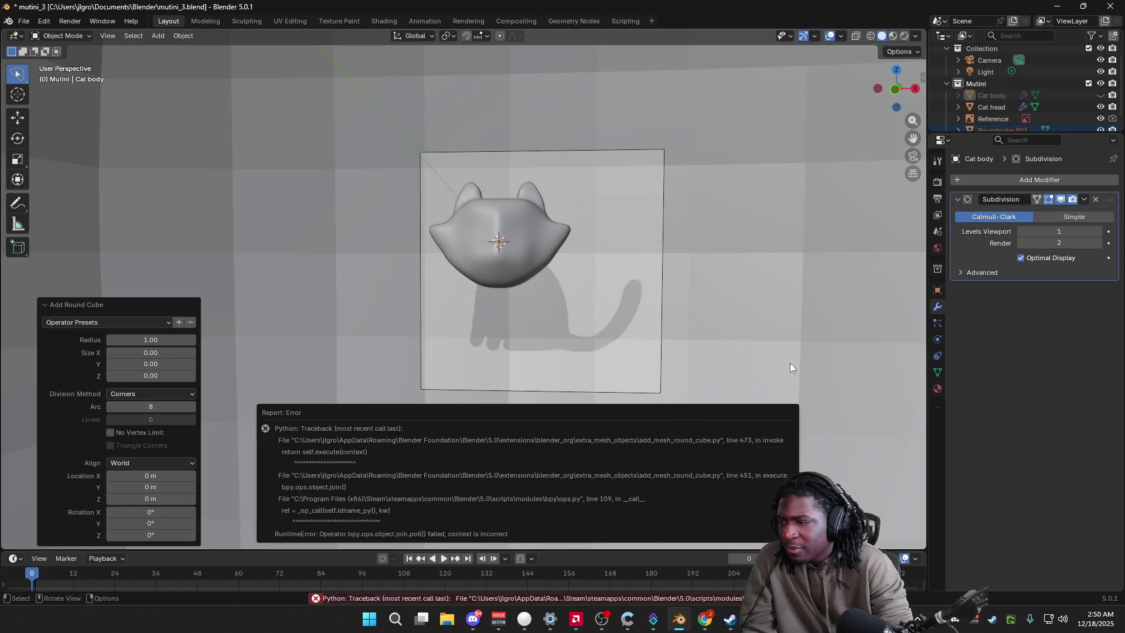
{"action": "left_click_drag", "start_coordinate": [120, 406], "coordinate": [109, 407]}
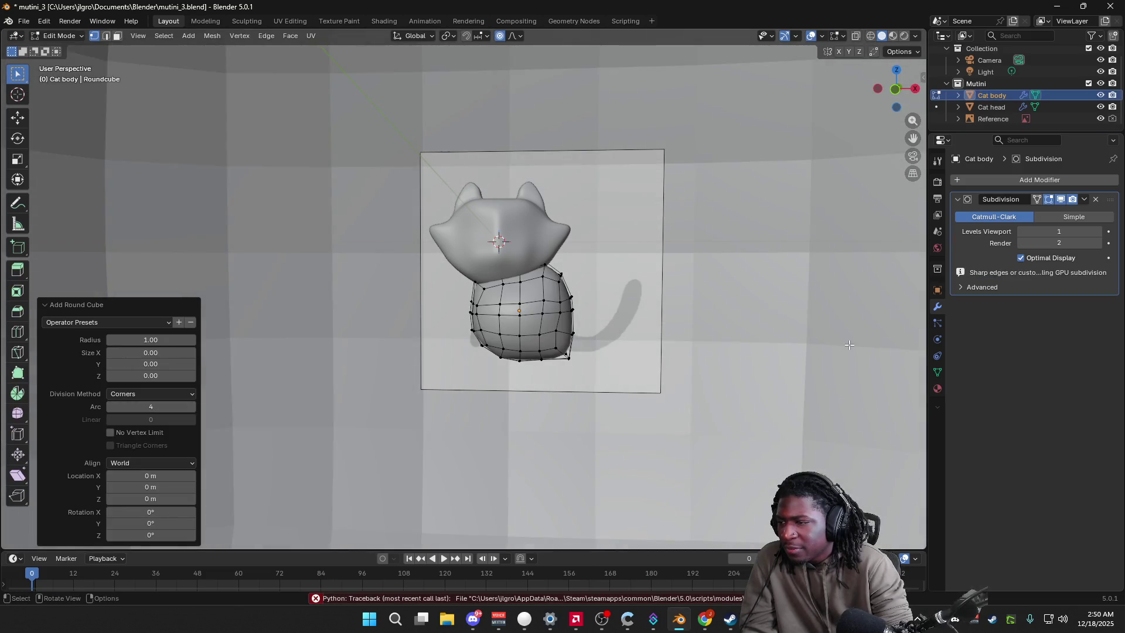
{"action": "scroll", "coordinate": [732, 351], "scroll_direction": "down", "scroll_amount": 5}
{"action": "scroll", "coordinate": [704, 365], "scroll_direction": "down", "scroll_amount": 4}
{"action": "key", "text": "Tab"}
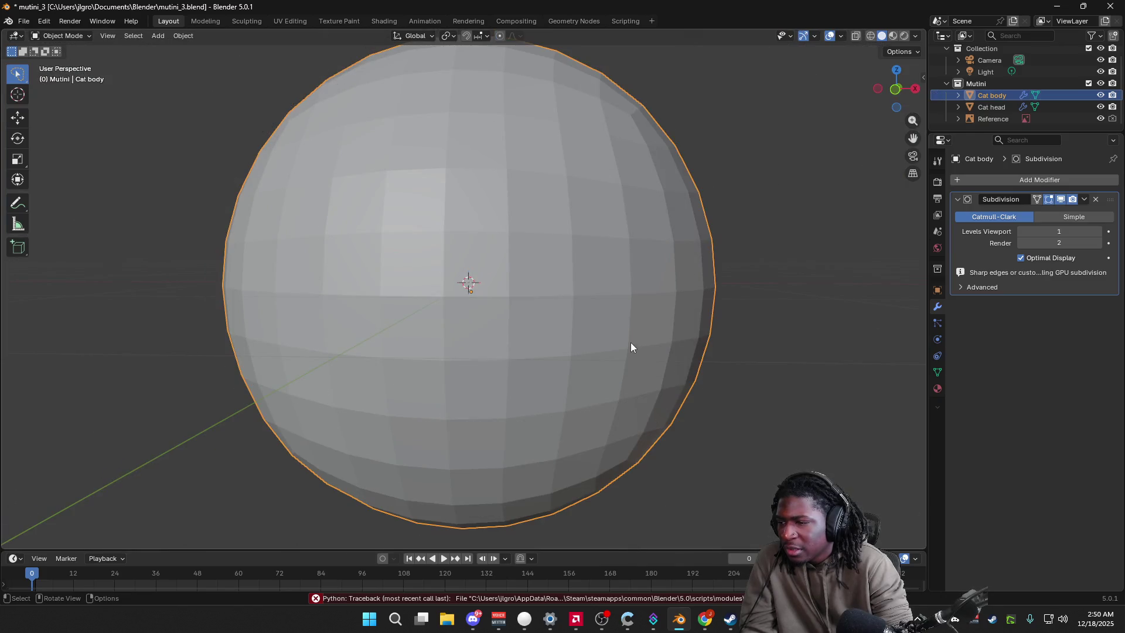
{"action": "key", "text": "s"}
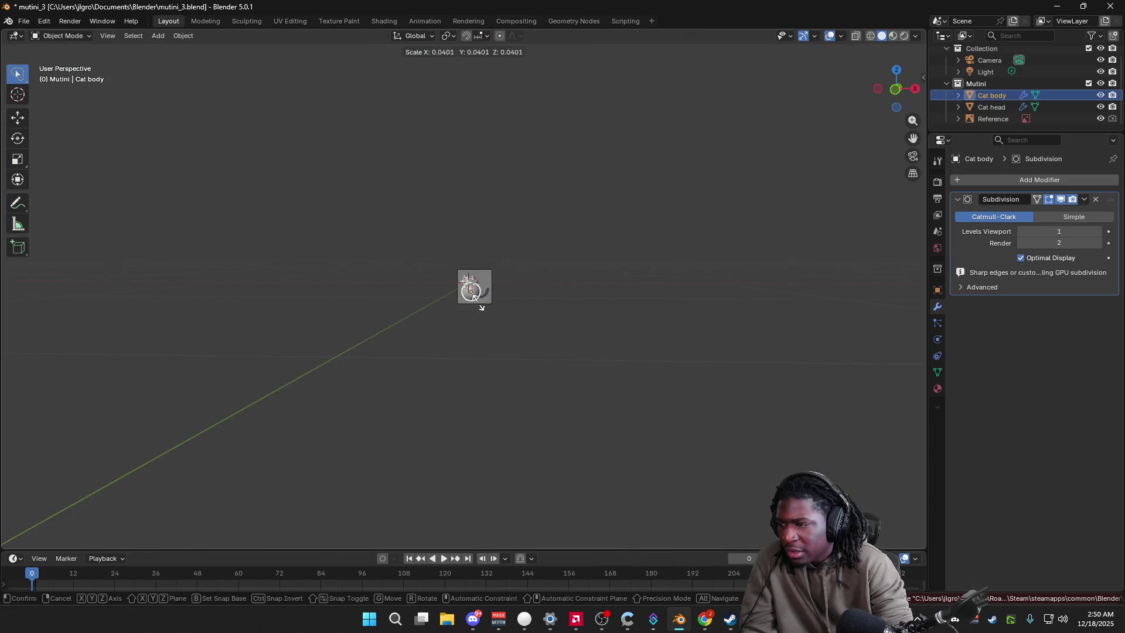
{"action": "left_click", "coordinate": [505, 367]}
{"action": "scroll", "coordinate": [504, 367], "scroll_direction": "up", "scroll_amount": 5}
{"action": "key", "text": "s"}
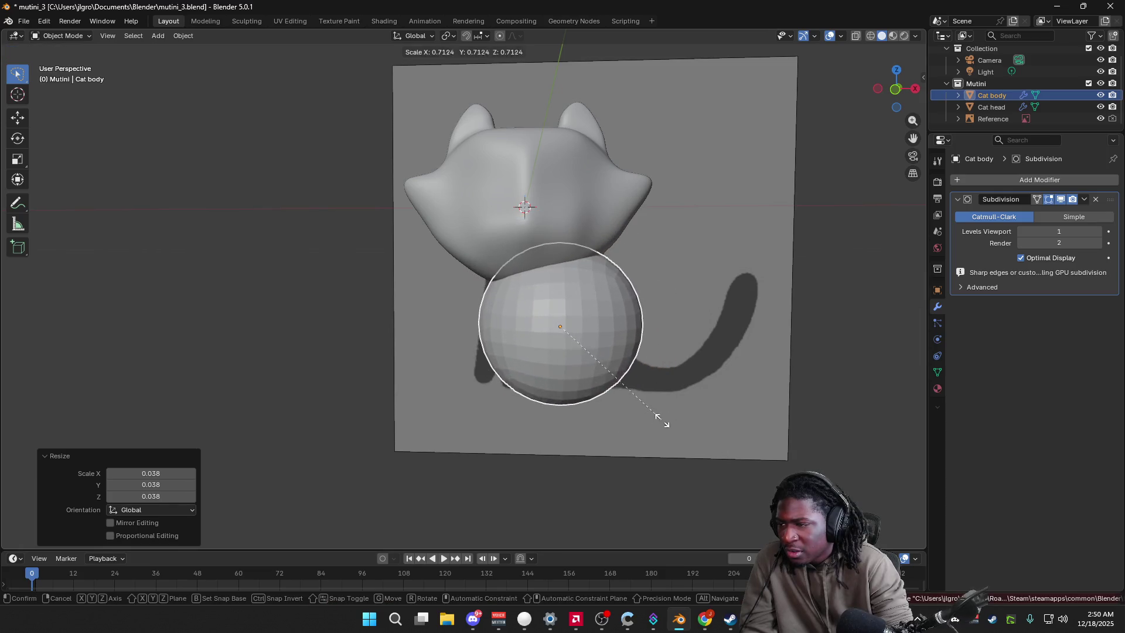
{"action": "left_click", "coordinate": [659, 421]}
Step: Enable X-Ray shading, enter Edit Mode and abandon a first move of the lower-right vertices
{"action": "left_click", "coordinate": [914, 35]}
{"action": "left_click", "coordinate": [847, 335]}
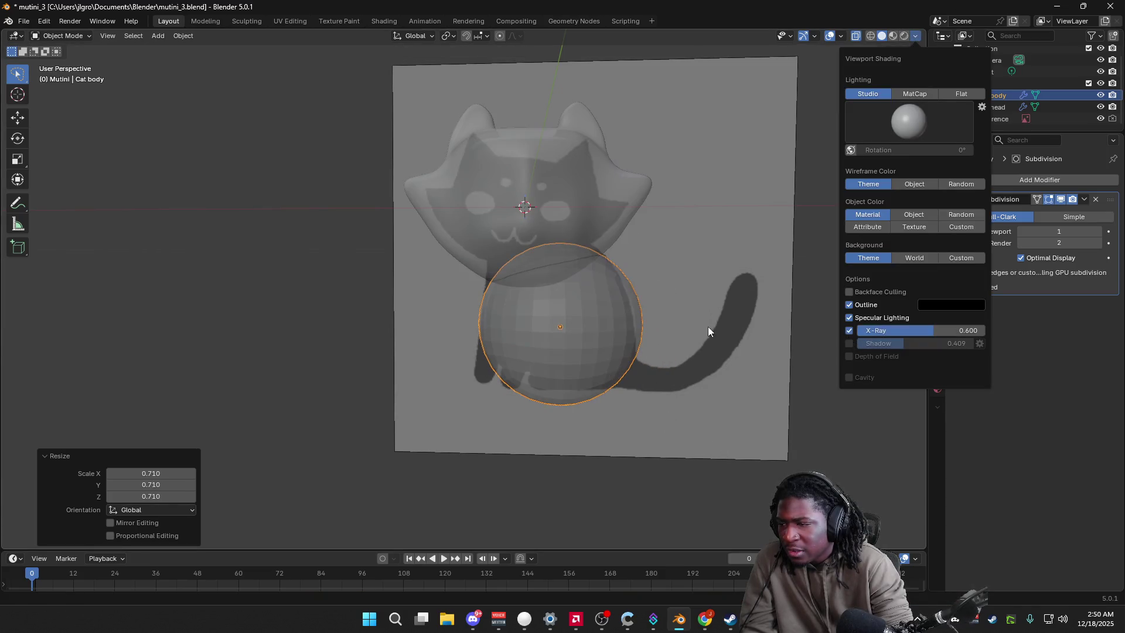
{"action": "key", "text": "Tab"}
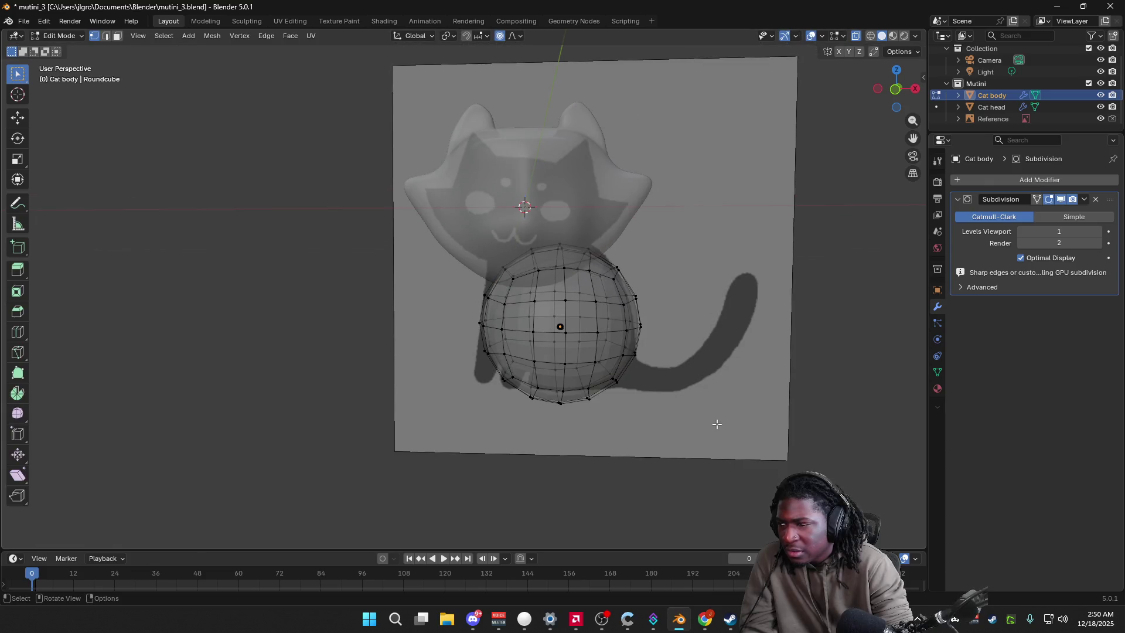
{"action": "left_click_drag", "start_coordinate": [713, 429], "coordinate": [589, 343]}
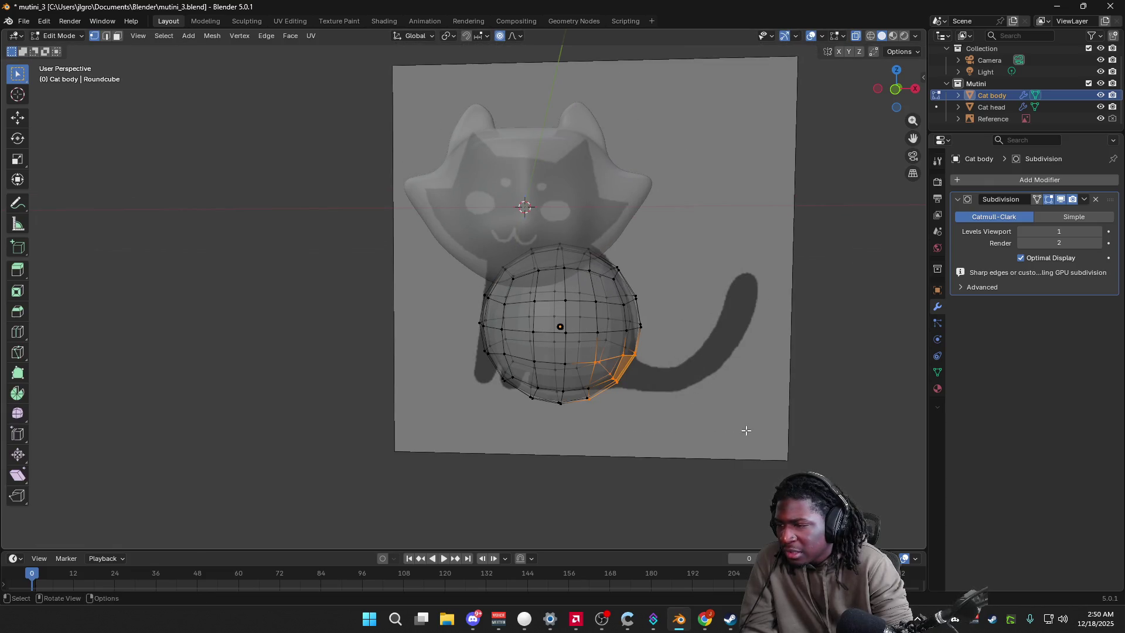
{"action": "key", "text": "g"}
{"action": "key", "text": "z"}
{"action": "key", "text": "z"}
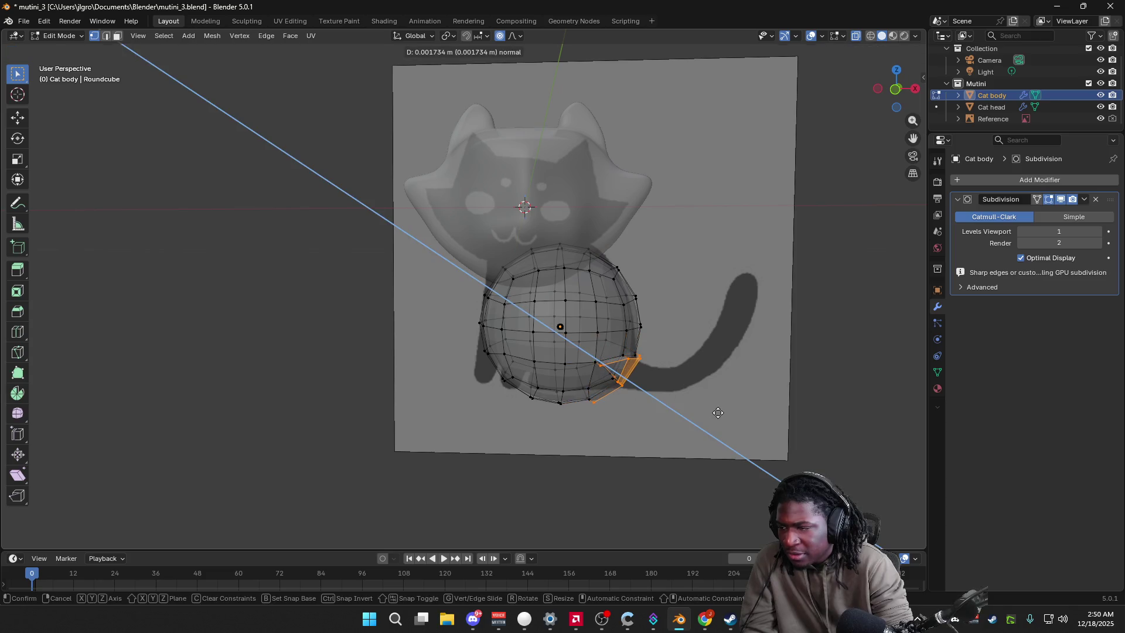
{"action": "right_click", "coordinate": [716, 412]}
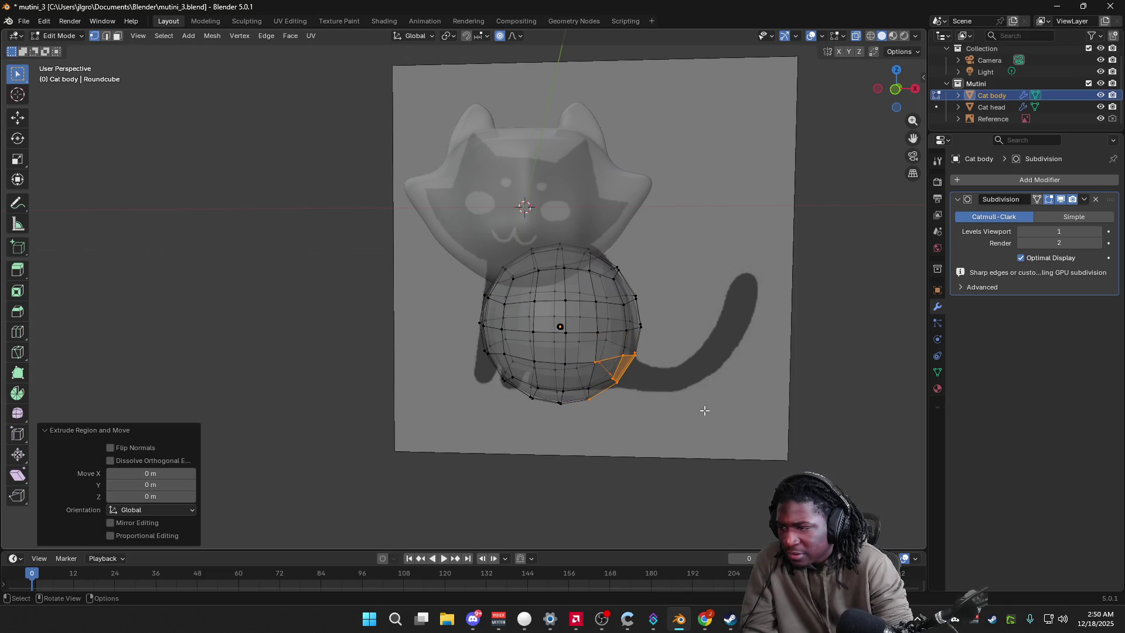
{"action": "left_click", "coordinate": [449, 410]}
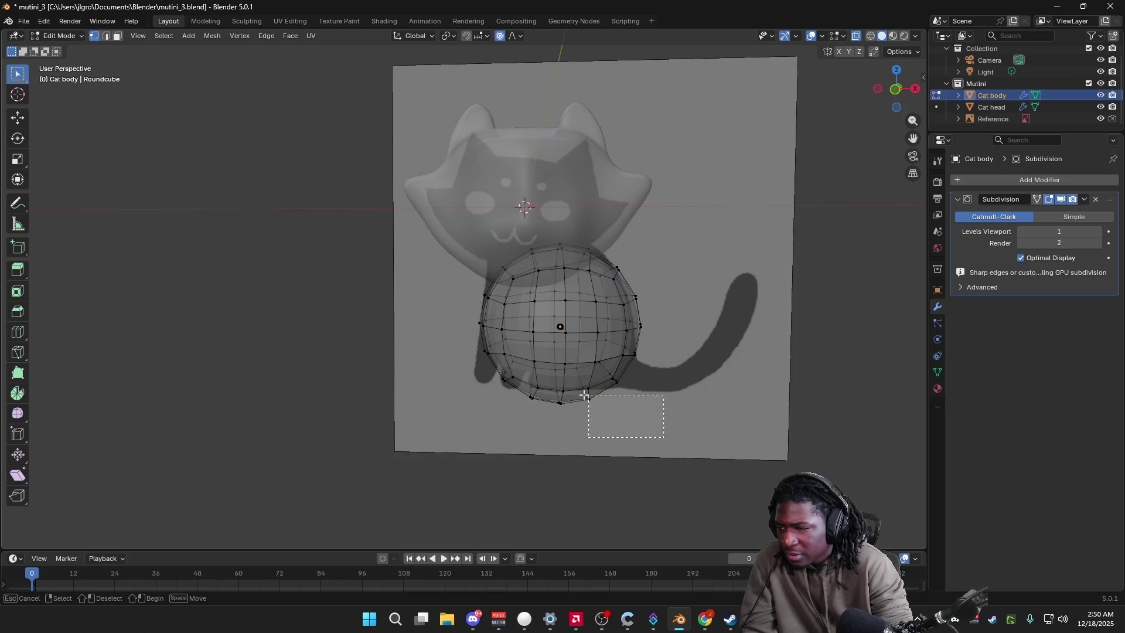
Step: Reposition and slightly shrink the body sphere under the head, then re-enter mesh editing
{"action": "left_click_drag", "start_coordinate": [503, 381], "coordinate": [665, 392]}
{"action": "key", "text": "Tab"}
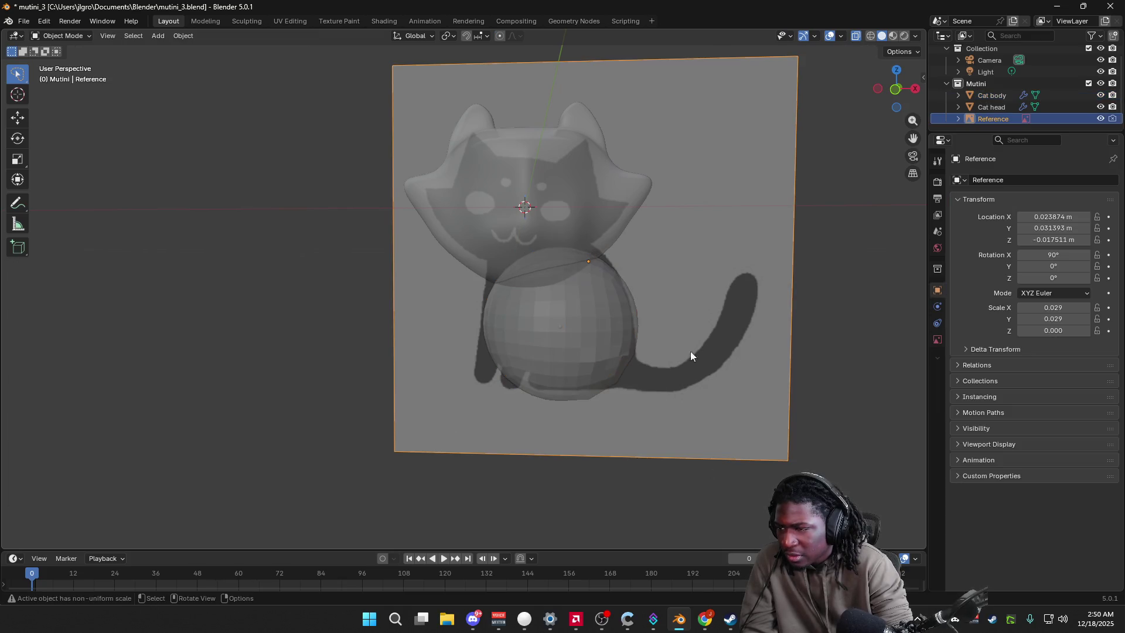
{"action": "key", "text": "g"}
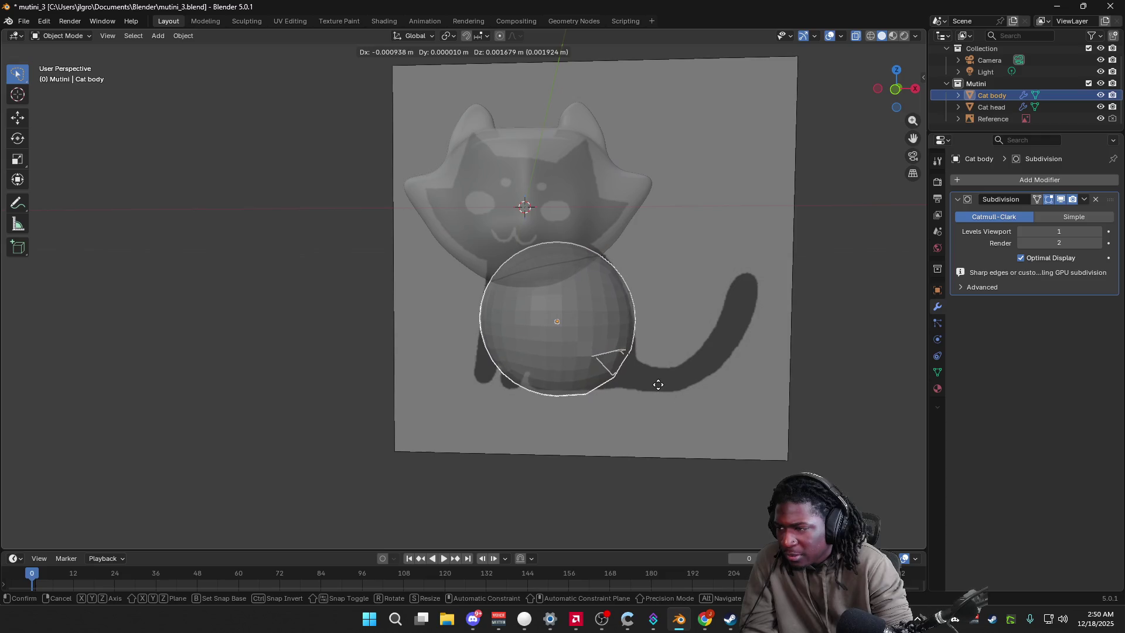
{"action": "left_click", "coordinate": [657, 384]}
{"action": "key", "text": "s"}
{"action": "left_click", "coordinate": [679, 454]}
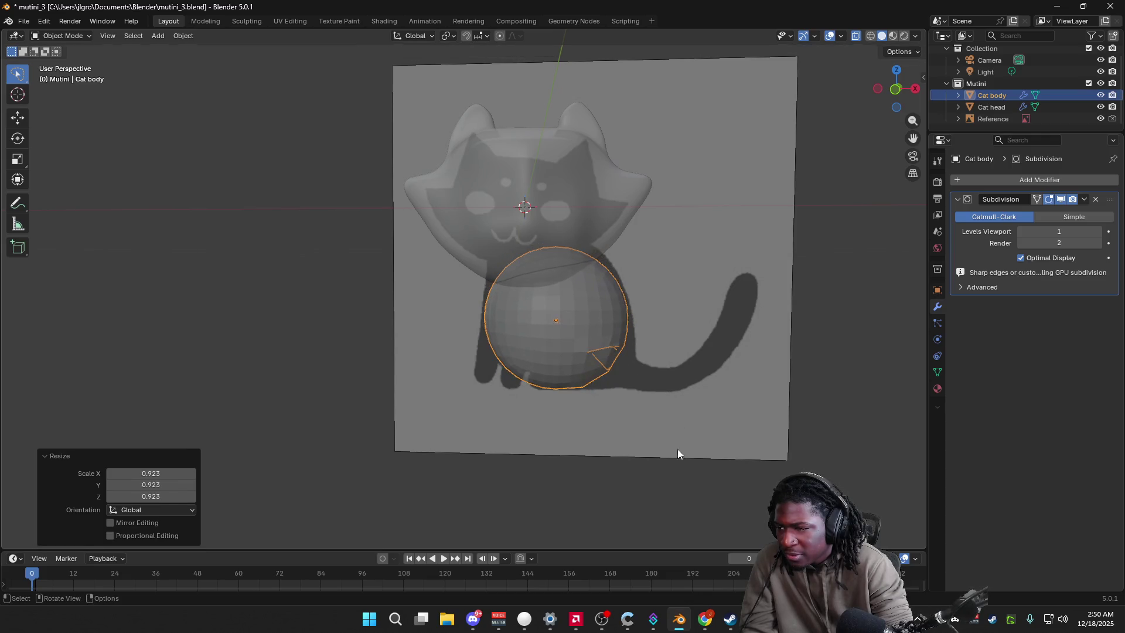
{"action": "left_click", "coordinate": [647, 310]}
{"action": "left_click", "coordinate": [597, 307]}
{"action": "key", "text": "Tab"}
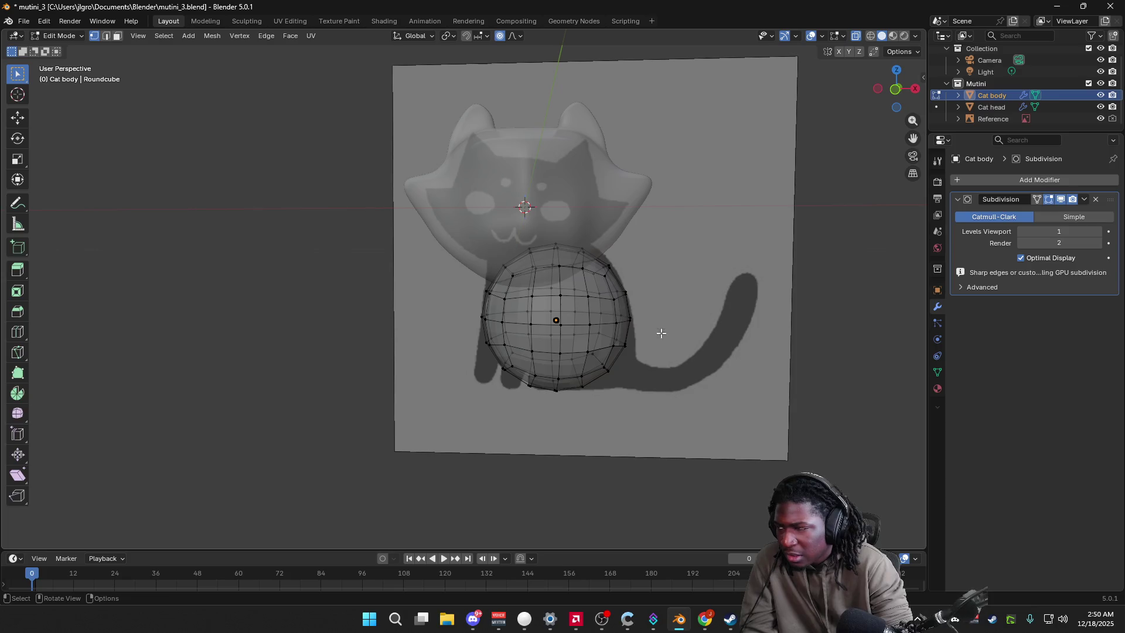
Step: Bulge the body's upper-right and lower-right vertices outward with soft falloff moves
{"action": "left_click_drag", "start_coordinate": [591, 261], "coordinate": [593, 262]}
{"action": "key", "text": "g"}
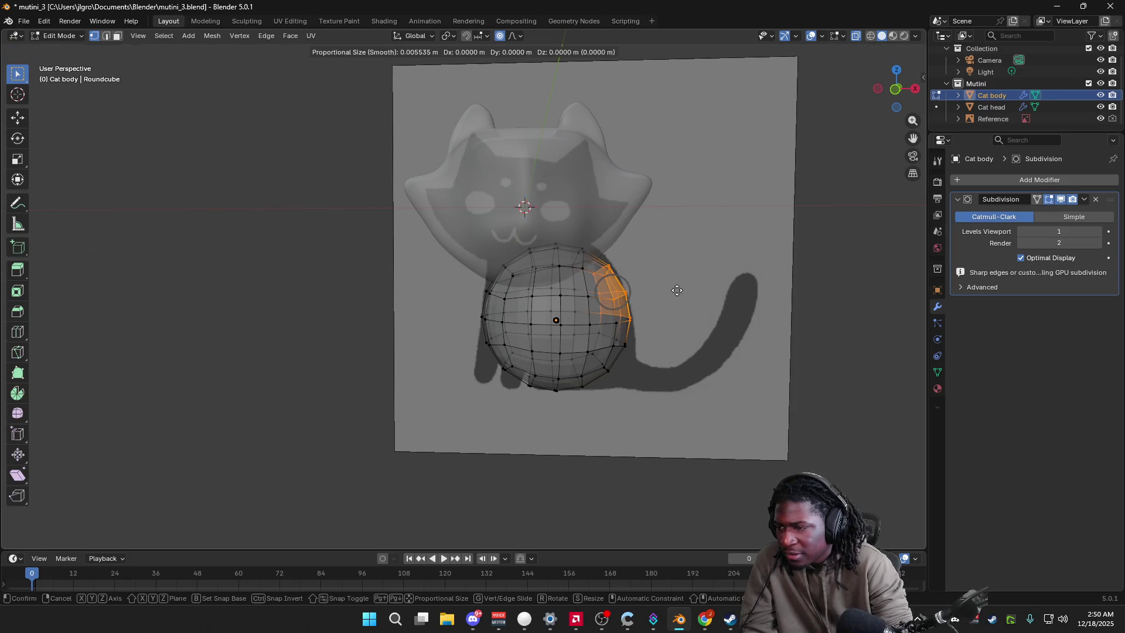
{"action": "left_click", "coordinate": [681, 287]}
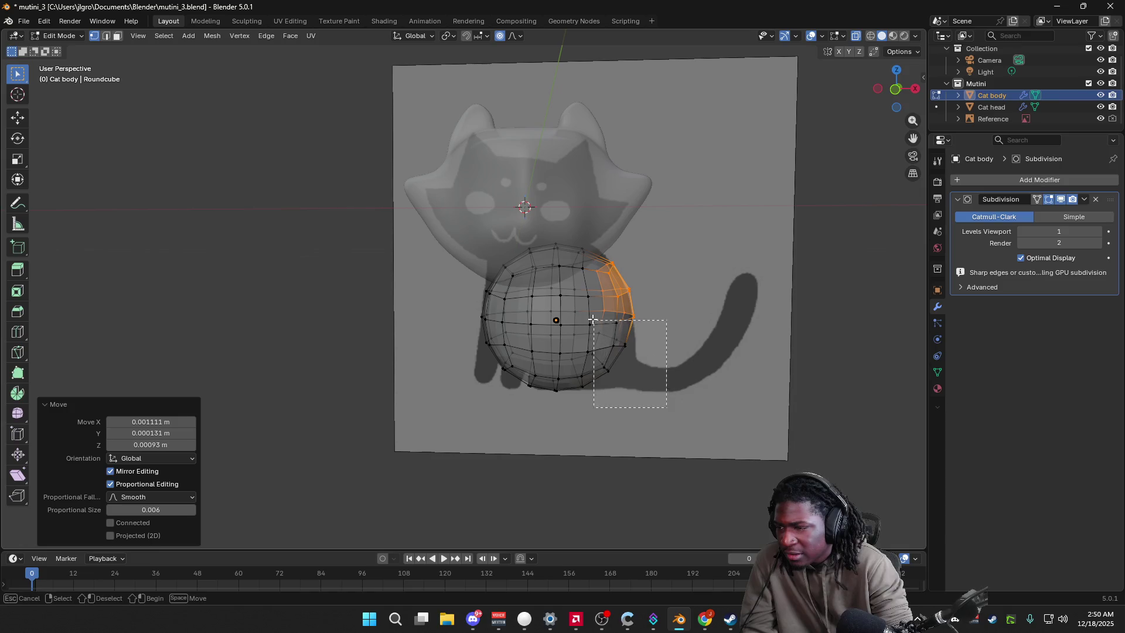
{"action": "left_click_drag", "start_coordinate": [668, 402], "coordinate": [591, 317]}
{"action": "key", "text": "g"}
{"action": "left_click", "coordinate": [676, 400]}
{"action": "left_click", "coordinate": [651, 427]}
{"action": "left_click_drag", "start_coordinate": [656, 399], "coordinate": [557, 301]}
{"action": "key", "text": "g"}
{"action": "left_click", "coordinate": [643, 421]}
{"action": "left_click", "coordinate": [644, 428]}
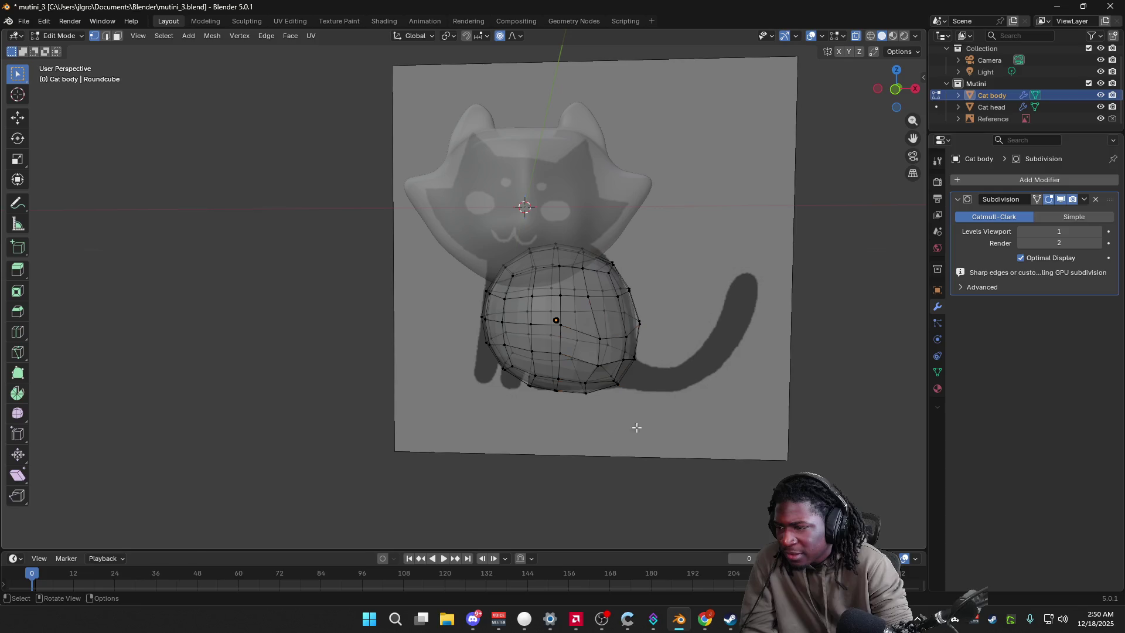
Step: Push the bottom and left-side vertices outward, then return to Object Mode near front view
{"action": "left_click_drag", "start_coordinate": [526, 401], "coordinate": [571, 367]}
{"action": "key", "text": "g"}
{"action": "left_click", "coordinate": [562, 387]}
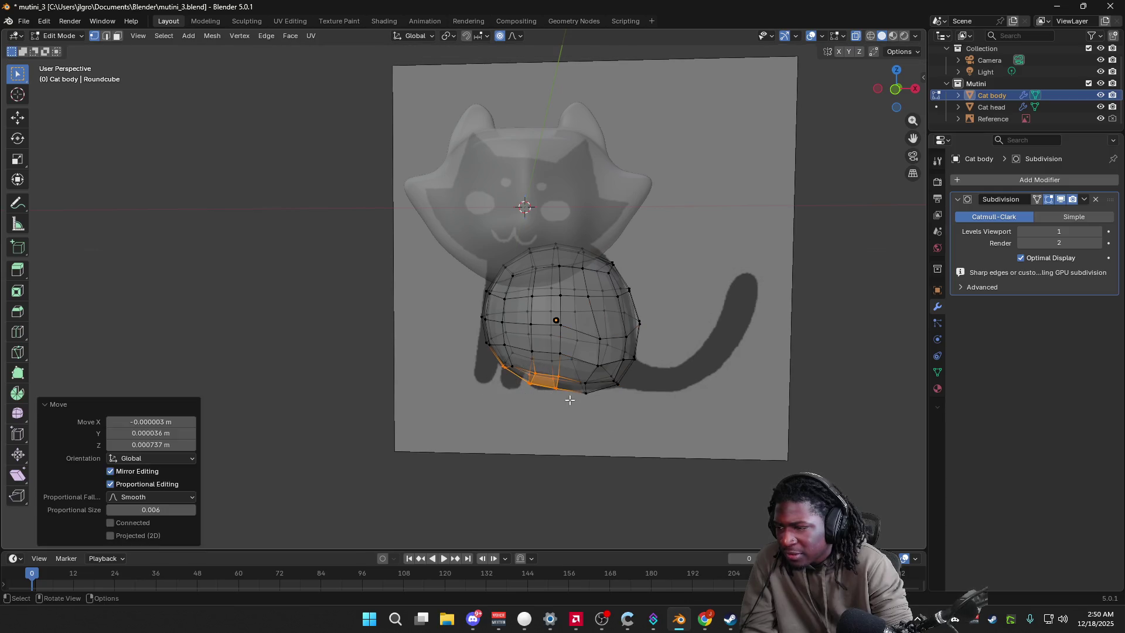
{"action": "mouse_move", "coordinate": [475, 380]}
{"action": "left_mouse_down"}
{"action": "mouse_move", "coordinate": [501, 290]}
{"action": "mouse_move", "coordinate": [485, 309]}
{"action": "left_mouse_up"}
{"action": "key", "text": "g"}
{"action": "left_click", "coordinate": [499, 290]}
{"action": "key", "text": "g"}
{"action": "left_click", "coordinate": [483, 308]}
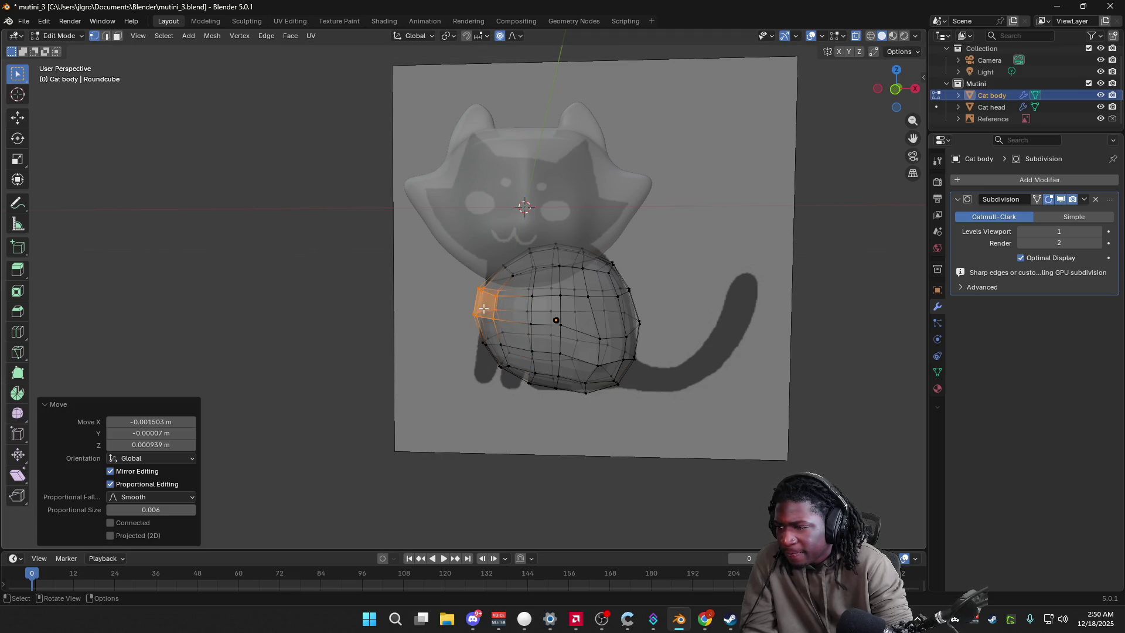
{"action": "mouse_move", "coordinate": [508, 397]}
{"action": "middle_mouse_down"}
{"action": "mouse_move", "coordinate": [668, 406]}
{"action": "mouse_move", "coordinate": [505, 362]}
{"action": "middle_mouse_up"}
{"action": "left_click", "coordinate": [689, 409]}
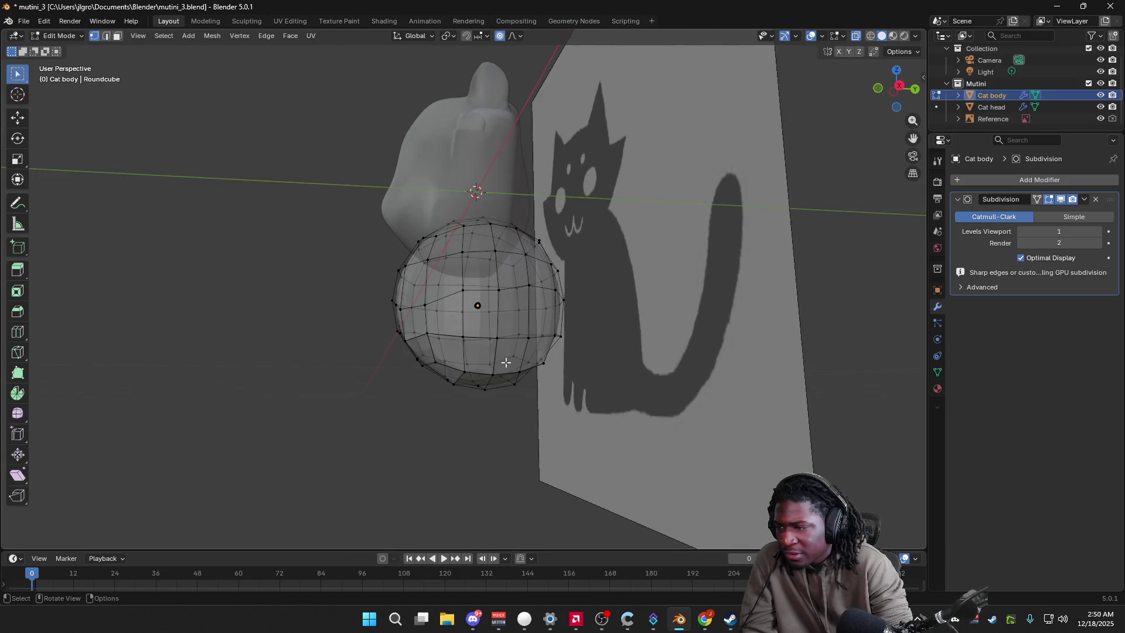
{"action": "key", "text": "Tab"}
{"action": "mouse_move", "coordinate": [602, 399]}
{"action": "middle_mouse_down"}
{"action": "mouse_move", "coordinate": [483, 293]}
{"action": "mouse_move", "coordinate": [369, 264]}
{"action": "middle_mouse_up"}
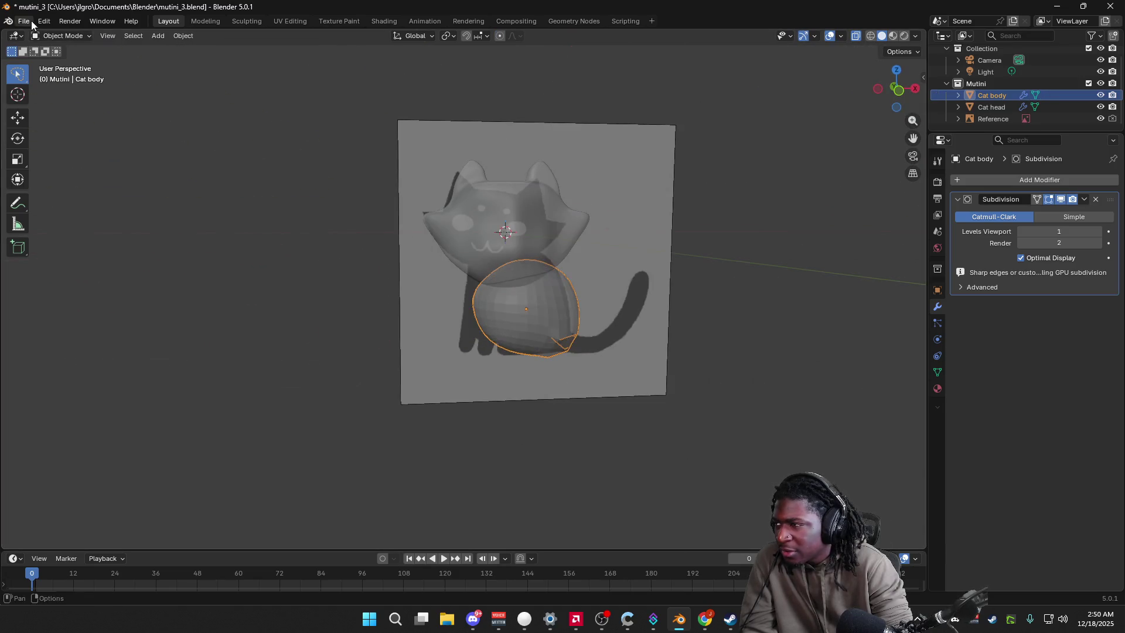
Step: Reload mutini_3.blend from recent files without saving, restoring the boxy cat body
{"action": "left_click", "coordinate": [24, 22]}
{"action": "mouse_move", "coordinate": [53, 58]}
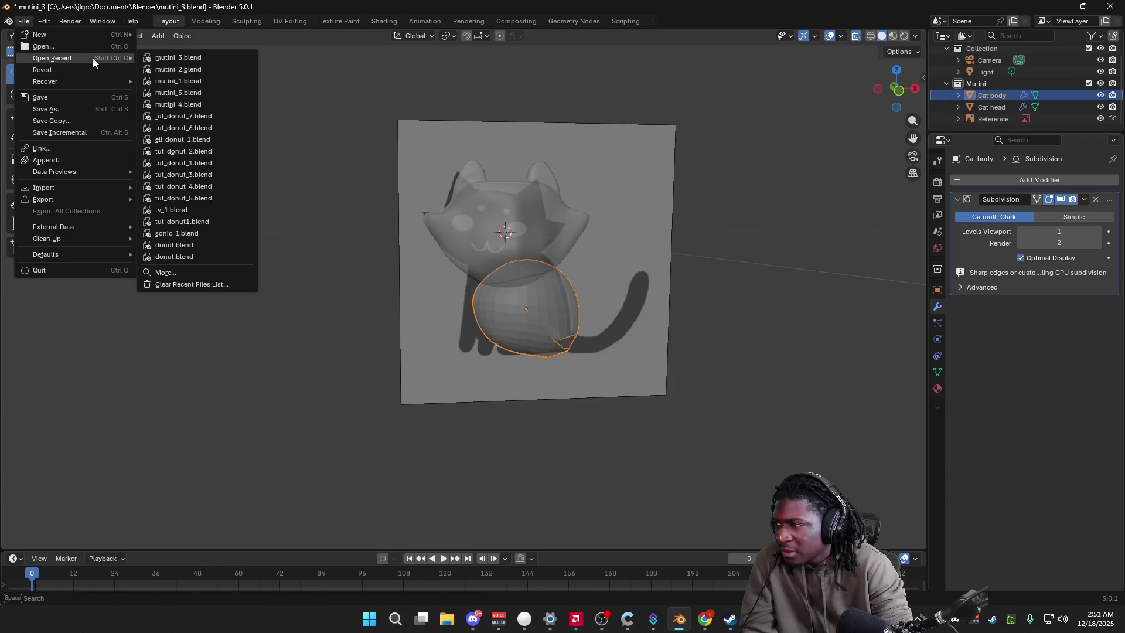
{"action": "left_click", "coordinate": [167, 60]}
{"action": "left_click", "coordinate": [567, 331]}
{"action": "mouse_move", "coordinate": [723, 422]}
{"action": "middle_mouse_down"}
{"action": "mouse_move", "coordinate": [604, 384]}
{"action": "mouse_move", "coordinate": [626, 408]}
{"action": "middle_mouse_up"}
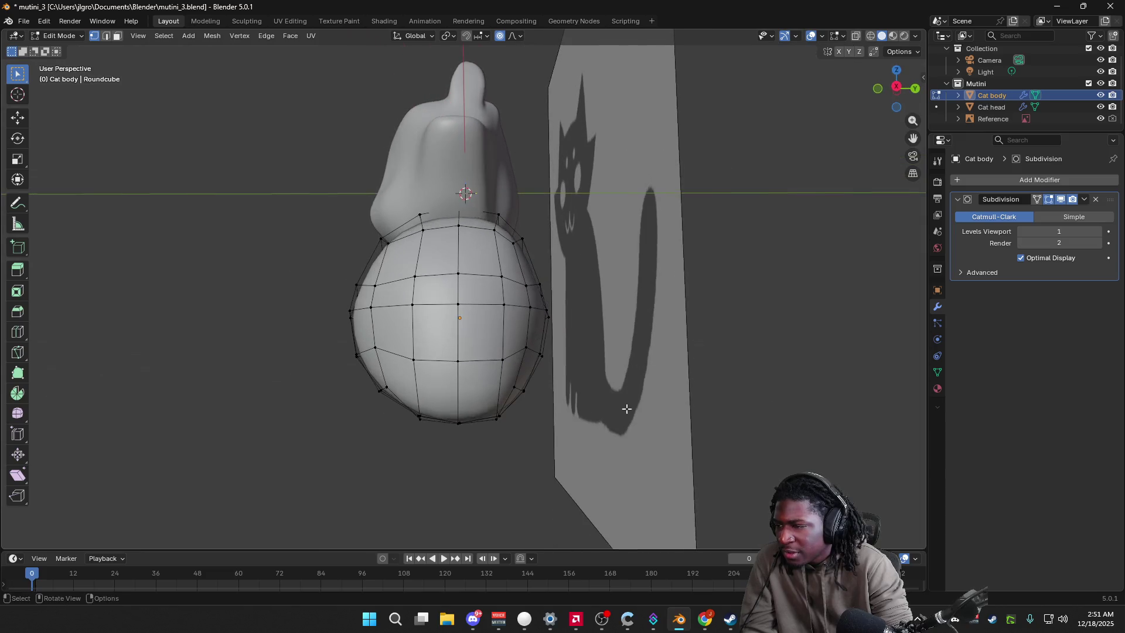
Step: Select the ring of bottom faces on the body and snap to a straight-on orthographic view
{"action": "left_click", "coordinate": [472, 395]}
{"action": "left_click", "coordinate": [459, 396], "text": "alt"}
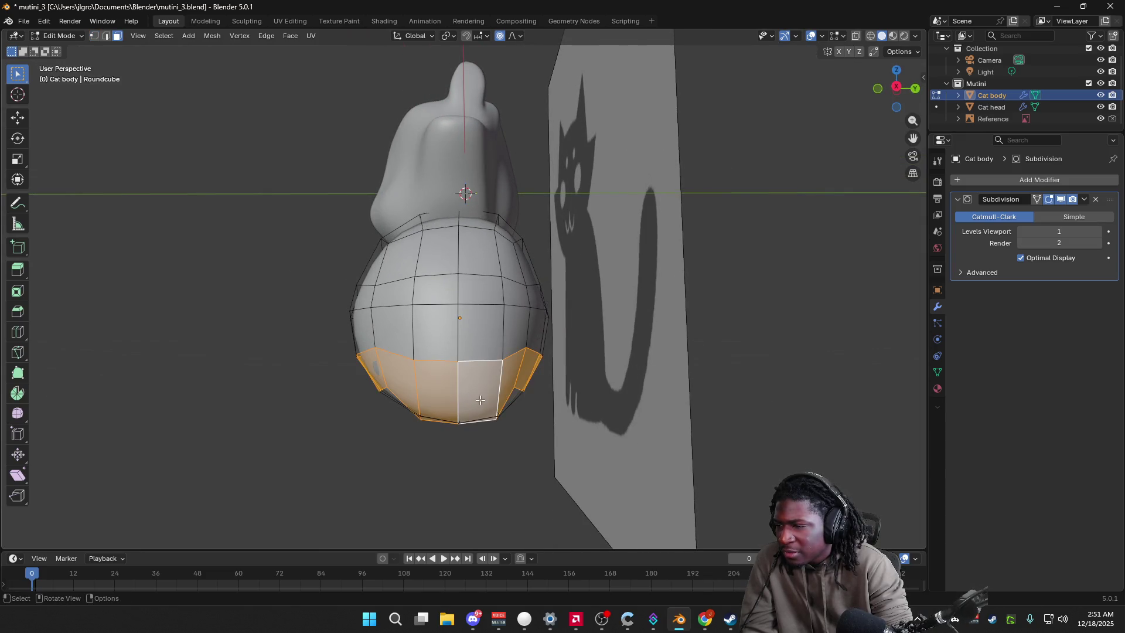
{"action": "left_click", "coordinate": [438, 397], "text": "ctrl"}
{"action": "middle_click_drag", "start_coordinate": [439, 397], "coordinate": [665, 427]}
{"action": "left_click_drag", "start_coordinate": [895, 104], "coordinate": [897, 96]}
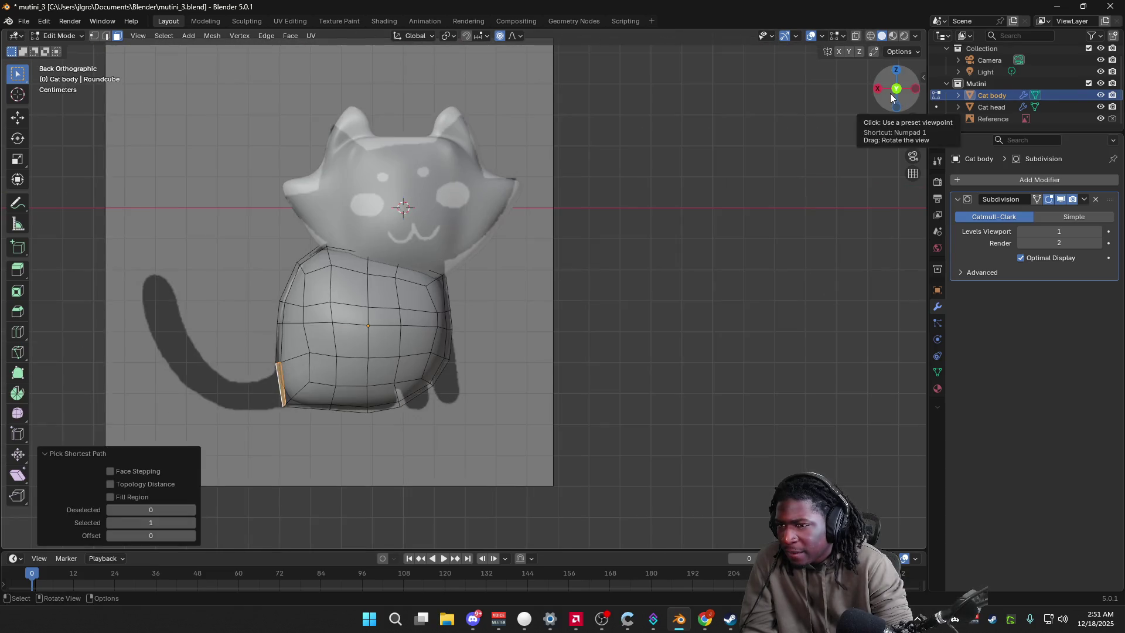
{"action": "left_click", "coordinate": [896, 89]}
Step: Extrude the tail end repeatedly, rotating each new segment so the tail curves upward beside the body
{"action": "key", "text": "g"}
{"action": "key", "text": "z"}
{"action": "key", "text": "z"}
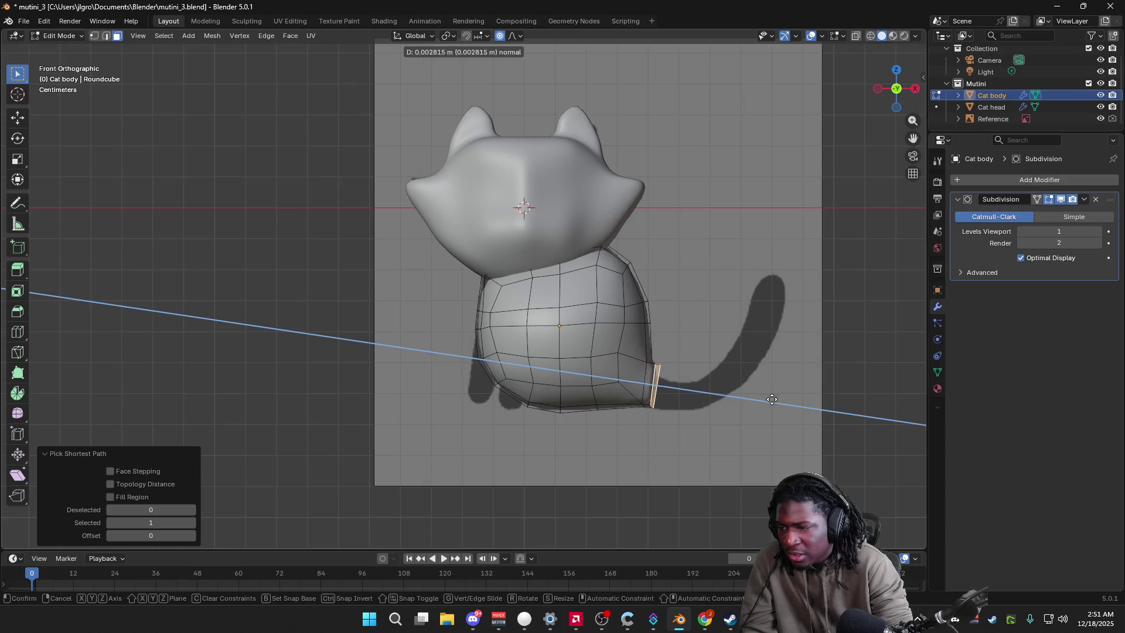
{"action": "left_click", "coordinate": [788, 405]}
{"action": "key", "text": "e"}
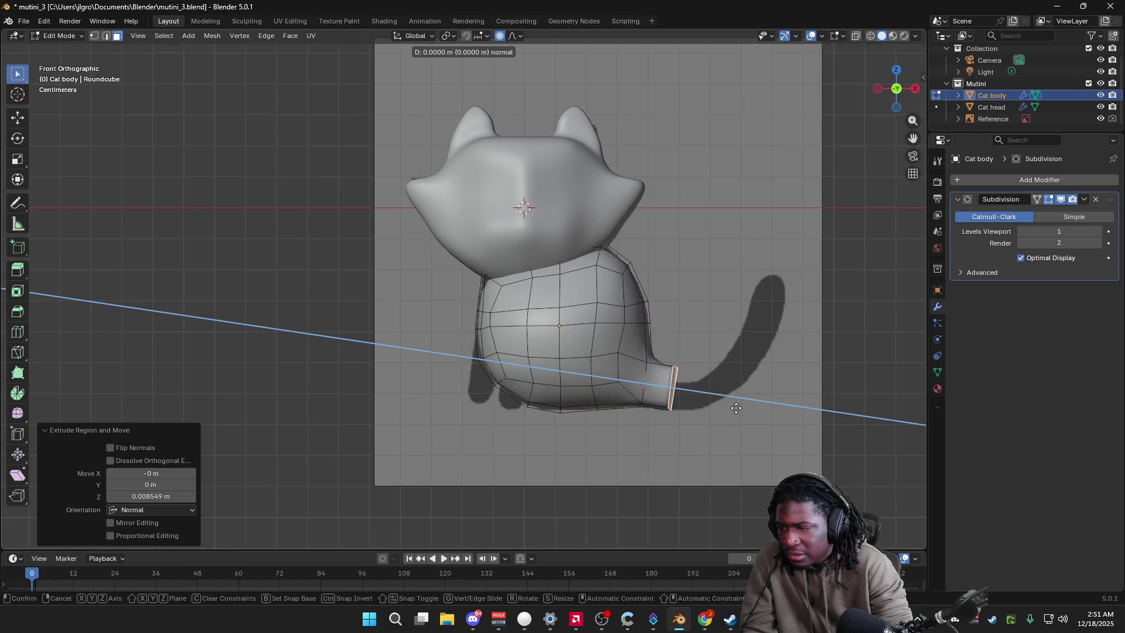
{"action": "left_click", "coordinate": [782, 400]}
{"action": "key", "text": "r"}
{"action": "left_click", "coordinate": [774, 367]}
{"action": "key", "text": "e"}
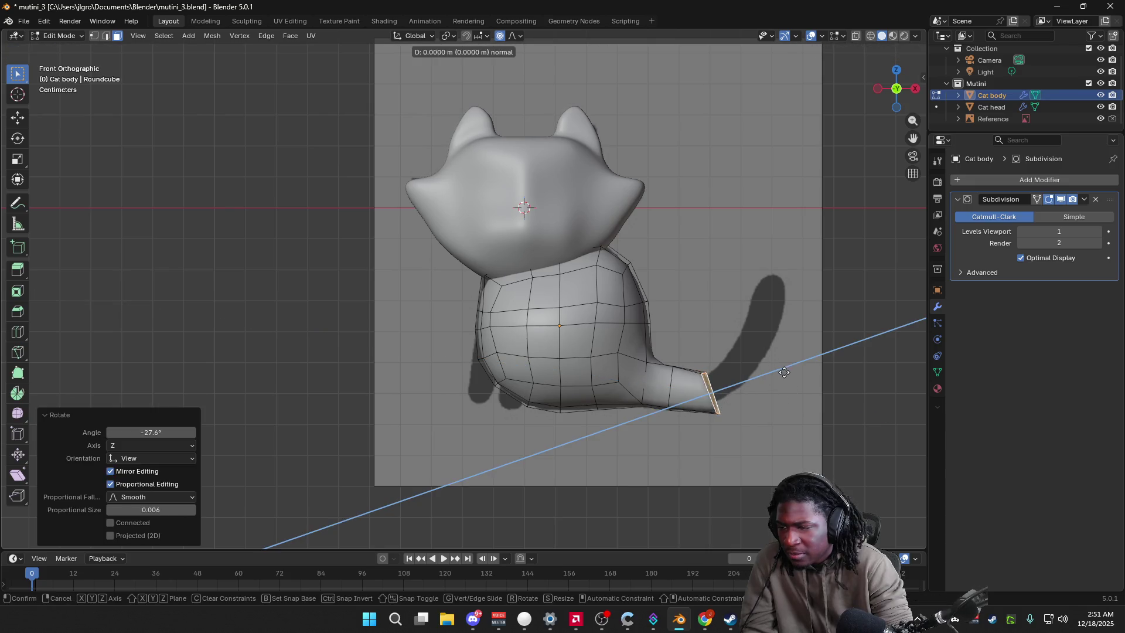
{"action": "left_click", "coordinate": [799, 366]}
{"action": "key", "text": "r"}
{"action": "left_click", "coordinate": [789, 332]}
{"action": "key", "text": "e"}
{"action": "left_click", "coordinate": [752, 313]}
{"action": "key", "text": "r"}
{"action": "left_click", "coordinate": [796, 281]}
Step: Cancel the extra tail extrusion and inspect the cat from the side and front
{"action": "key", "text": "e"}
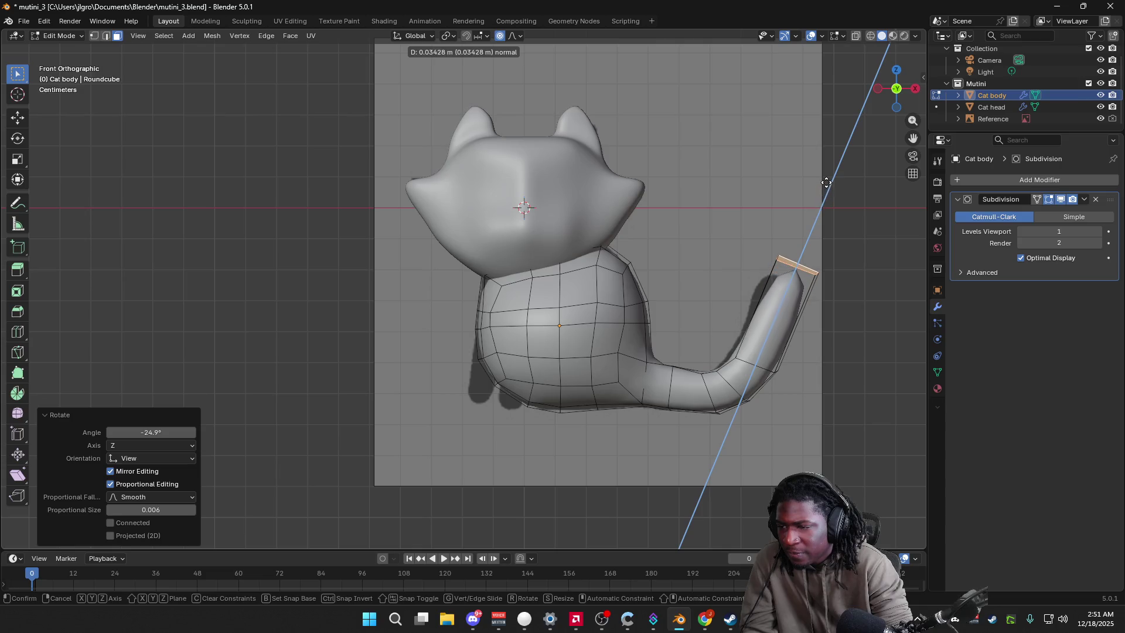
{"action": "right_click", "coordinate": [827, 181]}
{"action": "key", "text": "ctrl+z"}
{"action": "middle_click_drag", "start_coordinate": [854, 451], "coordinate": [775, 451]}
{"action": "left_click_drag", "start_coordinate": [902, 102], "coordinate": [222, 414]}
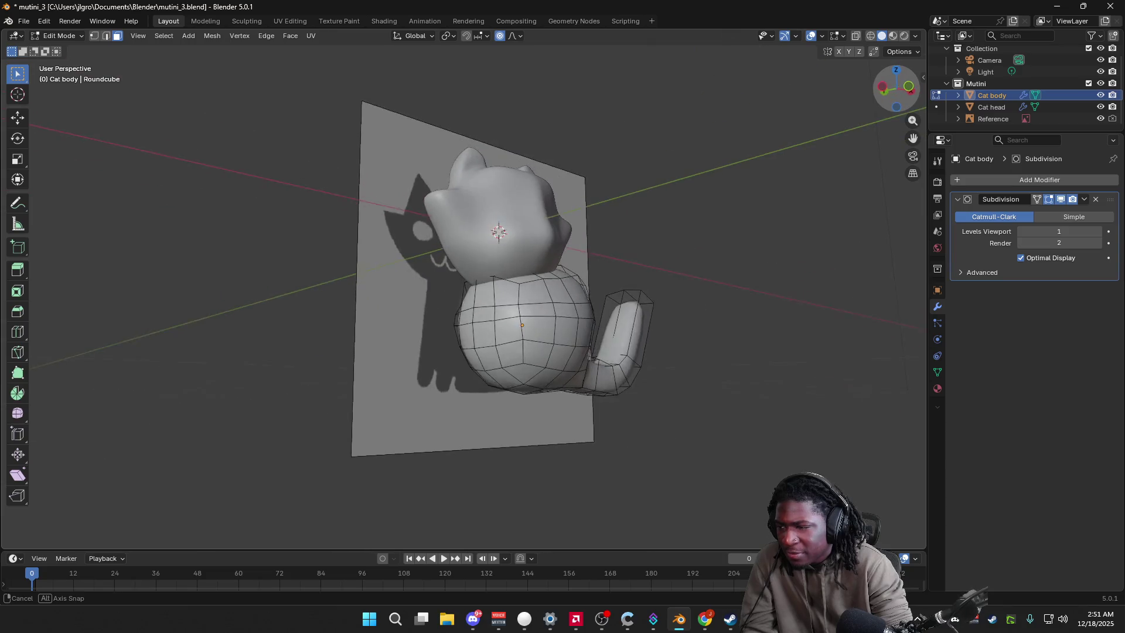
{"action": "mouse_move", "coordinate": [453, 371]}
{"action": "middle_mouse_down"}
{"action": "mouse_move", "coordinate": [661, 422]}
{"action": "mouse_move", "coordinate": [840, 192]}
{"action": "middle_mouse_up"}
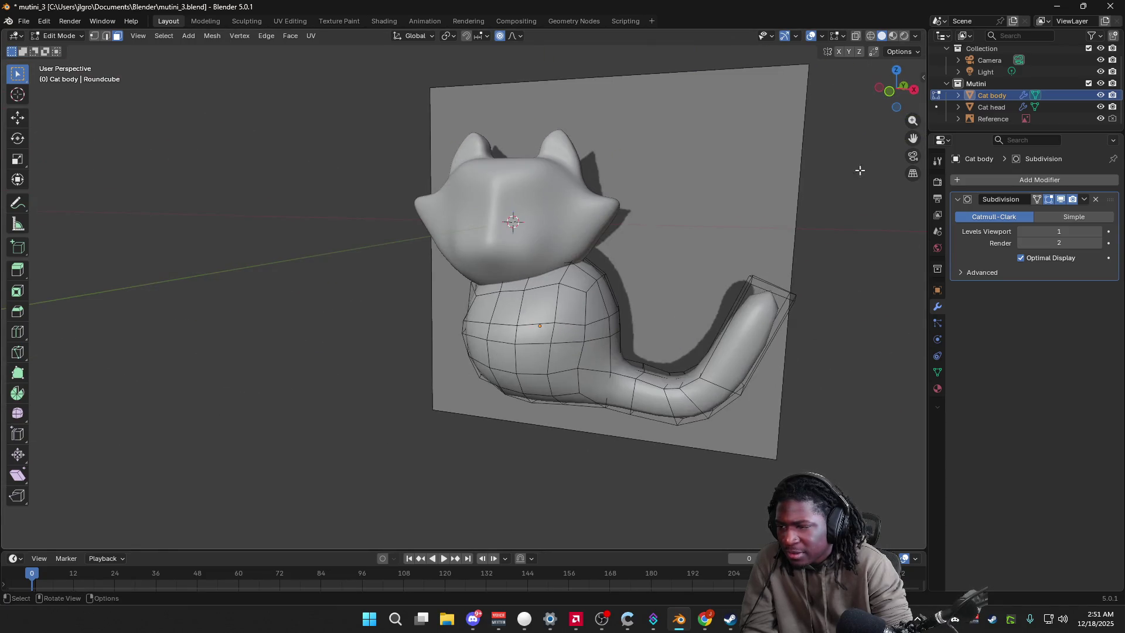
{"action": "left_click", "coordinate": [890, 95]}
{"action": "left_click", "coordinate": [24, 21]}
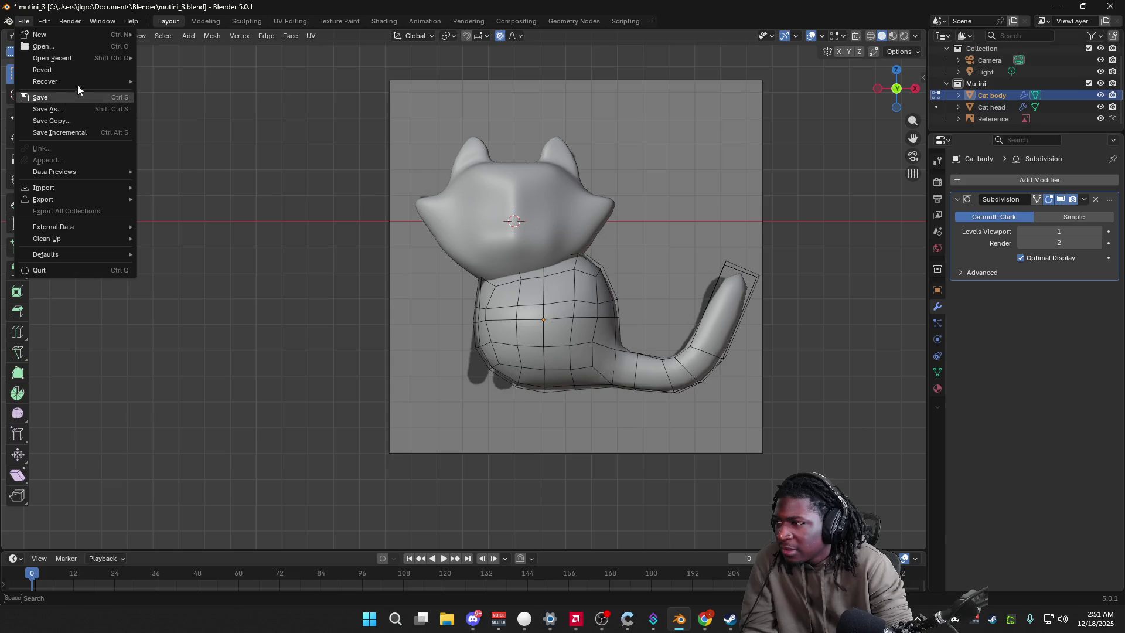
{"action": "mouse_move", "coordinate": [53, 59]}
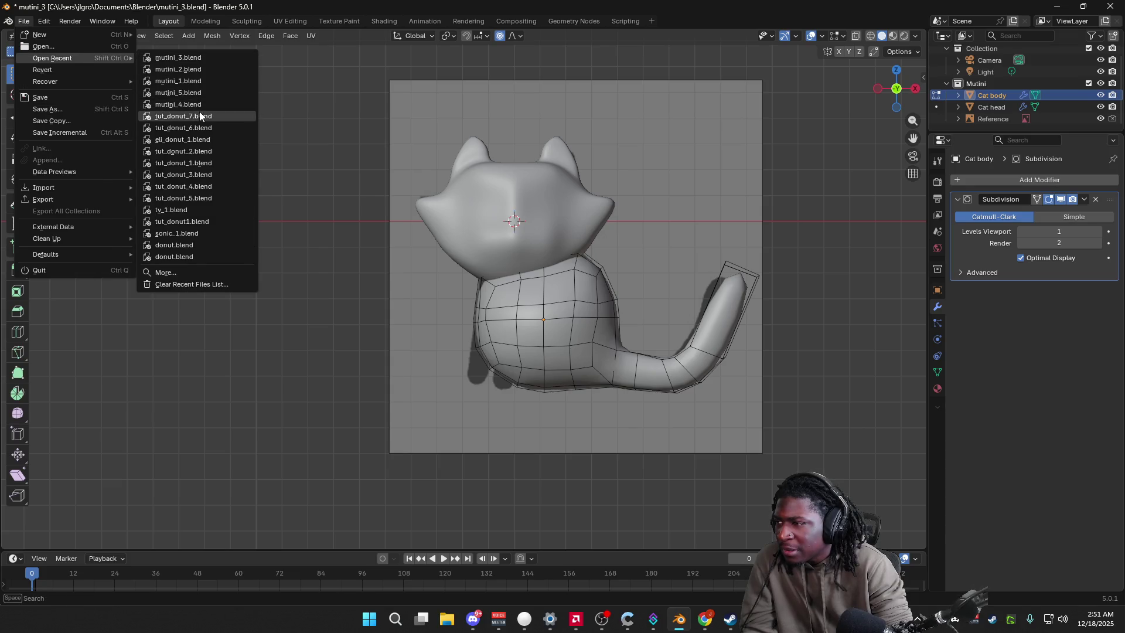
Step: Load mutini_5.blend from recent files, discarding the current file's unsaved changes
{"action": "left_click", "coordinate": [201, 92]}
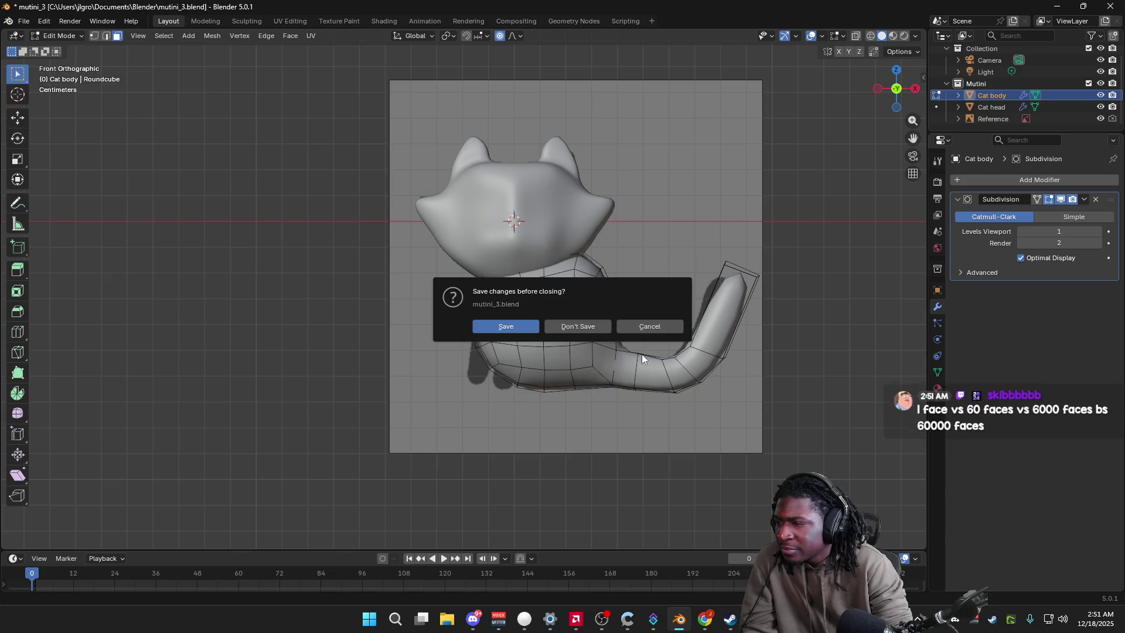
{"action": "left_click", "coordinate": [584, 331]}
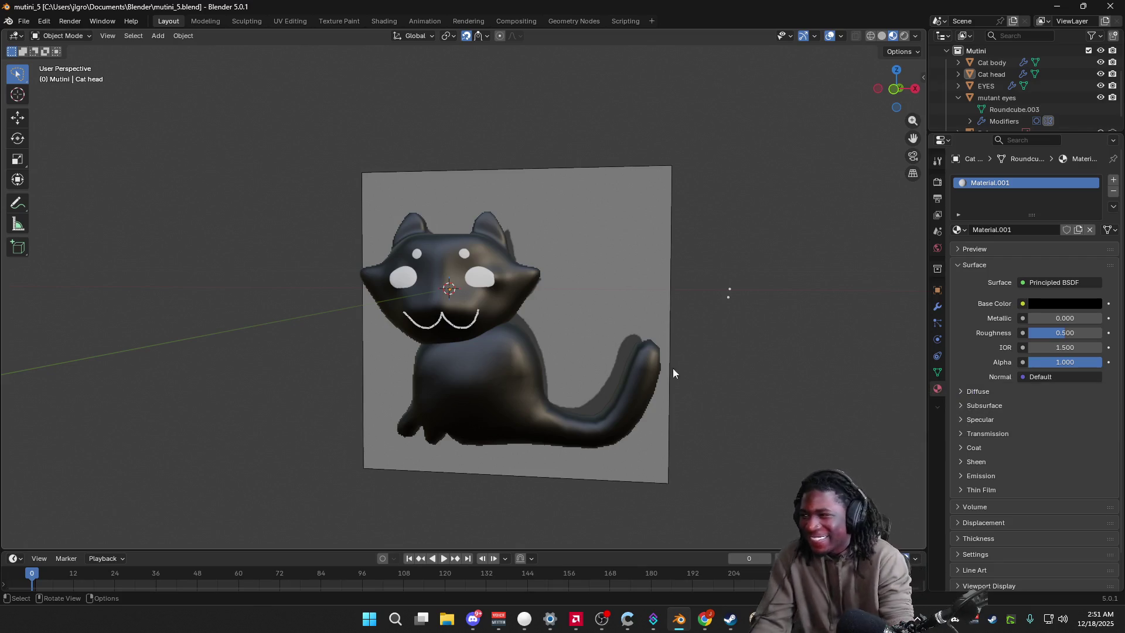
{"action": "middle_click_drag", "start_coordinate": [696, 376], "coordinate": [750, 376]}
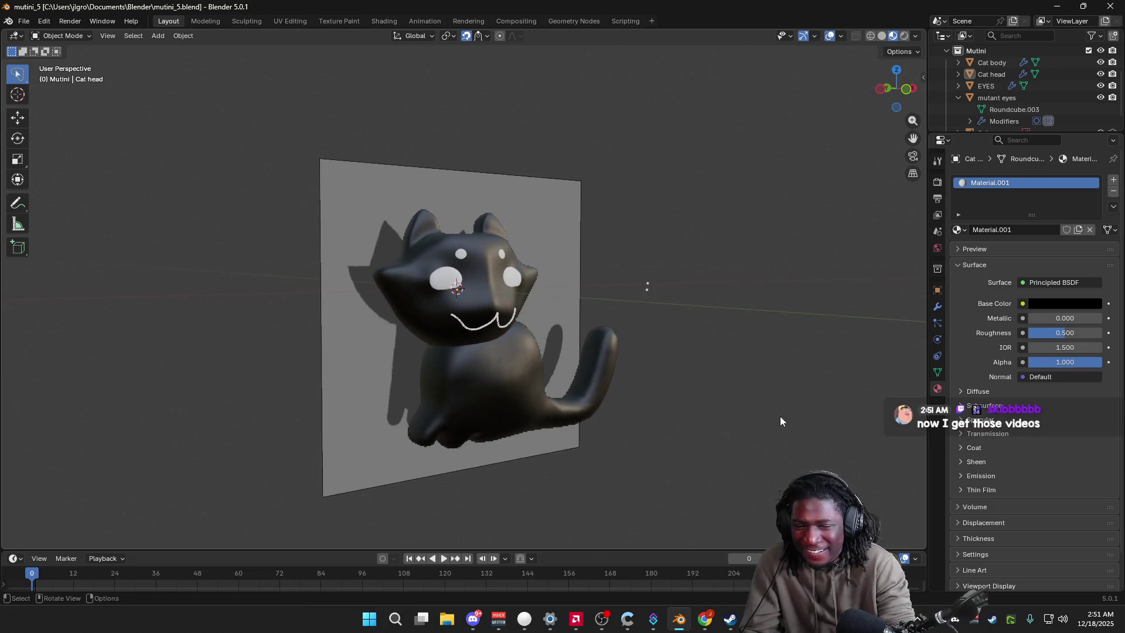
Step: Enter Edit Mode on the cat head with face select active and look at it up close
{"action": "key", "text": "Tab"}
{"action": "key", "text": "Tab"}
{"action": "key", "text": "Tab"}
{"action": "key", "text": "Tab"}
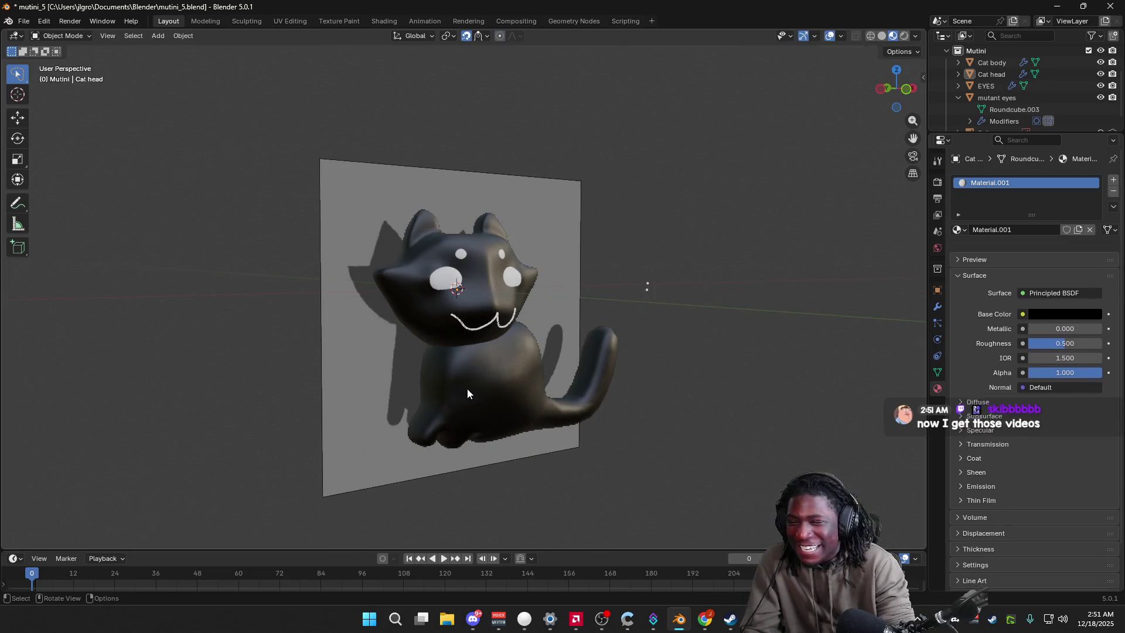
{"action": "key", "text": "Tab"}
{"action": "key", "text": "3"}
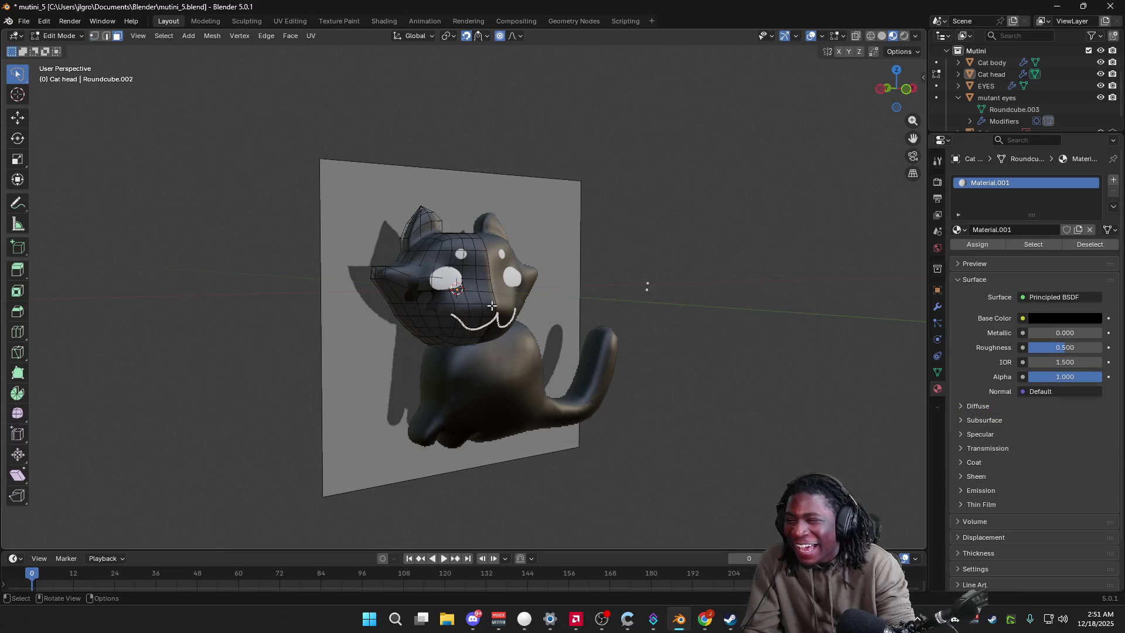
{"action": "middle_click_drag", "start_coordinate": [606, 341], "coordinate": [708, 289]}
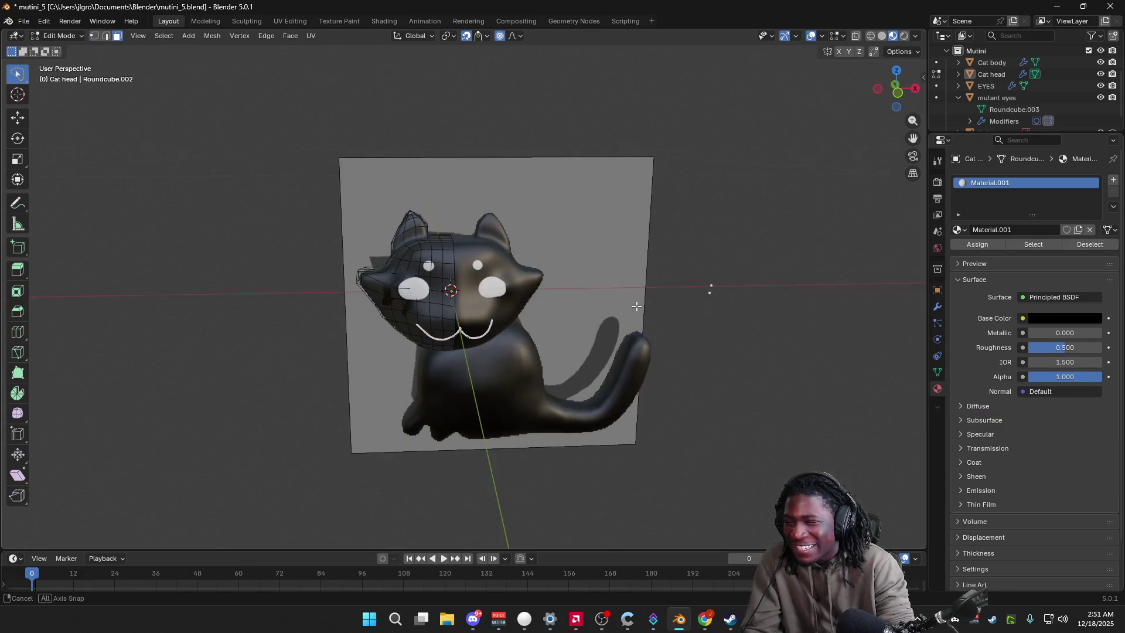
{"action": "scroll", "coordinate": [665, 339], "scroll_direction": "up", "scroll_amount": 5}
{"action": "middle_click_drag", "start_coordinate": [665, 339], "coordinate": [689, 337]}
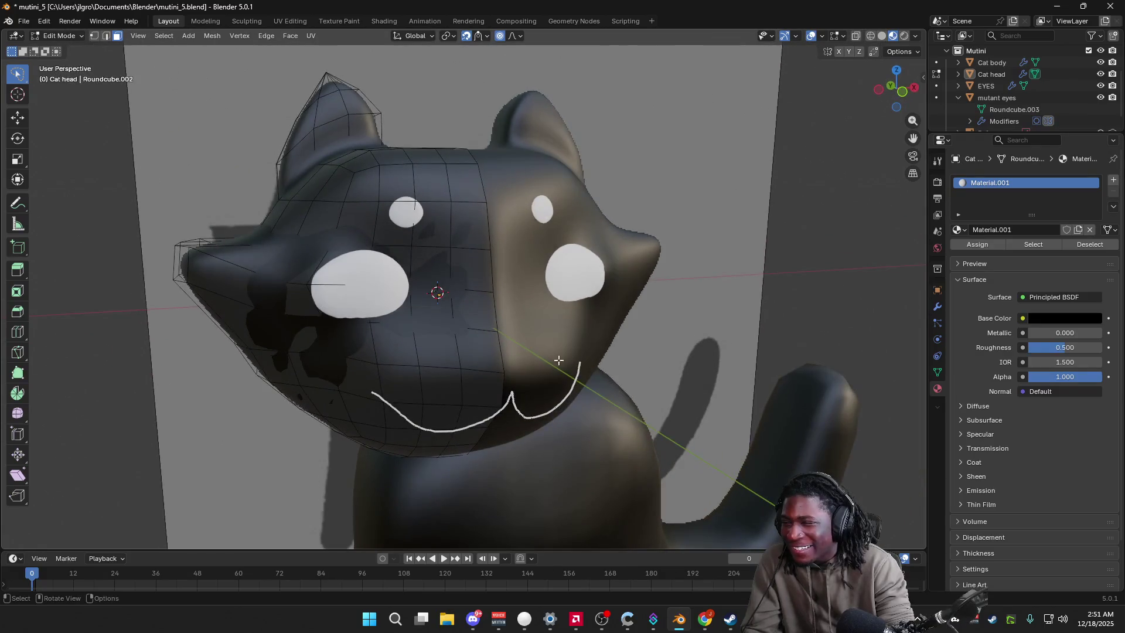
Step: Select three faces beside the head's left eye and glance at the world and transform settings
{"action": "left_click", "coordinate": [432, 182]}
{"action": "left_click", "coordinate": [396, 182]}
{"action": "left_click", "coordinate": [431, 224]}
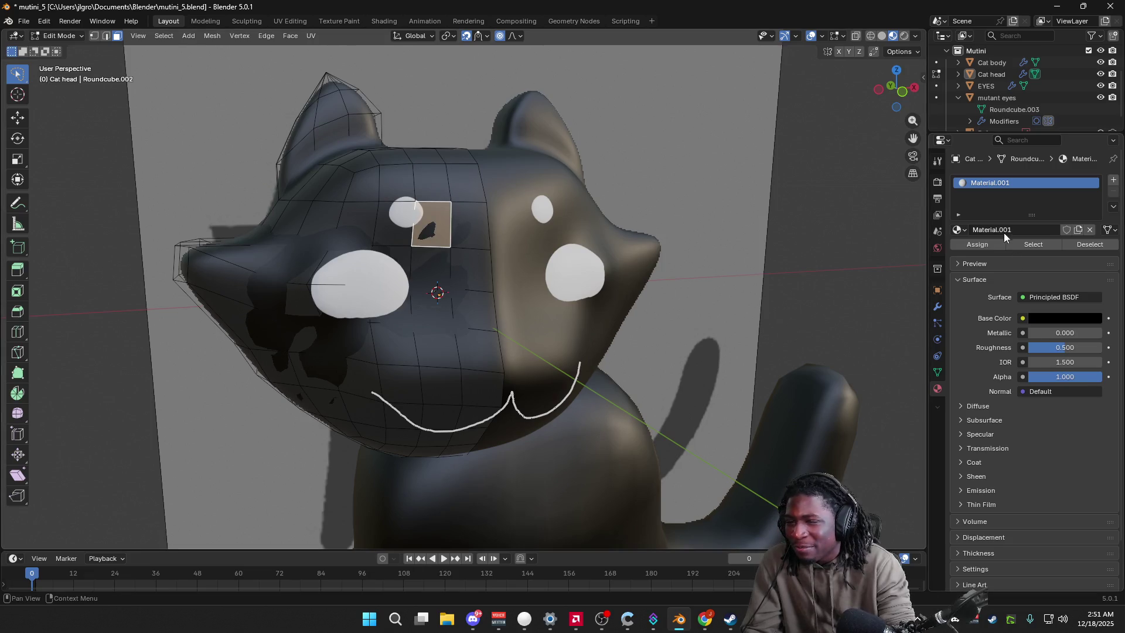
{"action": "left_click", "coordinate": [938, 248]}
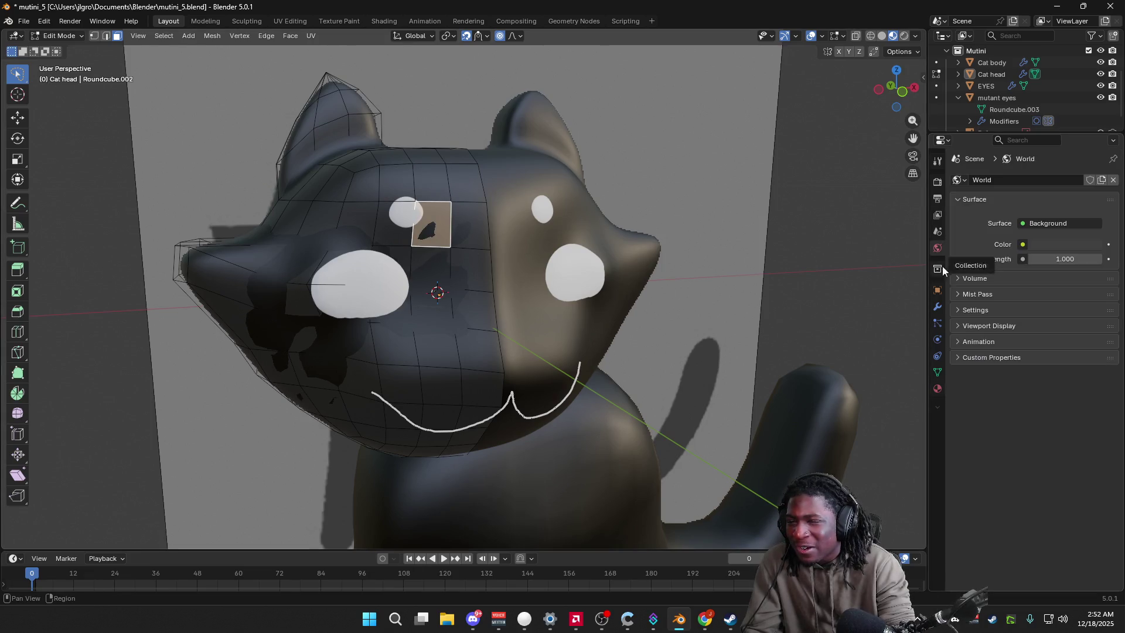
{"action": "left_click", "coordinate": [938, 306]}
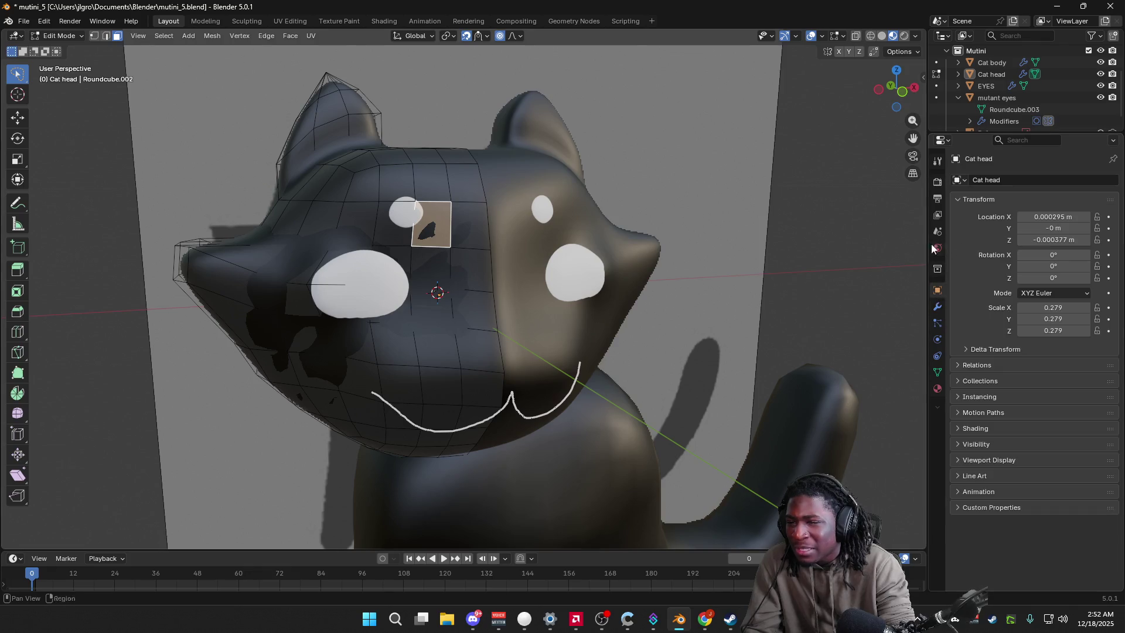
Step: Reload mutini_5.blend from recent files without saving the head changes
{"action": "left_click", "coordinate": [23, 21]}
{"action": "mouse_move", "coordinate": [52, 57]}
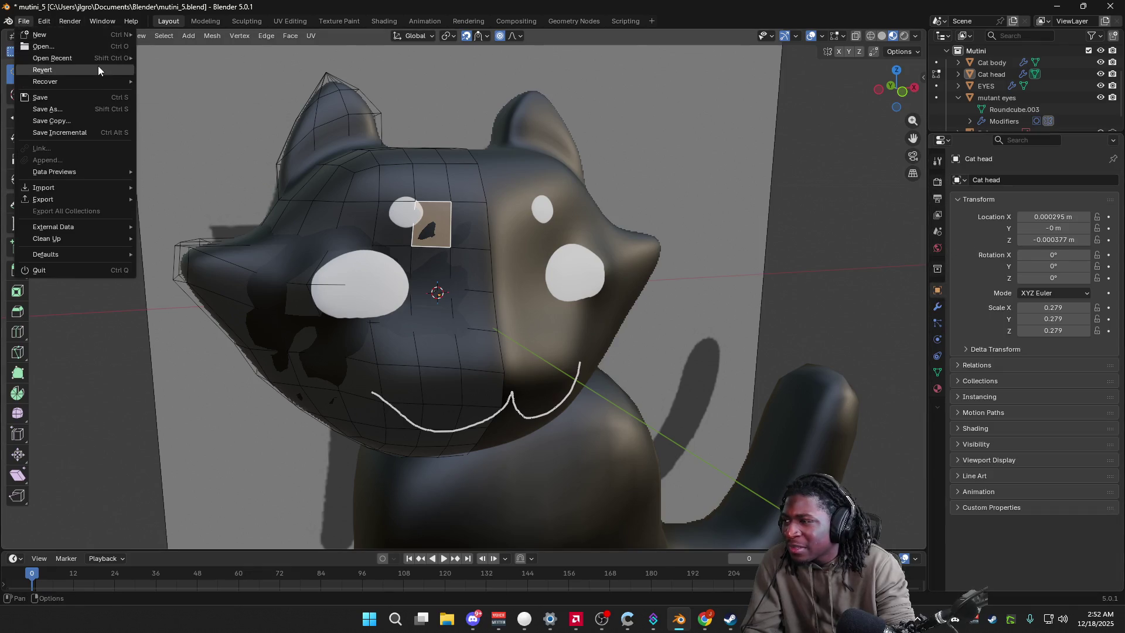
{"action": "left_click", "coordinate": [184, 59]}
{"action": "left_click", "coordinate": [572, 327]}
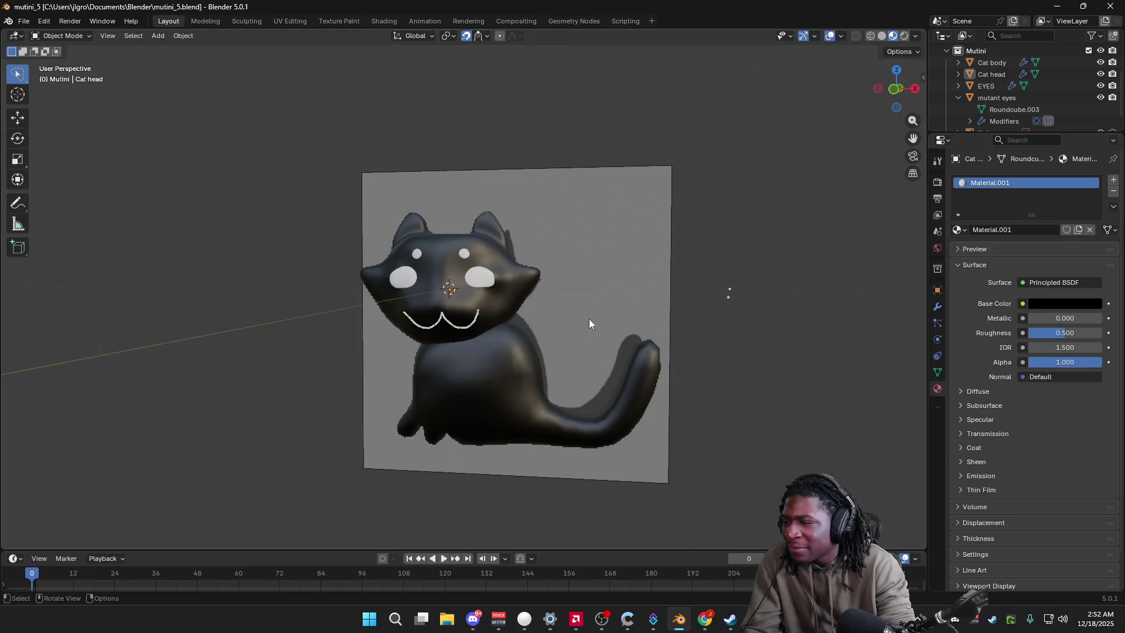
{"action": "scroll", "coordinate": [483, 358], "scroll_direction": "up", "scroll_amount": 5}
Step: Briefly edit the head mesh, then select the cat body and enter Edit Mode on it
{"action": "left_click", "coordinate": [375, 323]}
{"action": "key", "text": "Tab"}
{"action": "mouse_move", "coordinate": [375, 324]}
{"action": "middle_mouse_down"}
{"action": "mouse_move", "coordinate": [520, 470]}
{"action": "mouse_move", "coordinate": [552, 480]}
{"action": "mouse_move", "coordinate": [531, 455]}
{"action": "middle_mouse_up"}
{"action": "key", "text": "Tab"}
{"action": "left_click", "coordinate": [538, 472]}
{"action": "scroll", "coordinate": [537, 472], "scroll_direction": "down", "scroll_amount": 1}
{"action": "key", "text": "Tab"}
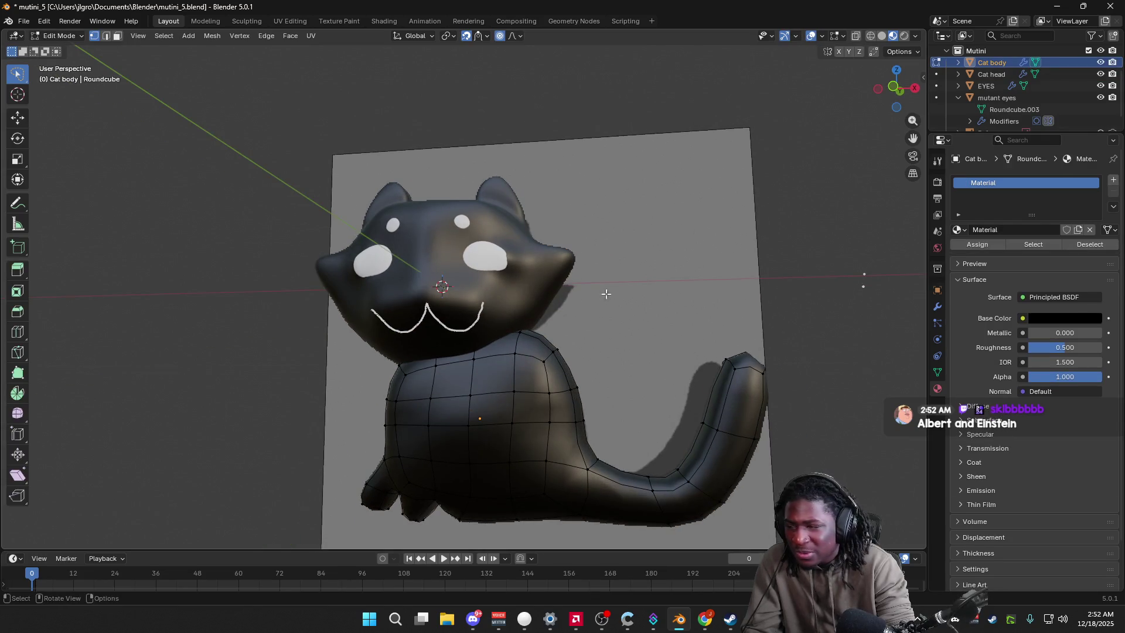
Step: Switch to Solid shading and browse the body's property pages to its Modifiers
{"action": "left_click", "coordinate": [883, 36]}
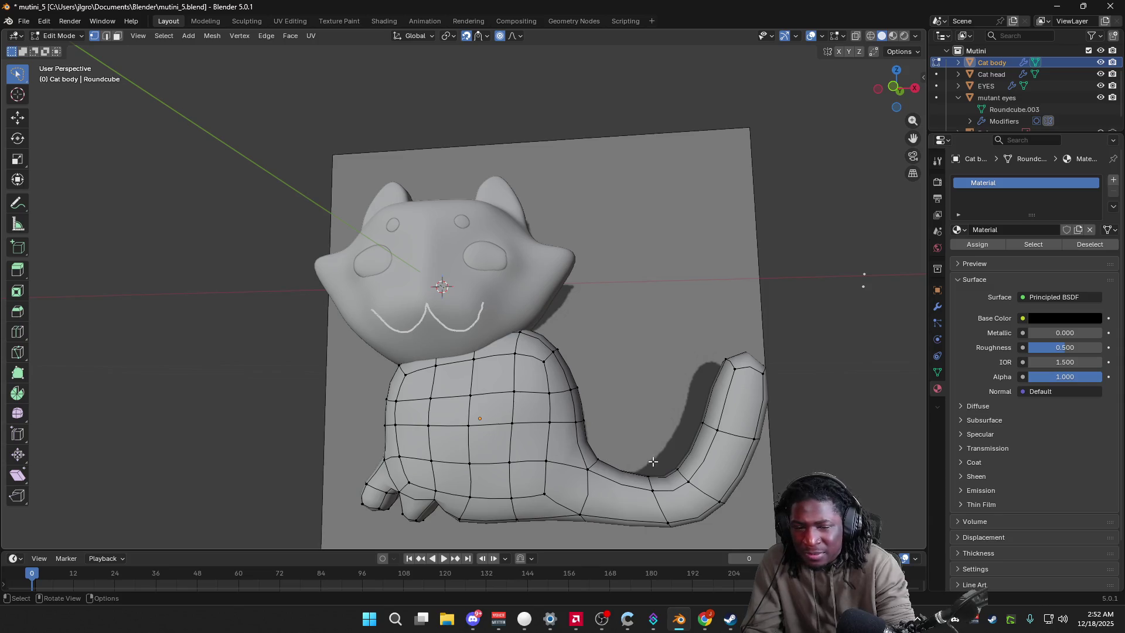
{"action": "key", "text": "Tab"}
{"action": "middle_click_drag", "start_coordinate": [677, 448], "coordinate": [680, 492]}
{"action": "key", "text": "Tab"}
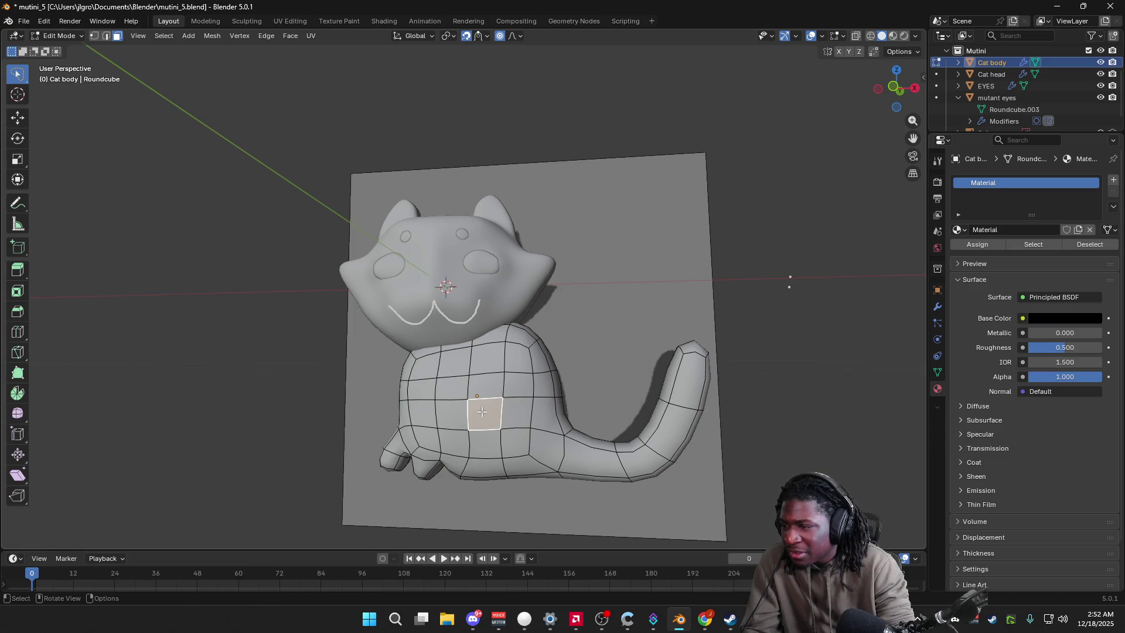
{"action": "left_click", "coordinate": [938, 289]}
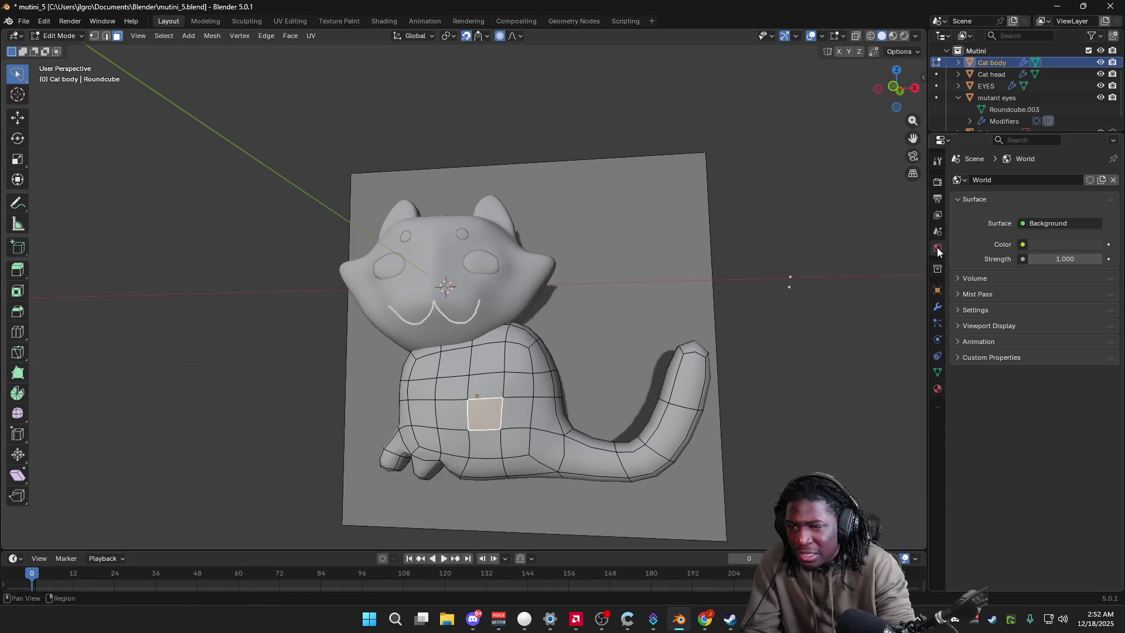
{"action": "left_click", "coordinate": [938, 323]}
{"action": "left_click", "coordinate": [938, 339]}
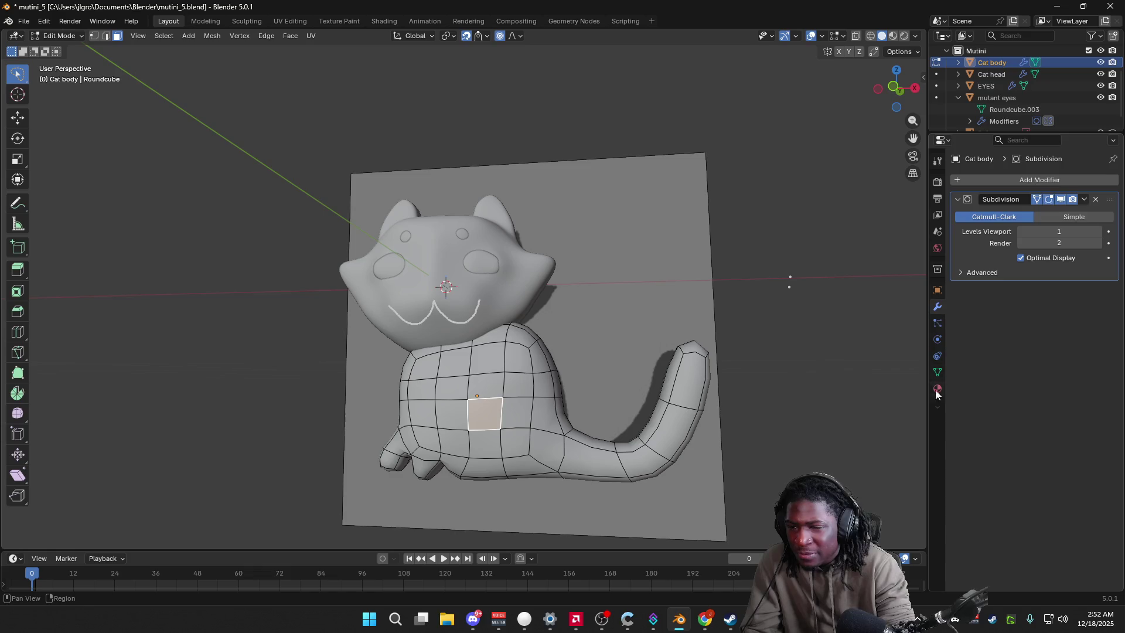
{"action": "left_click", "coordinate": [937, 389]}
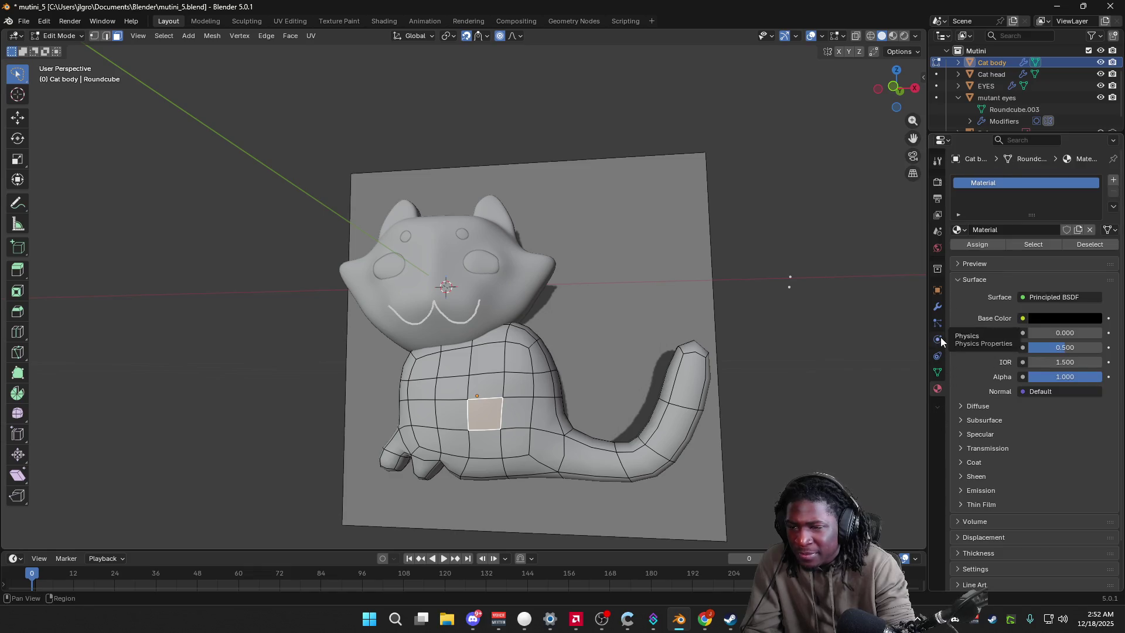
{"action": "left_click", "coordinate": [938, 307]}
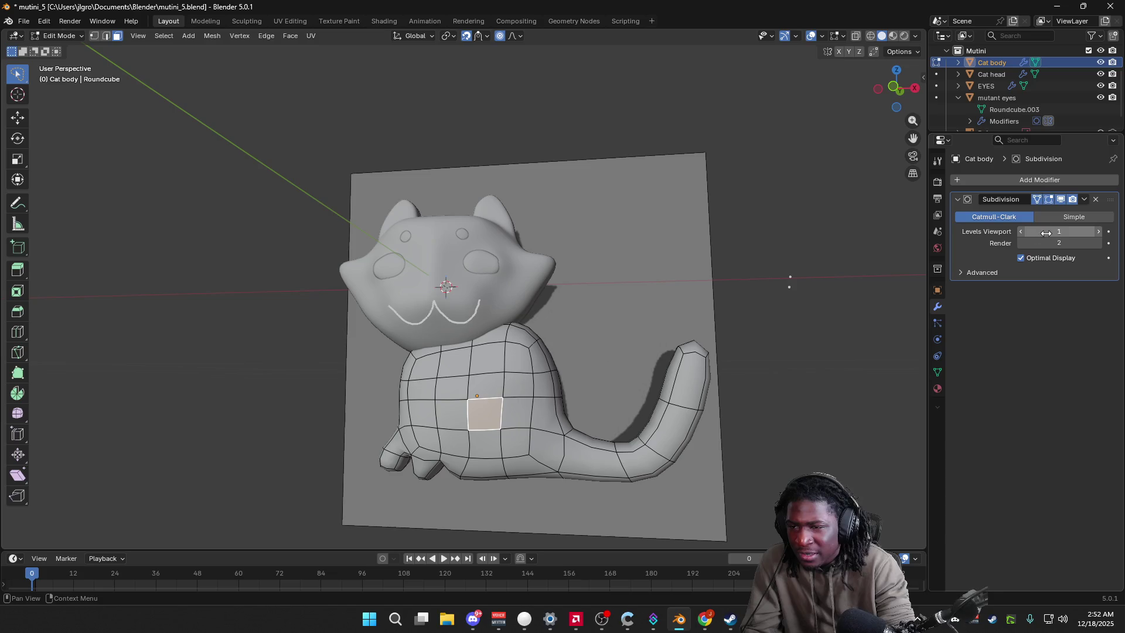
Step: Raise the body's Subdivision modifier to level 6 for viewport and render, checking the chest
{"action": "left_click", "coordinate": [1099, 231]}
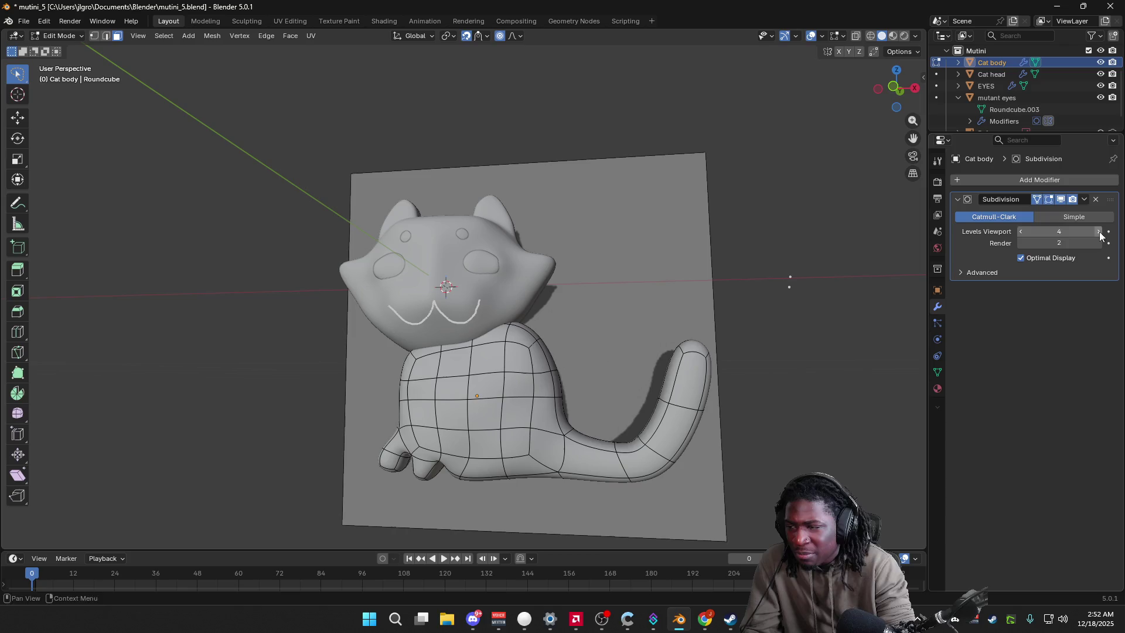
{"action": "left_click", "coordinate": [1096, 244]}
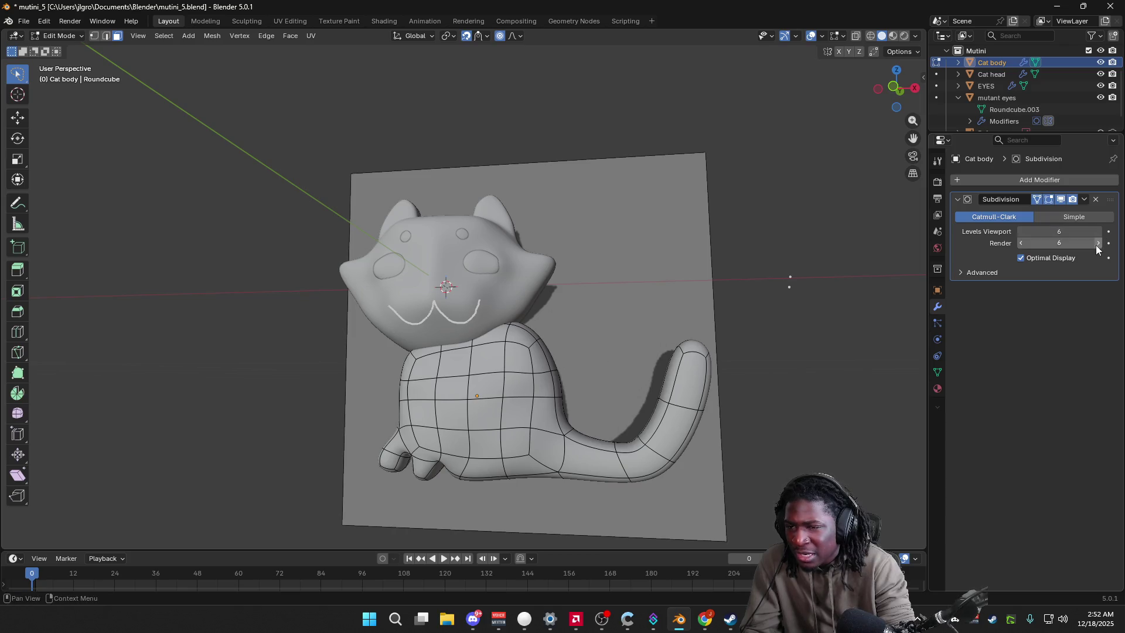
{"action": "left_click", "coordinate": [1038, 202]}
{"action": "mouse_move", "coordinate": [765, 433]}
{"action": "middle_mouse_down"}
{"action": "mouse_move", "coordinate": [729, 290]}
{"action": "mouse_move", "coordinate": [654, 493]}
{"action": "middle_mouse_up"}
{"action": "scroll", "coordinate": [730, 290], "scroll_direction": "up", "scroll_amount": 4}
{"action": "scroll", "coordinate": [694, 283], "scroll_direction": "down", "scroll_amount": 1}
{"action": "key", "text": "ctrl+z"}
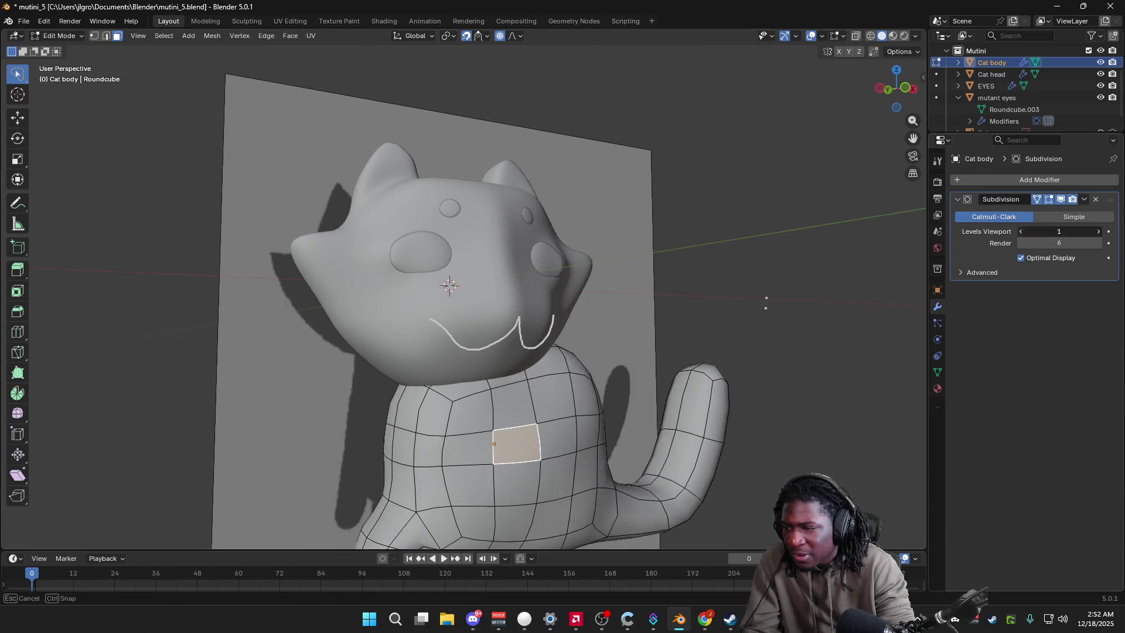
{"action": "left_click_drag", "start_coordinate": [1058, 232], "coordinate": [1022, 235]}
{"action": "left_click", "coordinate": [1098, 232]}
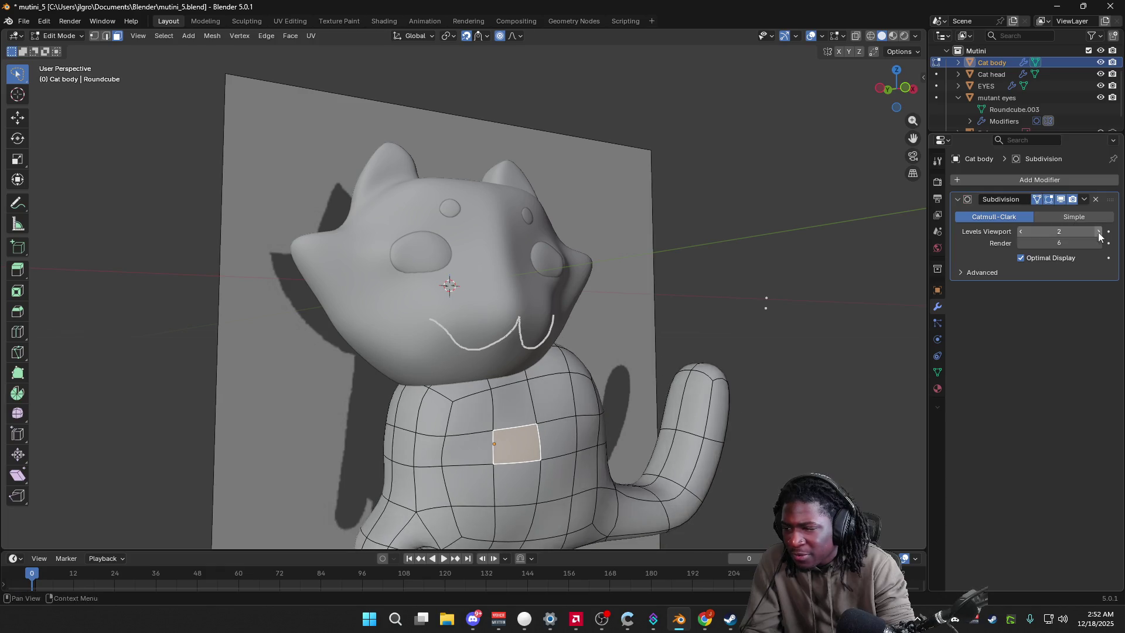
{"action": "left_click", "coordinate": [881, 376]}
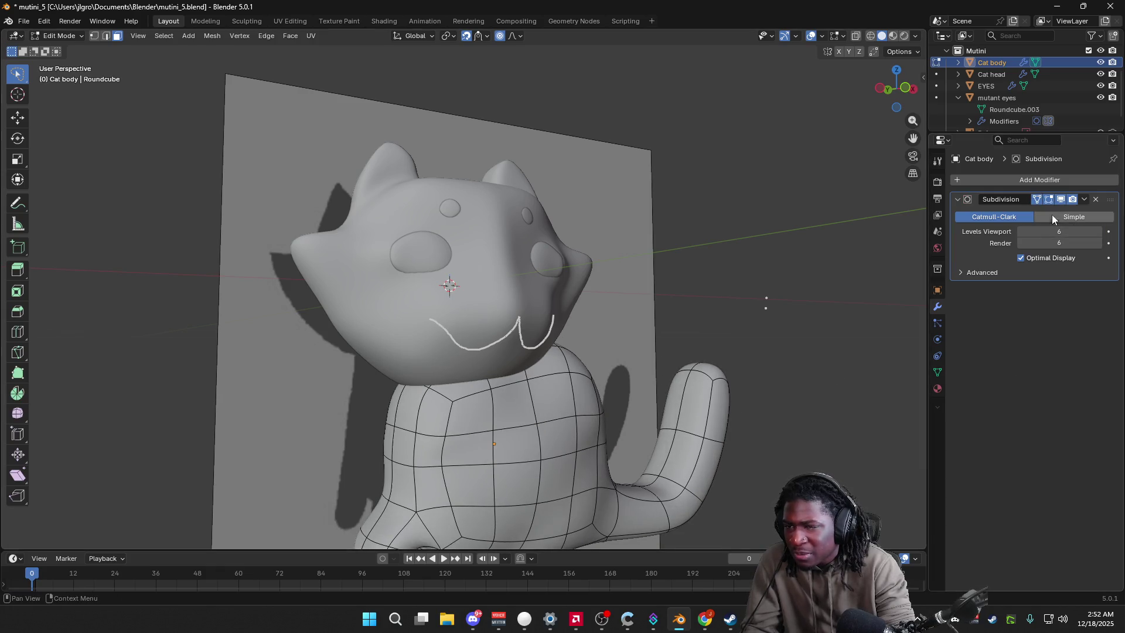
{"action": "left_click", "coordinate": [1051, 180]}
{"action": "type", "text": "SOLDI"}
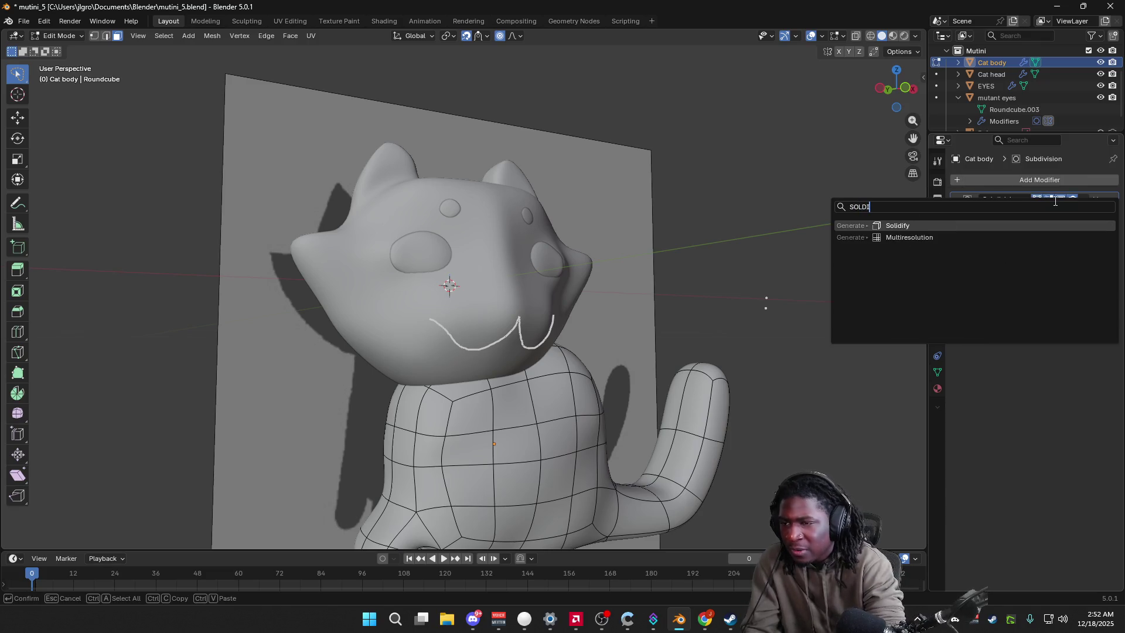
Step: Add a Solidify modifier to the body with thickness about -0.32 m, viewed in Material Preview
{"action": "key", "text": "Return"}
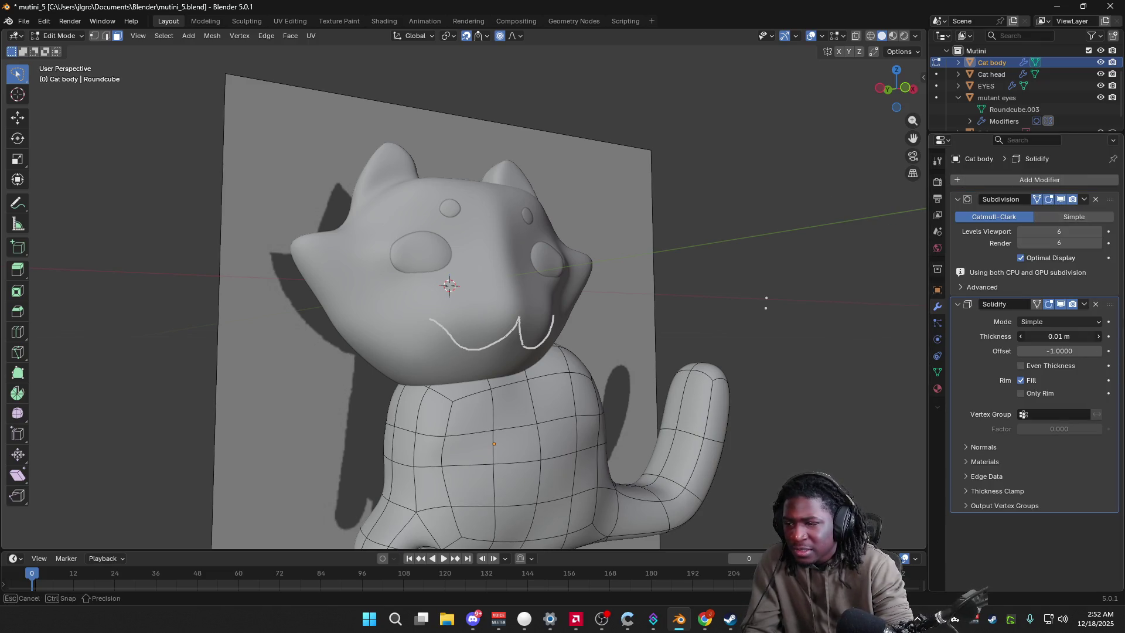
{"action": "left_click_drag", "start_coordinate": [1059, 337], "coordinate": [1019, 336]}
{"action": "mouse_move", "coordinate": [703, 351]}
{"action": "middle_mouse_down"}
{"action": "mouse_move", "coordinate": [752, 346]}
{"action": "mouse_move", "coordinate": [682, 333]}
{"action": "middle_mouse_up"}
{"action": "scroll", "coordinate": [752, 347], "scroll_direction": "down", "scroll_amount": 2}
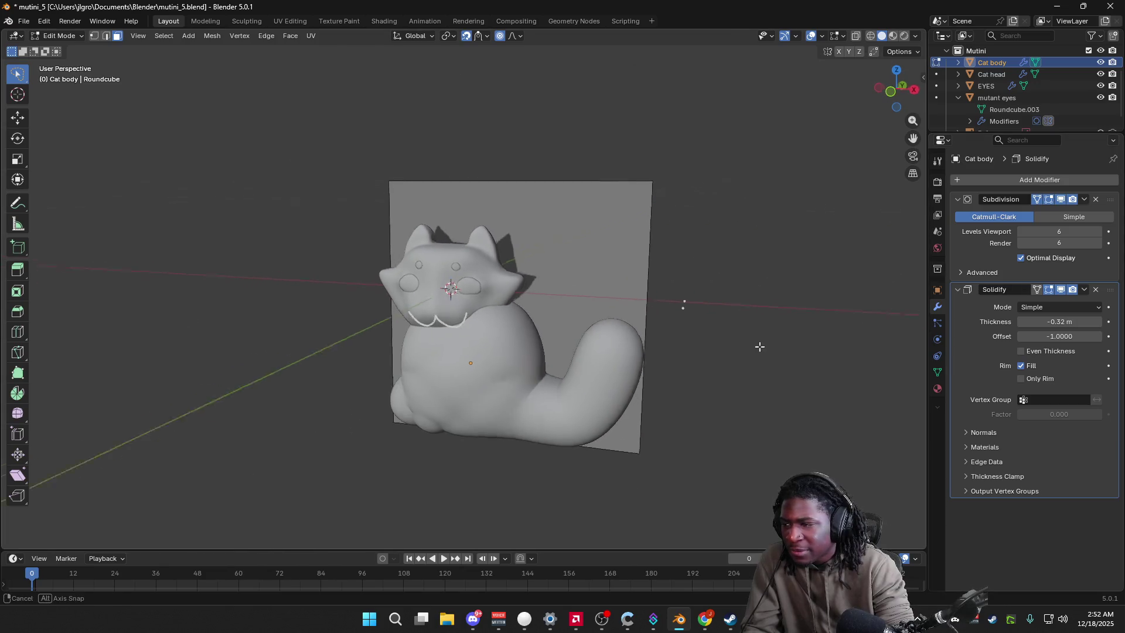
{"action": "left_click", "coordinate": [893, 36]}
{"action": "mouse_move", "coordinate": [782, 301]}
{"action": "middle_mouse_down"}
{"action": "mouse_move", "coordinate": [782, 337]}
{"action": "mouse_move", "coordinate": [726, 278]}
{"action": "middle_mouse_up"}
Step: Reload mutini_5 without saving, inspect the cat, and enter Edit Mode on the head
{"action": "left_click", "coordinate": [24, 20]}
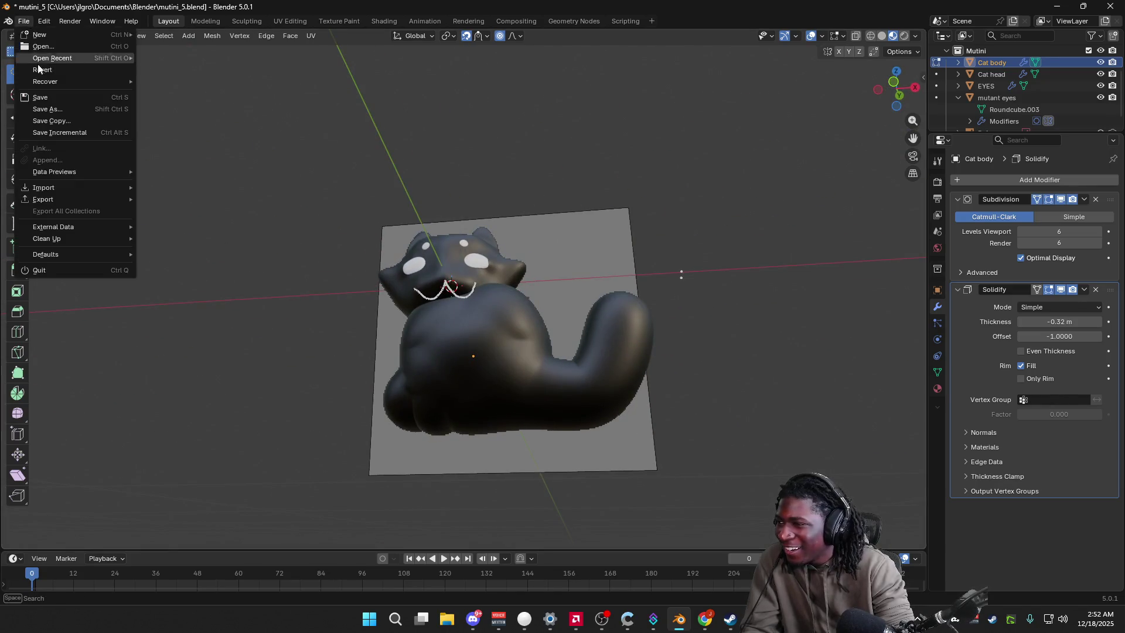
{"action": "left_click", "coordinate": [167, 56]}
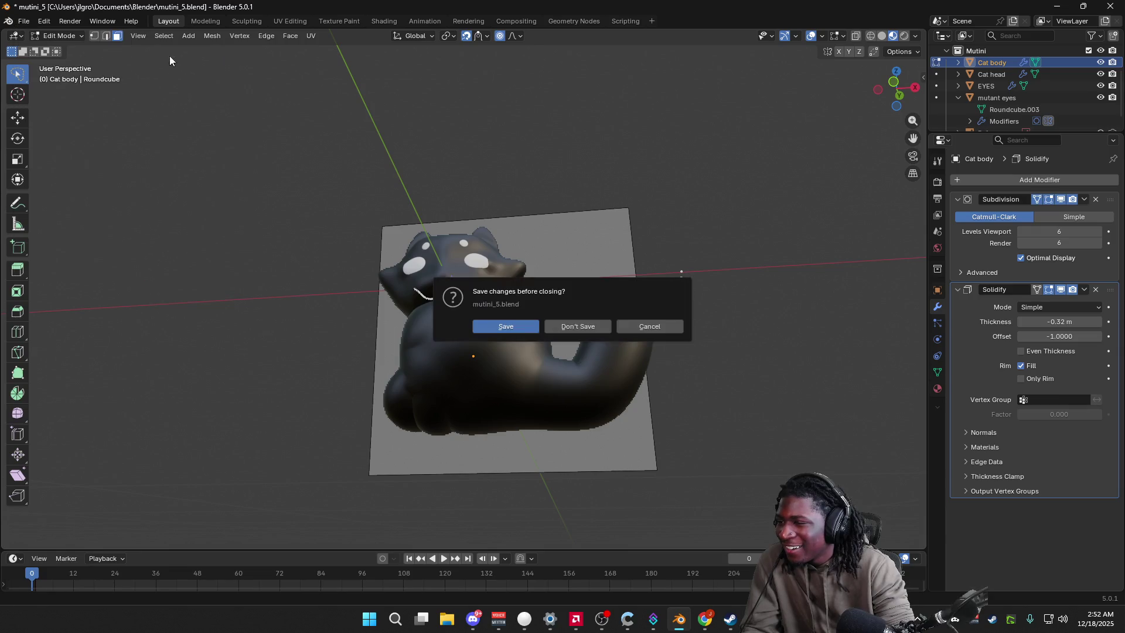
{"action": "left_click", "coordinate": [584, 326]}
{"action": "middle_click_drag", "start_coordinate": [503, 349], "coordinate": [1024, 168]}
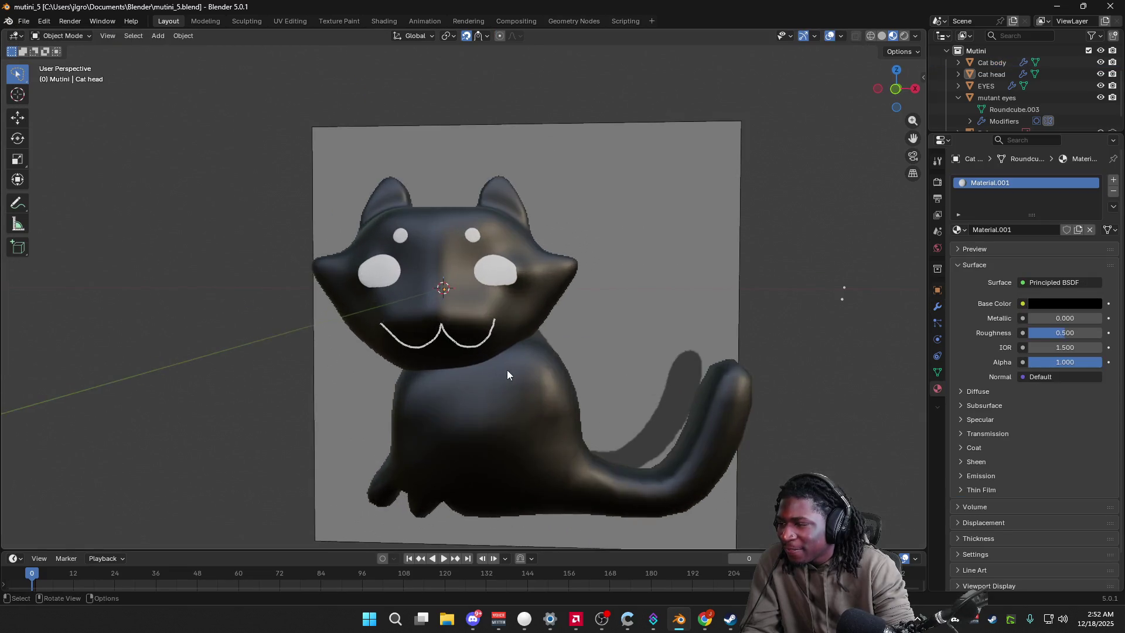
{"action": "left_click_drag", "start_coordinate": [897, 90], "coordinate": [754, 311]}
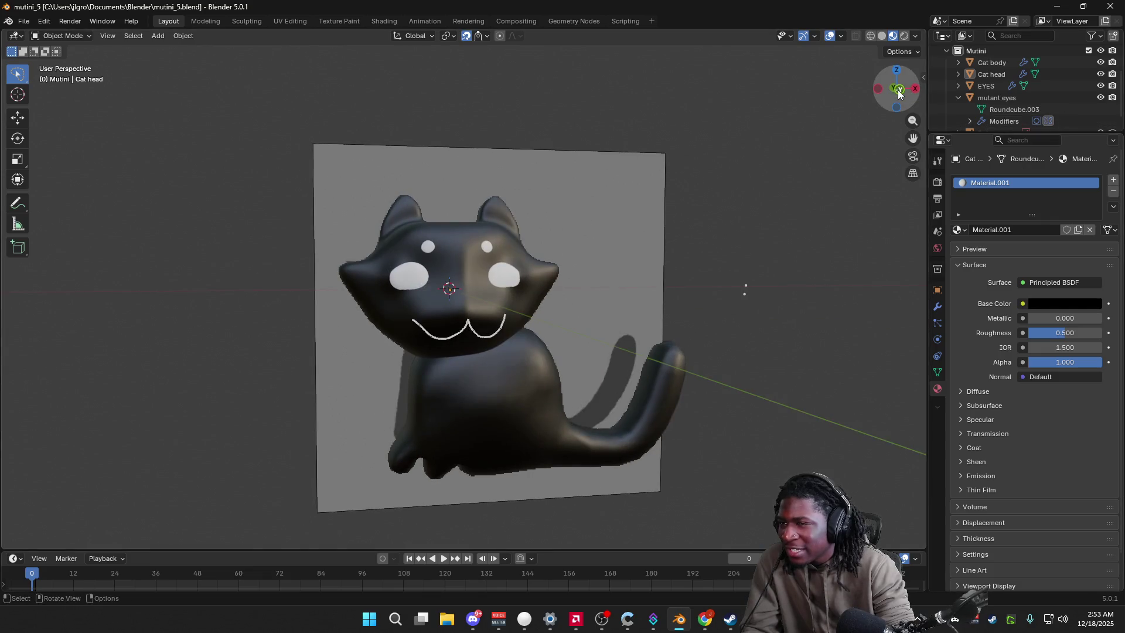
{"action": "mouse_move", "coordinate": [754, 311]}
{"action": "middle_mouse_down"}
{"action": "mouse_move", "coordinate": [518, 339]}
{"action": "mouse_move", "coordinate": [421, 296]}
{"action": "middle_mouse_up"}
{"action": "key", "text": "Tab"}
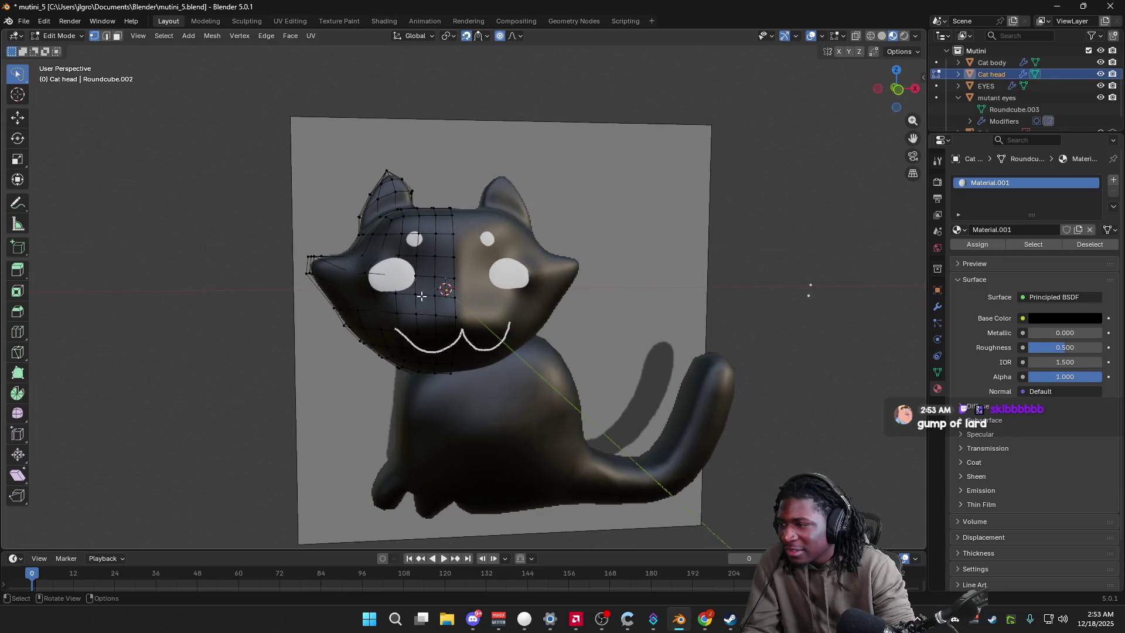
Step: Set the head's Subdivision modifier Levels Viewport to 2
{"action": "left_click", "coordinate": [937, 310]}
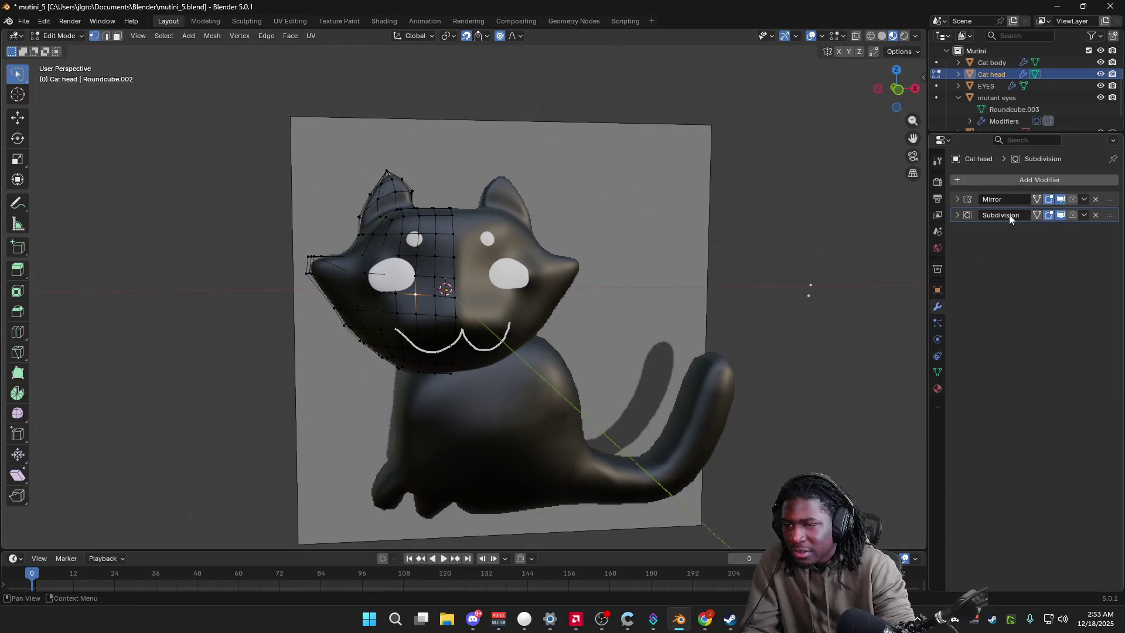
{"action": "left_click", "coordinate": [955, 218]}
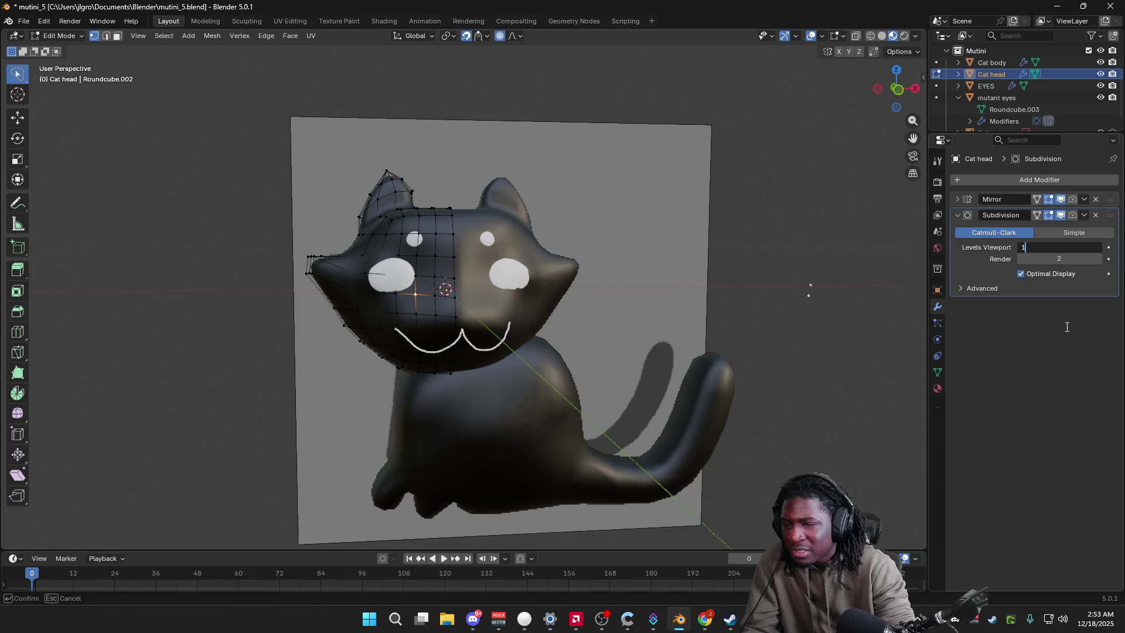
{"action": "left_click", "coordinate": [1095, 248]}
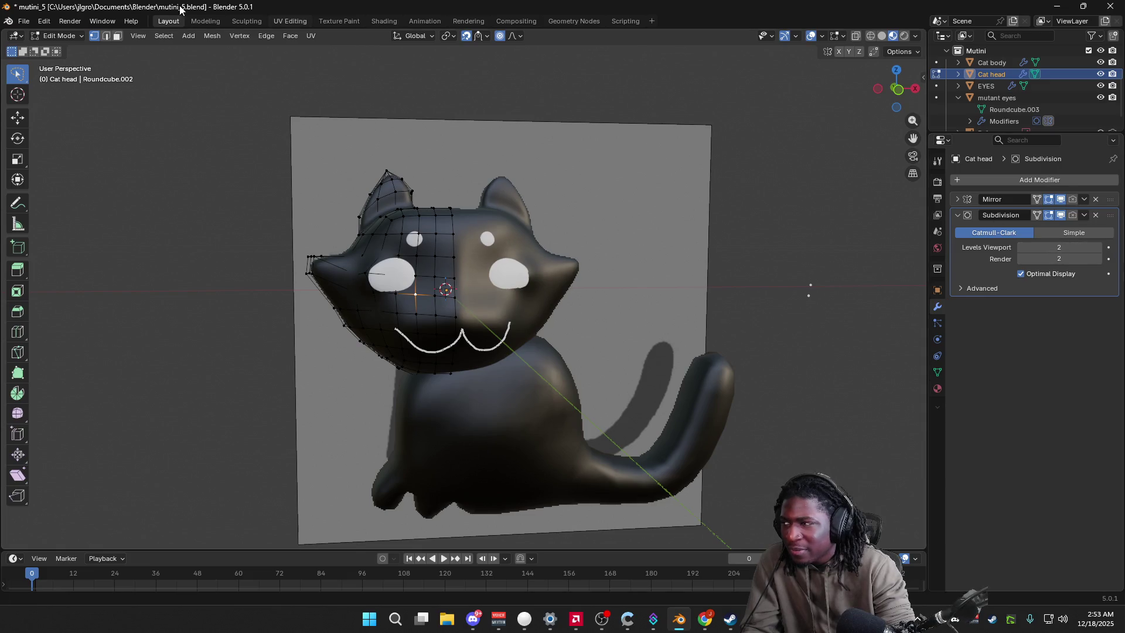
Step: Reload mutini_5 from recent files, discarding the subdivision tweak
{"action": "left_click", "coordinate": [24, 22]}
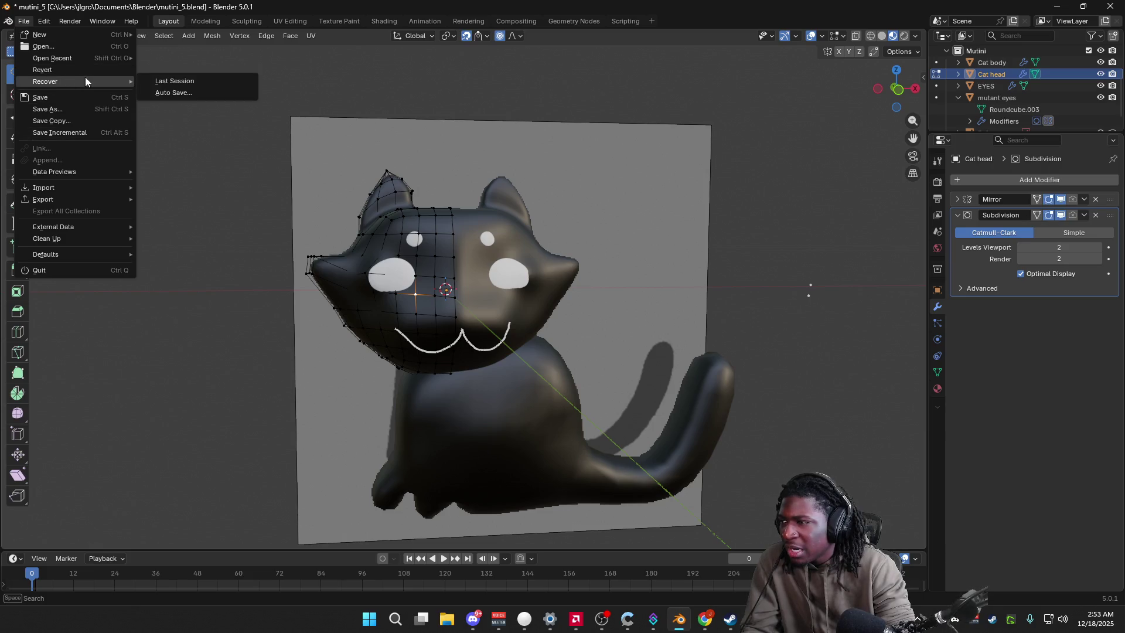
{"action": "left_click", "coordinate": [175, 55]}
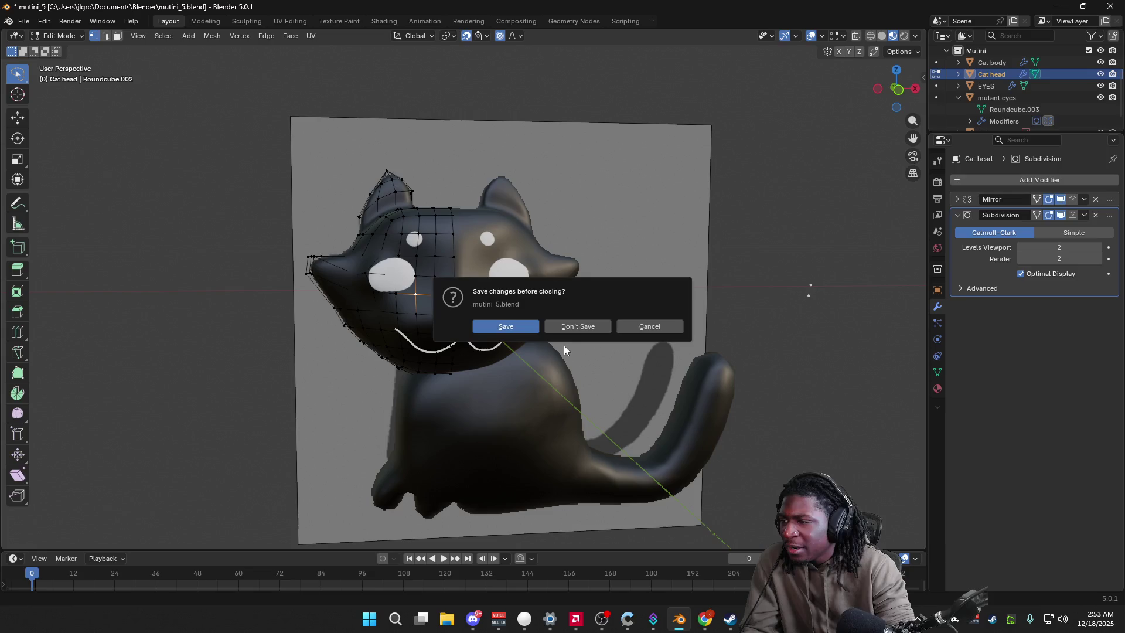
{"action": "left_click", "coordinate": [574, 324]}
{"action": "middle_click_drag", "start_coordinate": [743, 327], "coordinate": [798, 268]}
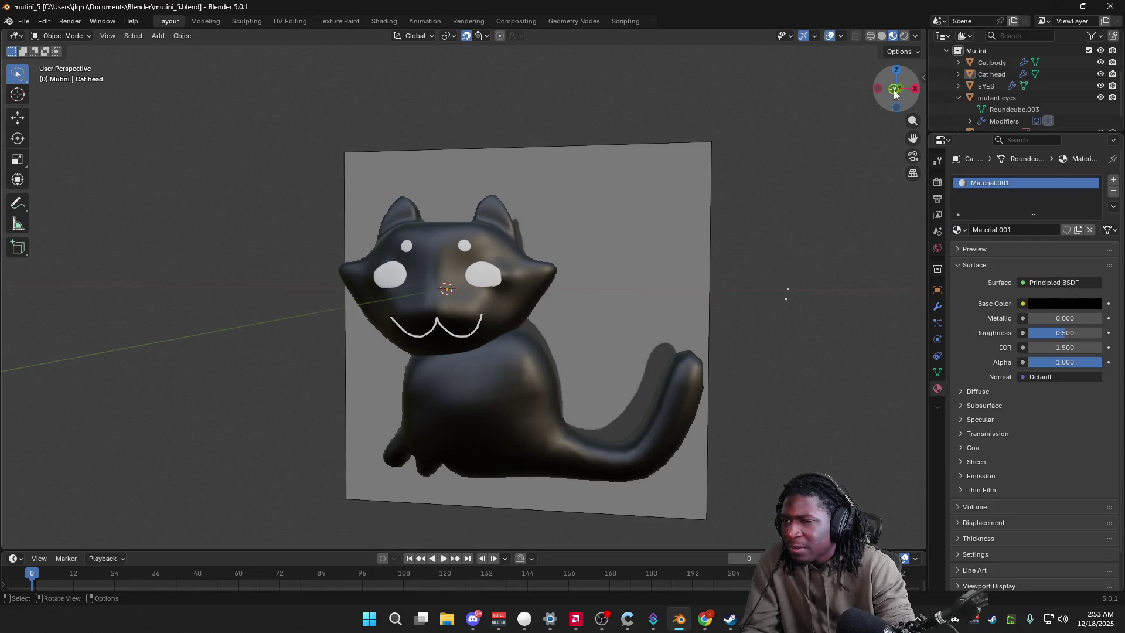
Step: Snap the viewport to Front Orthographic via the gizmo's Y axis
{"action": "left_click", "coordinate": [895, 89]}
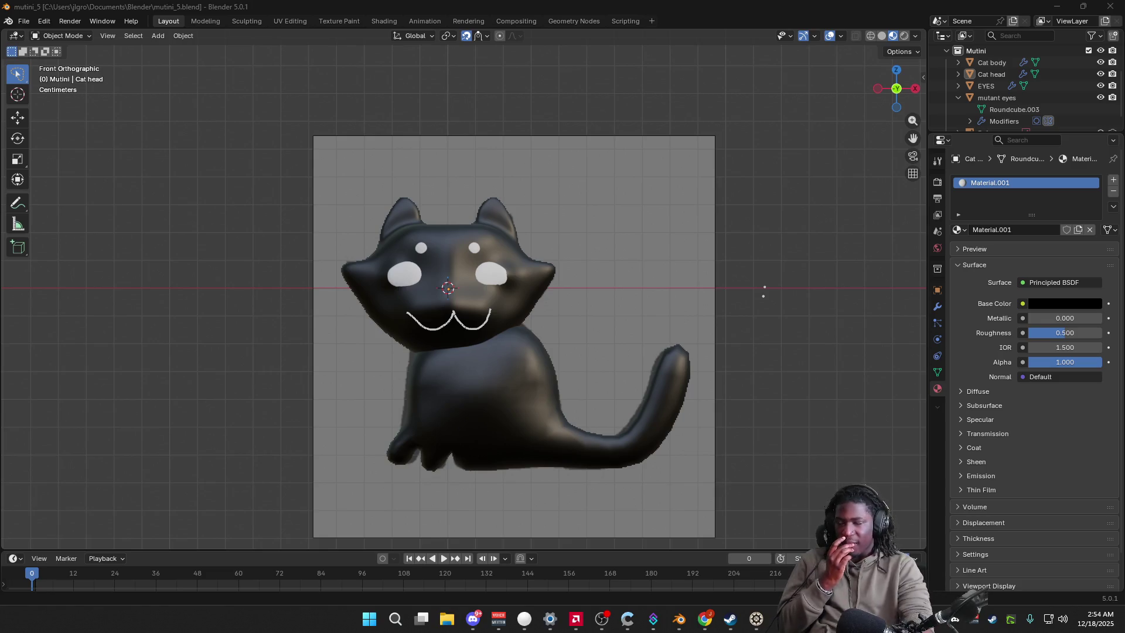
{"action": "scroll", "coordinate": [695, 439], "scroll_direction": "up", "scroll_amount": 3}
Step: Select the reference image behind the cat from the front view
{"action": "mouse_move", "coordinate": [675, 407]}
{"action": "middle_mouse_down"}
{"action": "mouse_move", "coordinate": [675, 416]}
{"action": "mouse_move", "coordinate": [639, 412]}
{"action": "mouse_move", "coordinate": [708, 413]}
{"action": "mouse_move", "coordinate": [574, 427]}
{"action": "mouse_move", "coordinate": [615, 396]}
{"action": "middle_mouse_up"}
{"action": "left_click", "coordinate": [898, 100]}
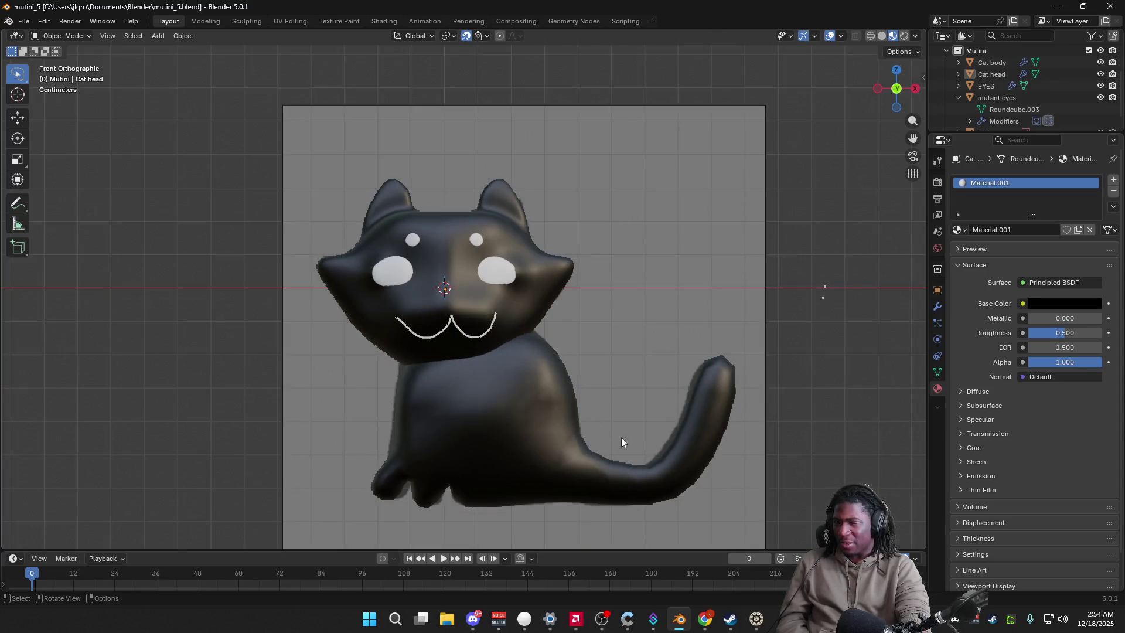
{"action": "left_click", "coordinate": [608, 442]}
{"action": "scroll", "coordinate": [799, 445], "scroll_direction": "down", "scroll_amount": 1}
{"action": "scroll", "coordinate": [800, 445], "scroll_direction": "down", "scroll_amount": 1}
{"action": "mouse_move", "coordinate": [799, 444]}
{"action": "middle_mouse_down"}
{"action": "mouse_move", "coordinate": [751, 453]}
{"action": "mouse_move", "coordinate": [764, 422]}
{"action": "middle_mouse_up"}
{"action": "left_click", "coordinate": [887, 88]}
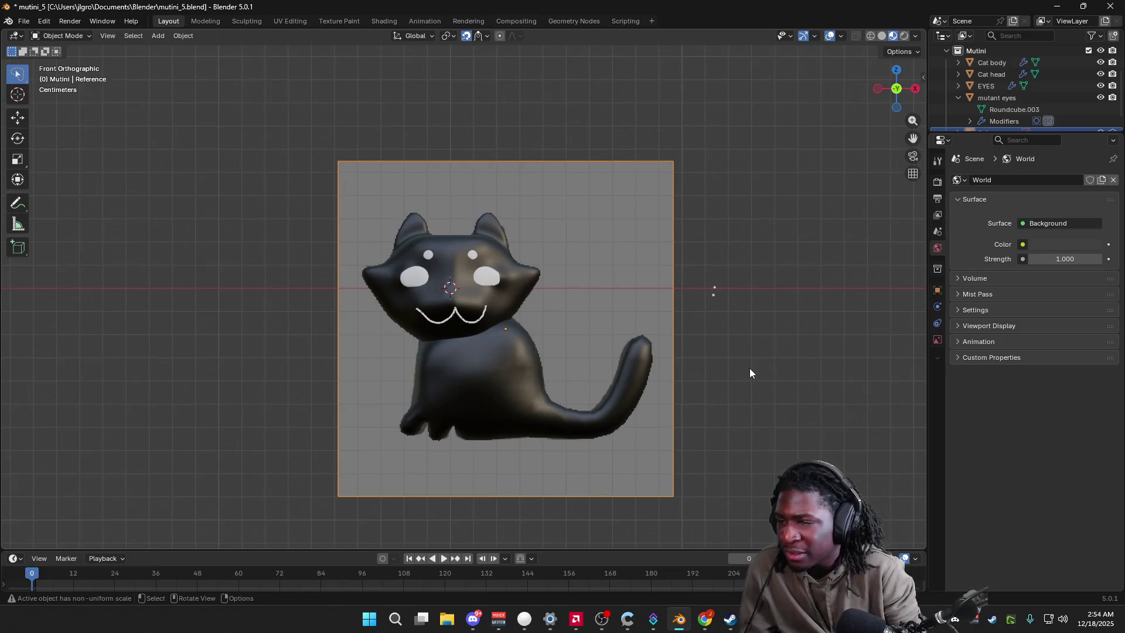
Step: Review the reference image's image data, world and transform properties
{"action": "left_click", "coordinate": [934, 340]}
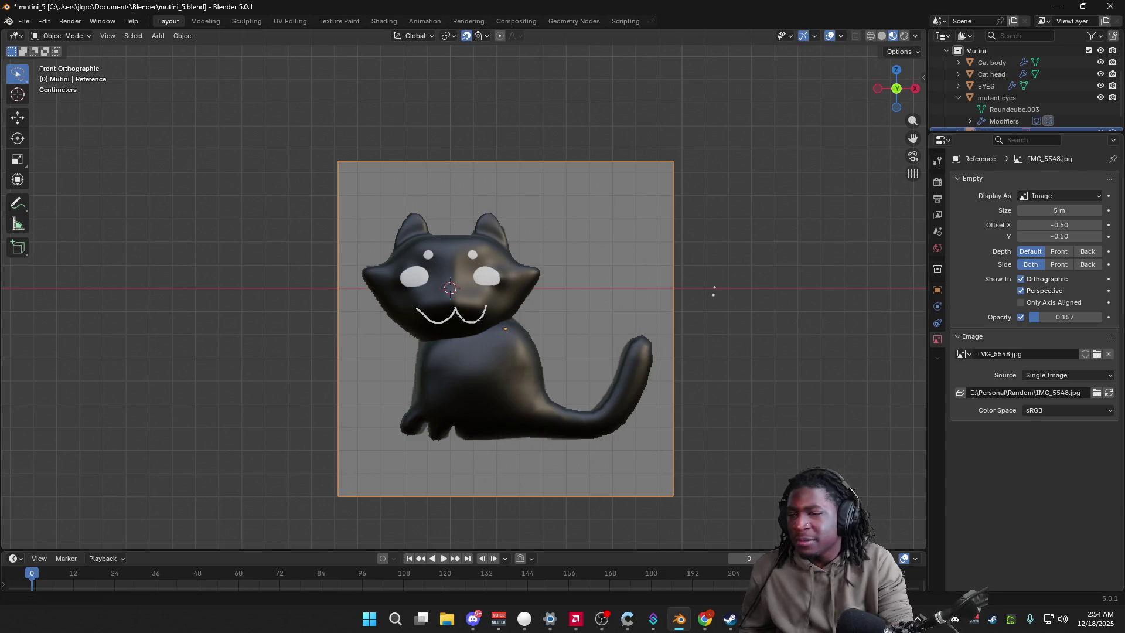
{"action": "right_click", "coordinate": [936, 360]}
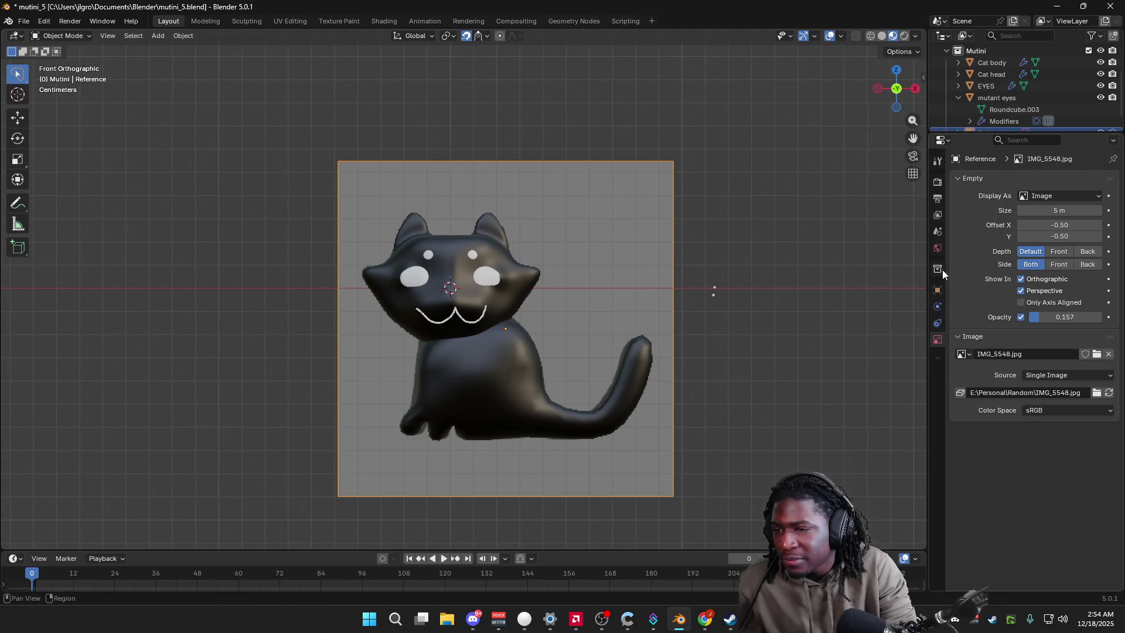
{"action": "left_click", "coordinate": [935, 251]}
{"action": "left_click", "coordinate": [938, 288]}
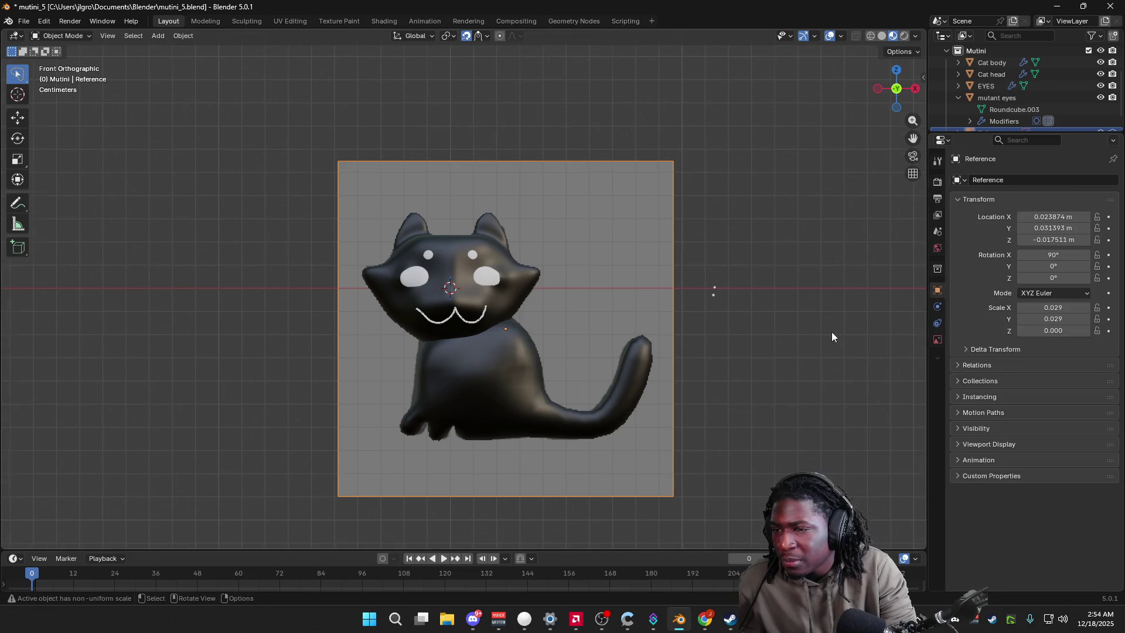
{"action": "middle_click_drag", "start_coordinate": [831, 337], "coordinate": [695, 366]}
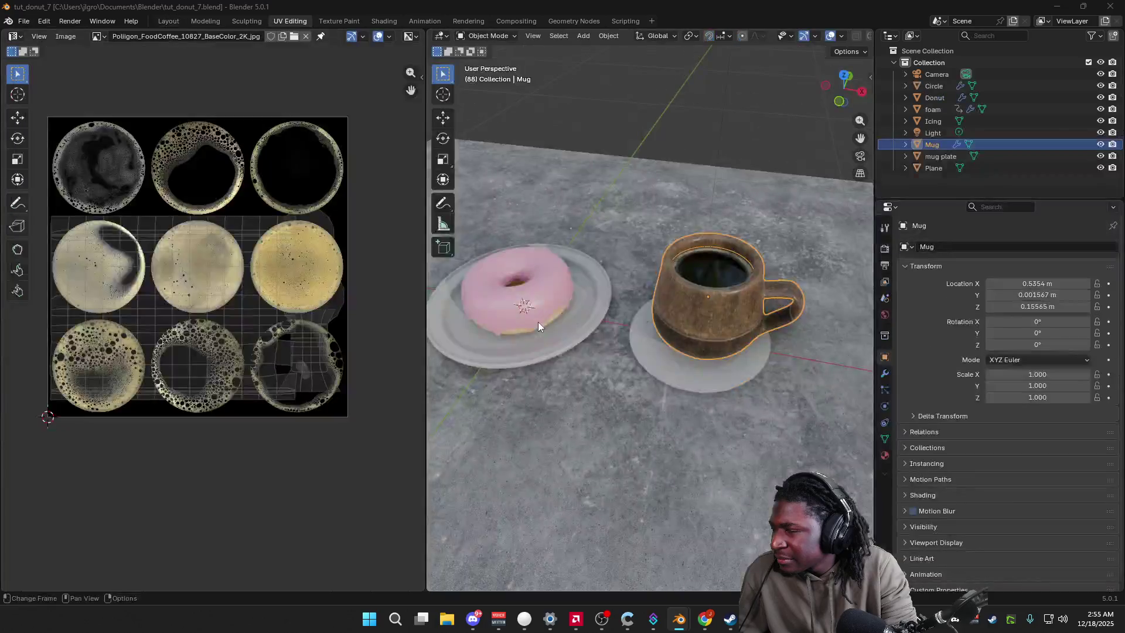
{"action": "scroll", "coordinate": [539, 380], "scroll_direction": "up", "scroll_amount": 3}
{"action": "scroll", "coordinate": [513, 404], "scroll_direction": "up", "scroll_amount": 2}
Step: Orbit around the donut scene, selecting the Icing and then the Donut
{"action": "middle_click_drag", "start_coordinate": [541, 392], "coordinate": [733, 311], "text": "shift"}
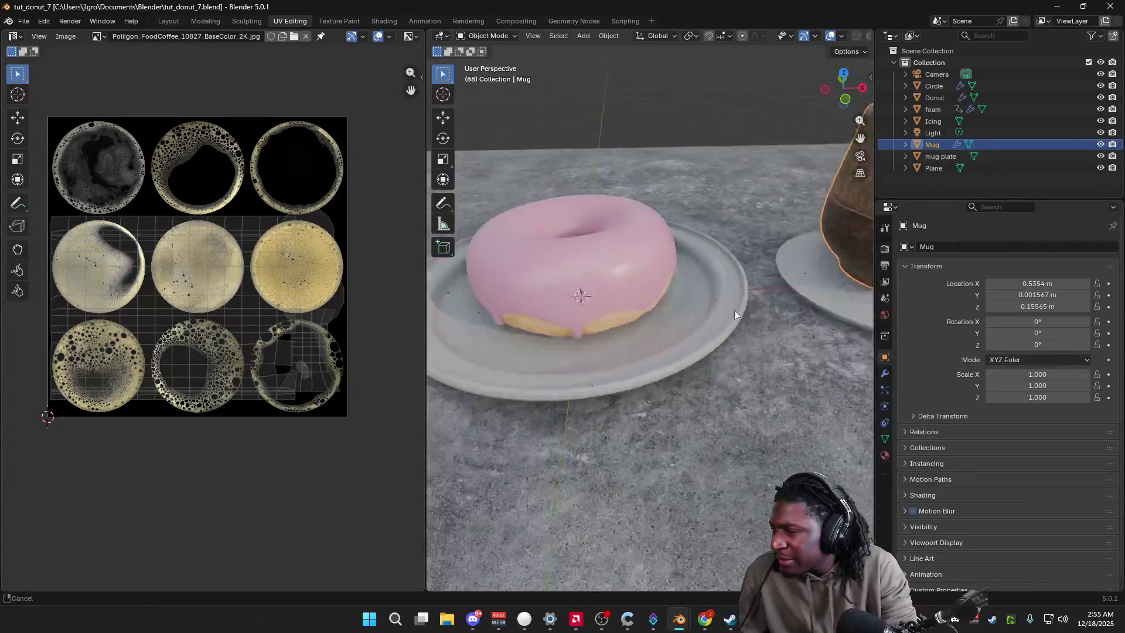
{"action": "scroll", "coordinate": [734, 310], "scroll_direction": "up", "scroll_amount": 3}
{"action": "mouse_move", "coordinate": [646, 342]}
{"action": "middle_mouse_down"}
{"action": "mouse_move", "coordinate": [708, 331]}
{"action": "mouse_move", "coordinate": [700, 381]}
{"action": "middle_mouse_up"}
{"action": "scroll", "coordinate": [700, 378], "scroll_direction": "up", "scroll_amount": 3}
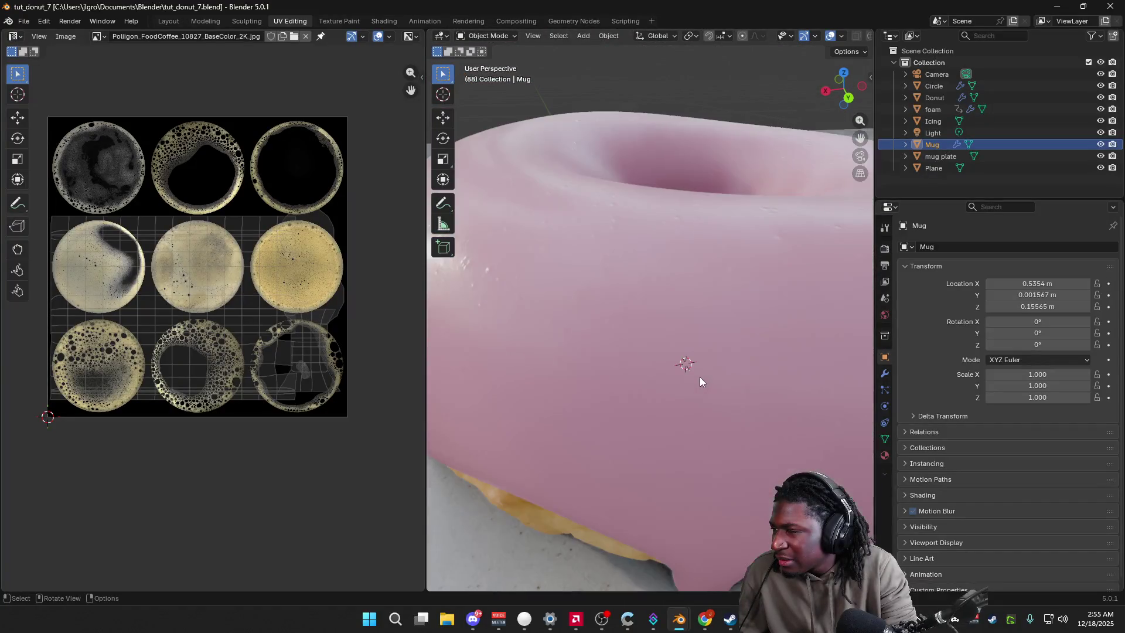
{"action": "scroll", "coordinate": [646, 377], "scroll_direction": "up", "scroll_amount": 3}
{"action": "left_click", "coordinate": [597, 345]}
{"action": "scroll", "coordinate": [596, 343], "scroll_direction": "down", "scroll_amount": 3}
{"action": "mouse_move", "coordinate": [606, 340]}
{"action": "middle_mouse_down"}
{"action": "mouse_move", "coordinate": [671, 329]}
{"action": "mouse_move", "coordinate": [591, 336]}
{"action": "middle_mouse_up"}
{"action": "scroll", "coordinate": [654, 356], "scroll_direction": "up", "scroll_amount": 2}
{"action": "left_click", "coordinate": [699, 299]}
{"action": "scroll", "coordinate": [694, 308], "scroll_direction": "down", "scroll_amount": 2}
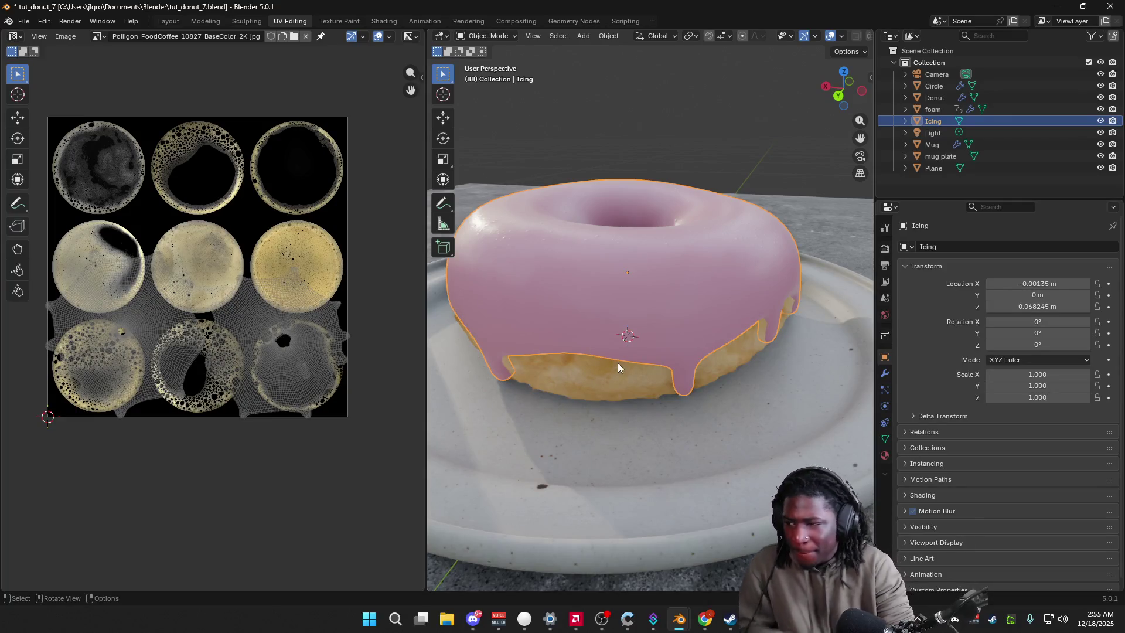
{"action": "scroll", "coordinate": [617, 367], "scroll_direction": "up", "scroll_amount": 4}
{"action": "middle_click_drag", "start_coordinate": [618, 364], "coordinate": [653, 371]}
Step: Bring up the File menu's recent files list over the donut scene
{"action": "left_click", "coordinate": [24, 19]}
{"action": "mouse_move", "coordinate": [53, 58]}
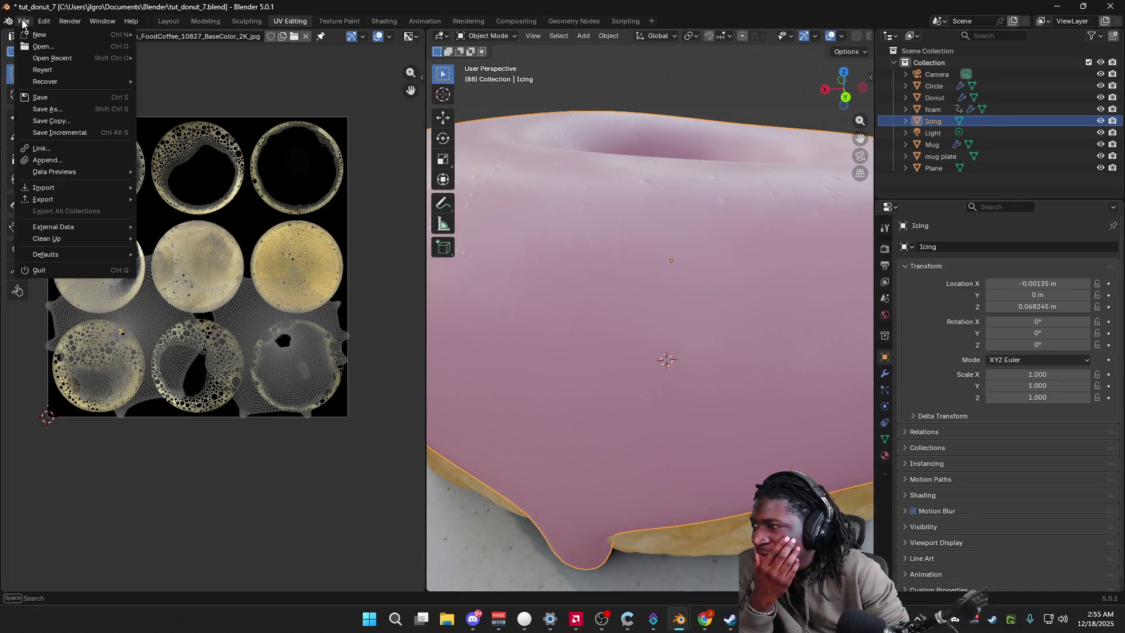
{"action": "scroll", "coordinate": [596, 488], "scroll_direction": "down", "scroll_amount": 3}
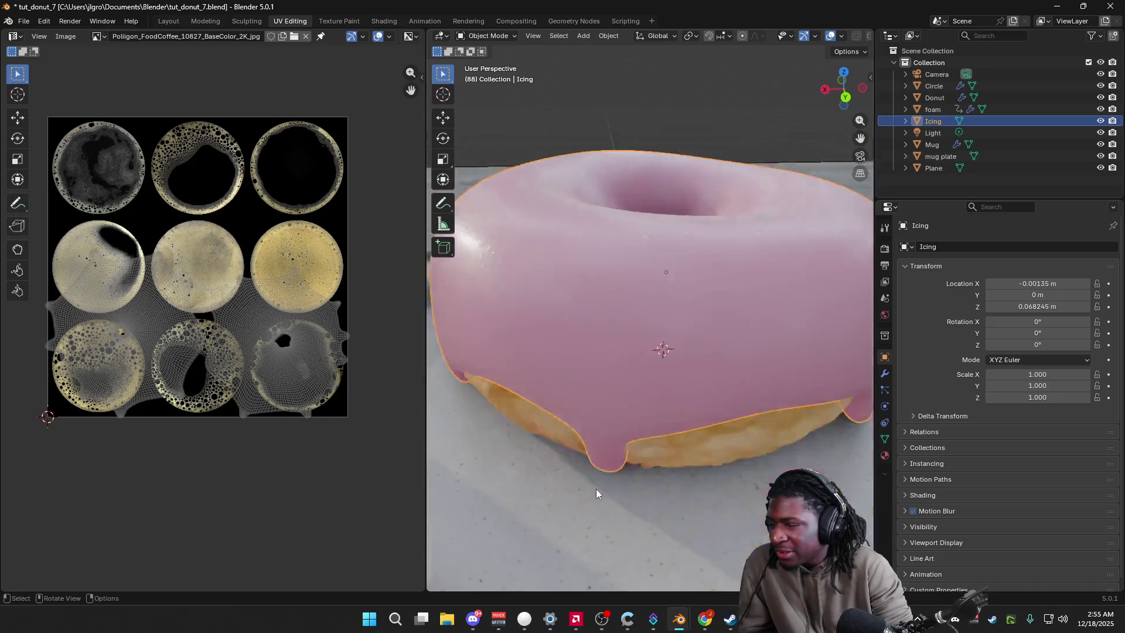
{"action": "left_click", "coordinate": [596, 489]}
{"action": "scroll", "coordinate": [597, 489], "scroll_direction": "down", "scroll_amount": 2}
{"action": "scroll", "coordinate": [595, 482], "scroll_direction": "up", "scroll_amount": 5}
{"action": "scroll", "coordinate": [595, 480], "scroll_direction": "down", "scroll_amount": 2}
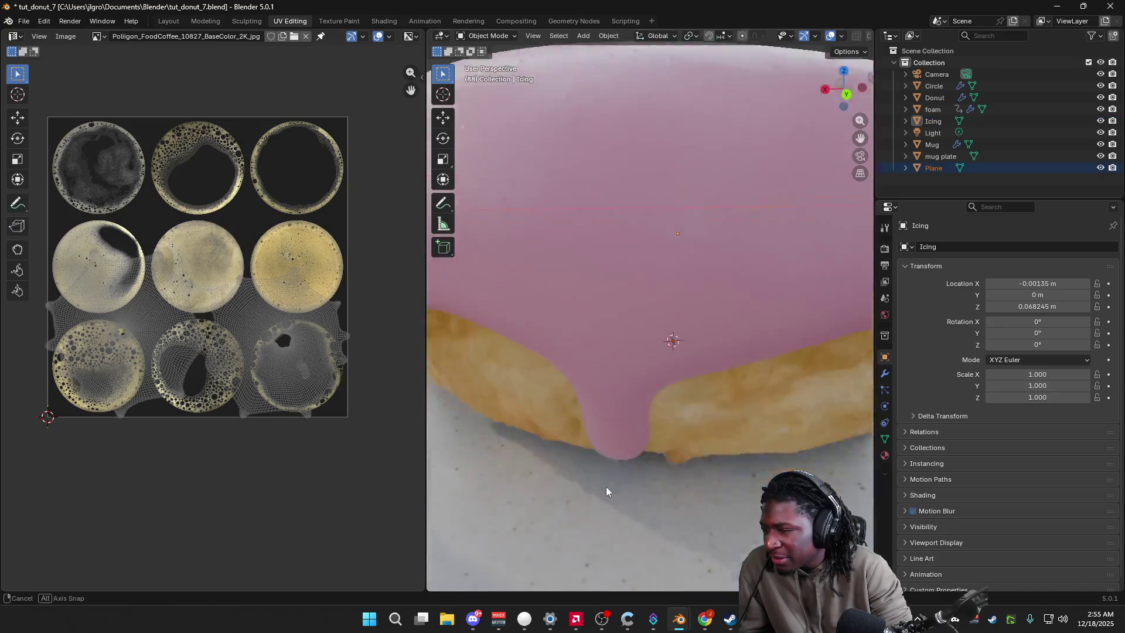
{"action": "scroll", "coordinate": [606, 485], "scroll_direction": "down", "scroll_amount": 3}
{"action": "scroll", "coordinate": [620, 475], "scroll_direction": "down", "scroll_amount": 3}
{"action": "mouse_move", "coordinate": [624, 470]}
{"action": "middle_mouse_down"}
{"action": "mouse_move", "coordinate": [619, 455]}
{"action": "mouse_move", "coordinate": [674, 376]}
{"action": "mouse_move", "coordinate": [663, 349]}
{"action": "mouse_move", "coordinate": [675, 338]}
{"action": "mouse_move", "coordinate": [683, 382]}
{"action": "middle_mouse_up"}
{"action": "scroll", "coordinate": [682, 385], "scroll_direction": "up", "scroll_amount": 2}
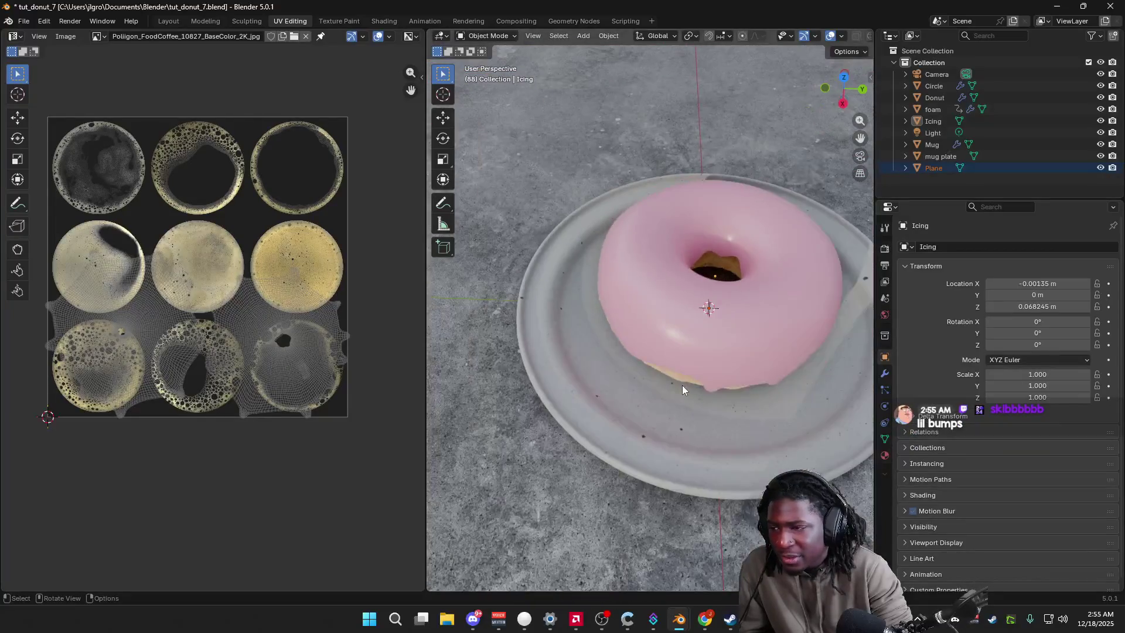
{"action": "scroll", "coordinate": [688, 386], "scroll_direction": "up", "scroll_amount": 3}
{"action": "scroll", "coordinate": [688, 385], "scroll_direction": "down", "scroll_amount": 4}
{"action": "left_click", "coordinate": [23, 21]}
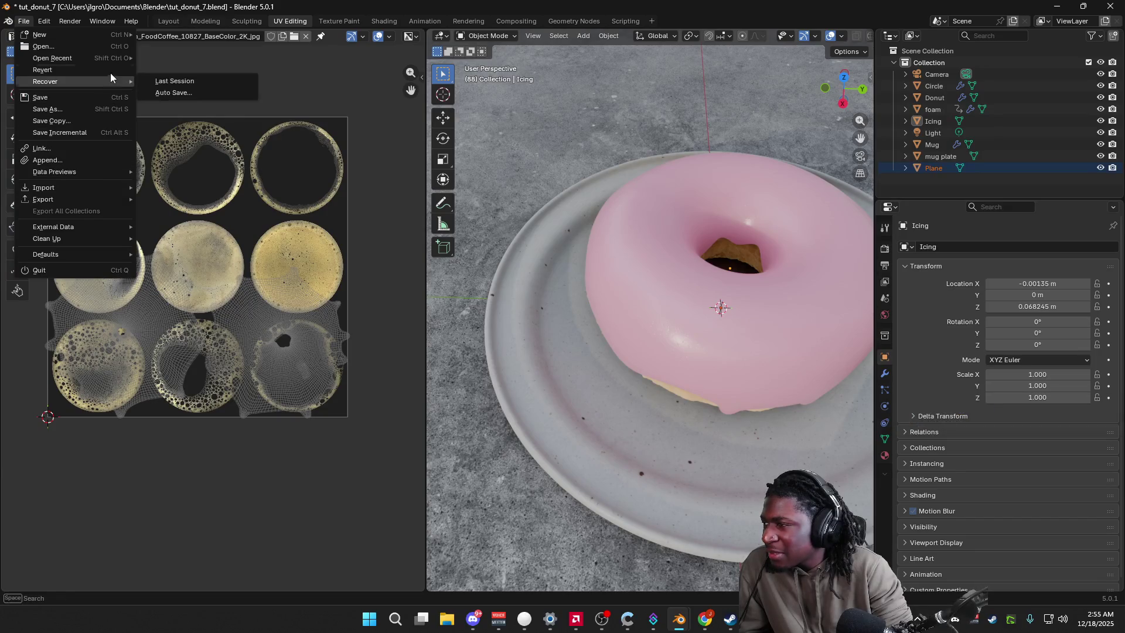
{"action": "mouse_move", "coordinate": [53, 58]}
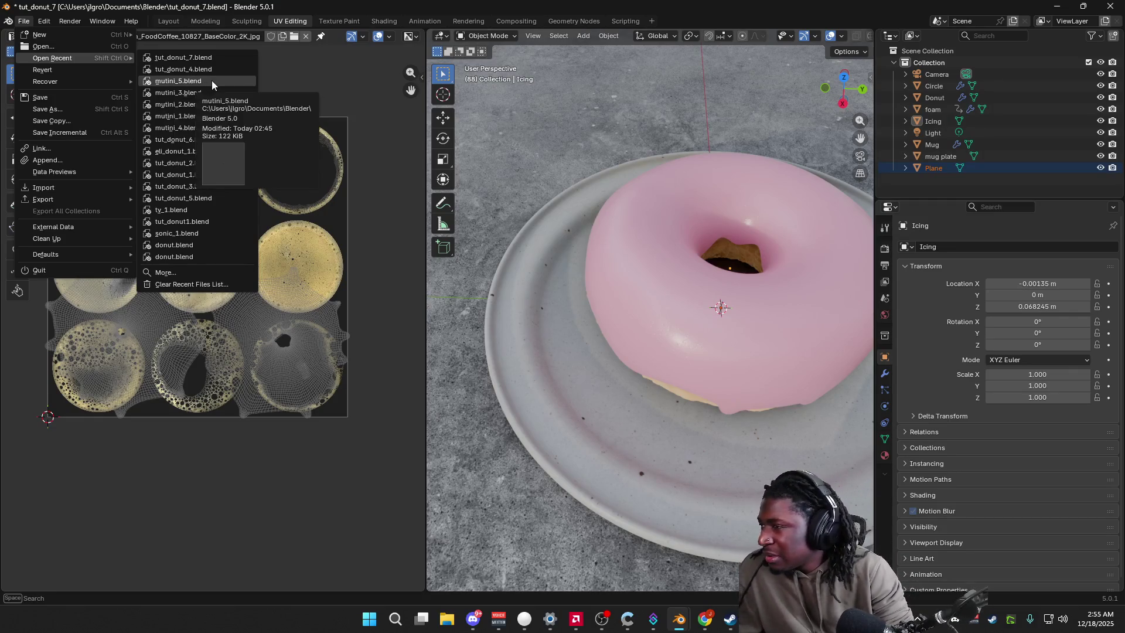
Step: Load tut_donut_4.blend without saving and view it in Material Preview
{"action": "left_click", "coordinate": [210, 69]}
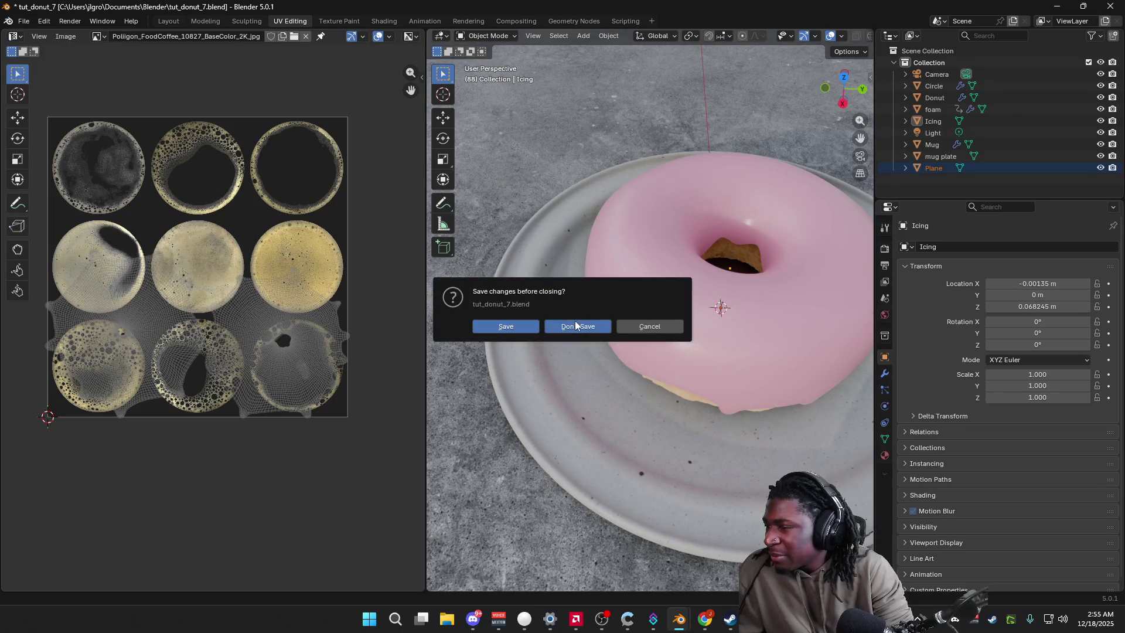
{"action": "left_click", "coordinate": [577, 325]}
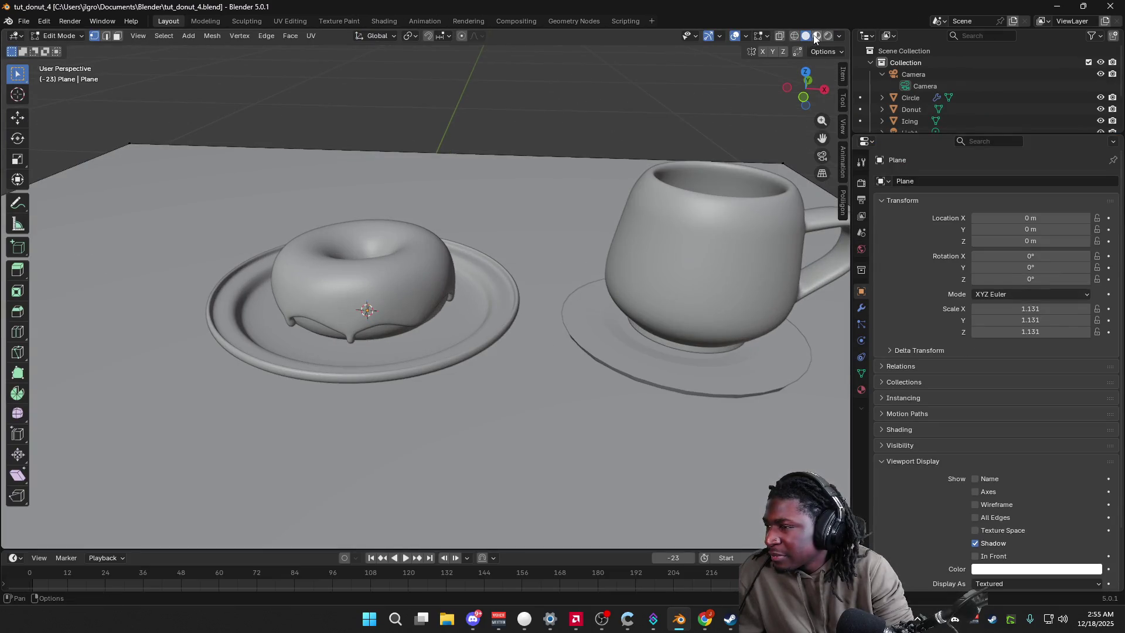
{"action": "left_click", "coordinate": [817, 35]}
{"action": "scroll", "coordinate": [467, 358], "scroll_direction": "up", "scroll_amount": 5}
{"action": "scroll", "coordinate": [467, 358], "scroll_direction": "up", "scroll_amount": 5}
{"action": "mouse_move", "coordinate": [466, 358]}
{"action": "middle_mouse_down"}
{"action": "mouse_move", "coordinate": [458, 351]}
{"action": "mouse_move", "coordinate": [515, 502]}
{"action": "mouse_move", "coordinate": [613, 472]}
{"action": "mouse_move", "coordinate": [645, 510]}
{"action": "mouse_move", "coordinate": [605, 428]}
{"action": "mouse_move", "coordinate": [668, 369]}
{"action": "middle_mouse_up"}
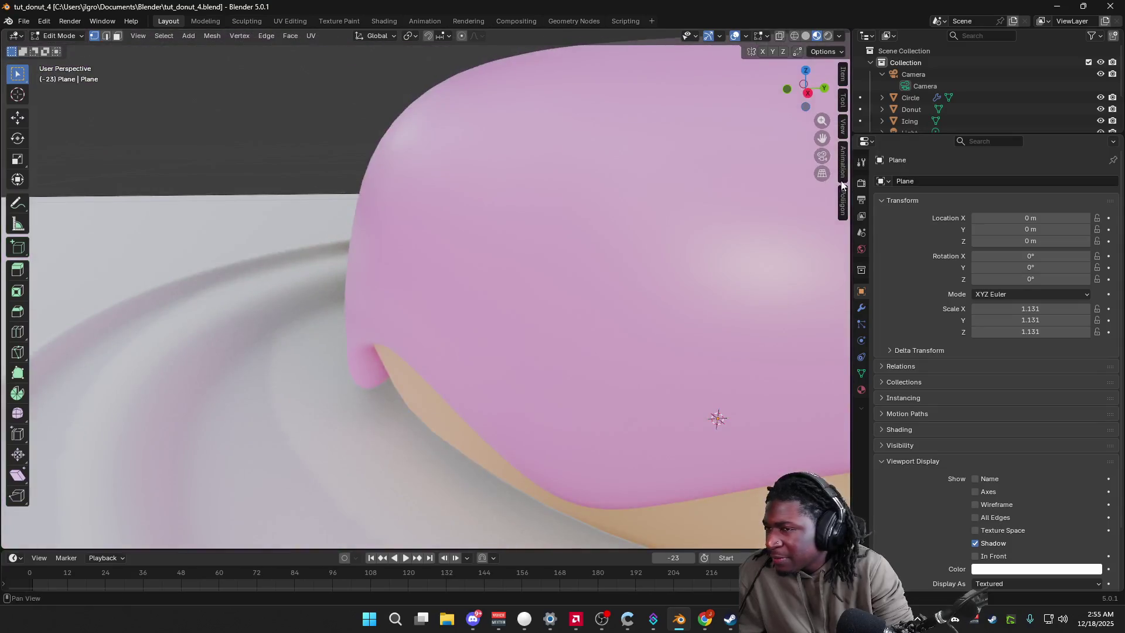
Step: Hide the Icing object, view the whole donut and plate, and bring up the File menu
{"action": "left_click", "coordinate": [1104, 125]}
{"action": "mouse_move", "coordinate": [691, 407]}
{"action": "middle_mouse_down"}
{"action": "mouse_move", "coordinate": [483, 108]}
{"action": "mouse_move", "coordinate": [472, 188]}
{"action": "mouse_move", "coordinate": [622, 430]}
{"action": "mouse_move", "coordinate": [310, 126]}
{"action": "middle_mouse_up"}
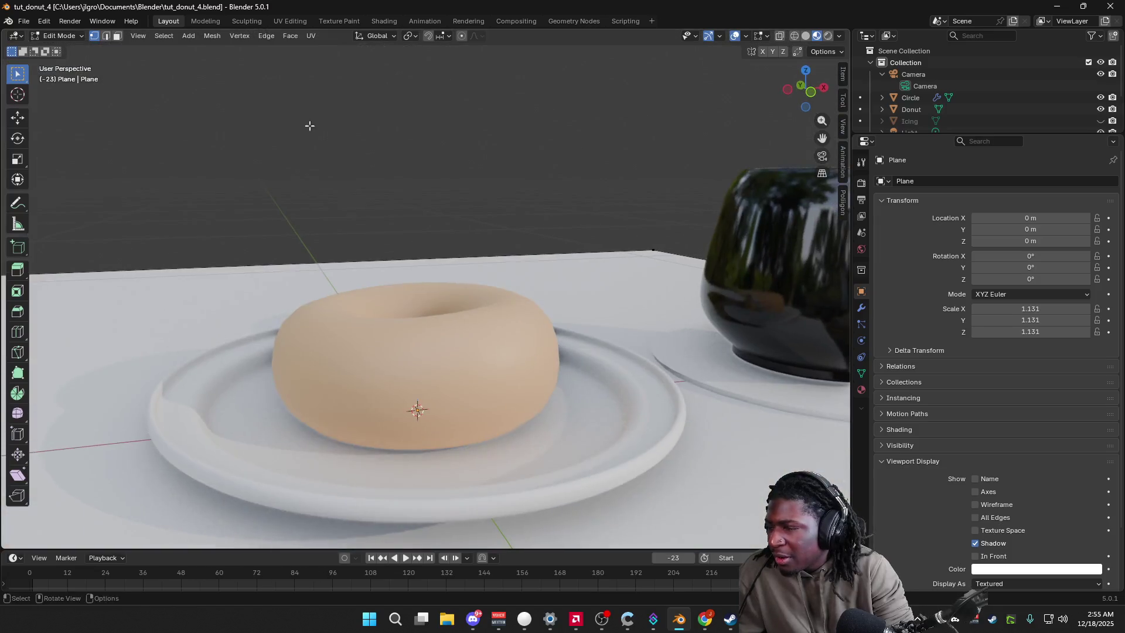
{"action": "left_click", "coordinate": [24, 19]}
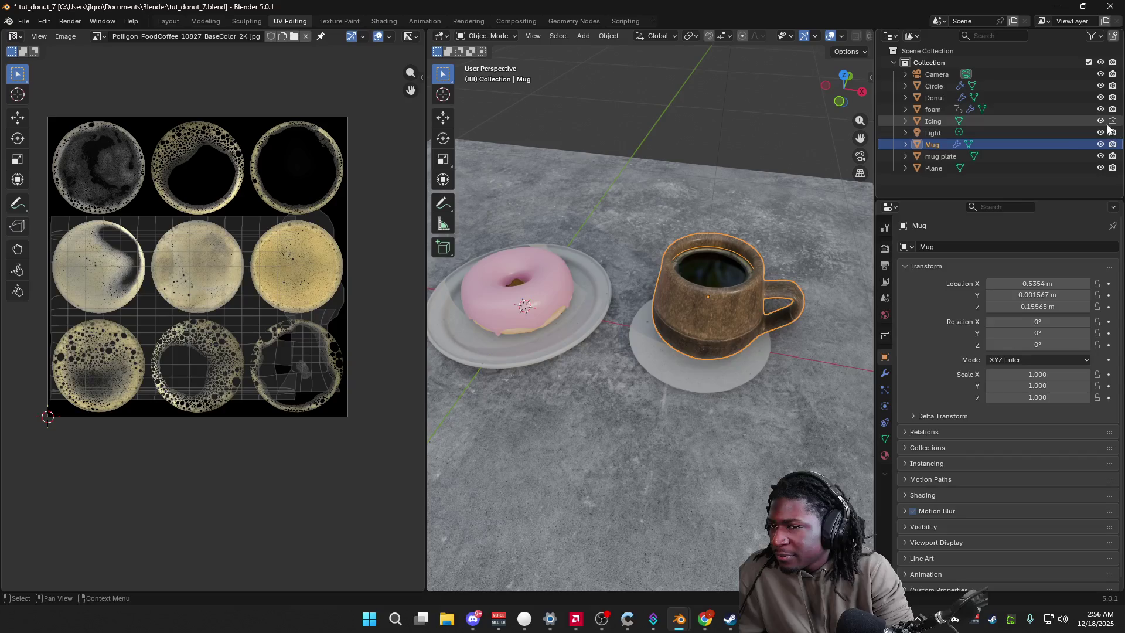
Step: Hide the Icing object in the outliner and inspect the bare donut beside the mug
{"action": "left_click", "coordinate": [1100, 121]}
{"action": "scroll", "coordinate": [542, 318], "scroll_direction": "up", "scroll_amount": 5}
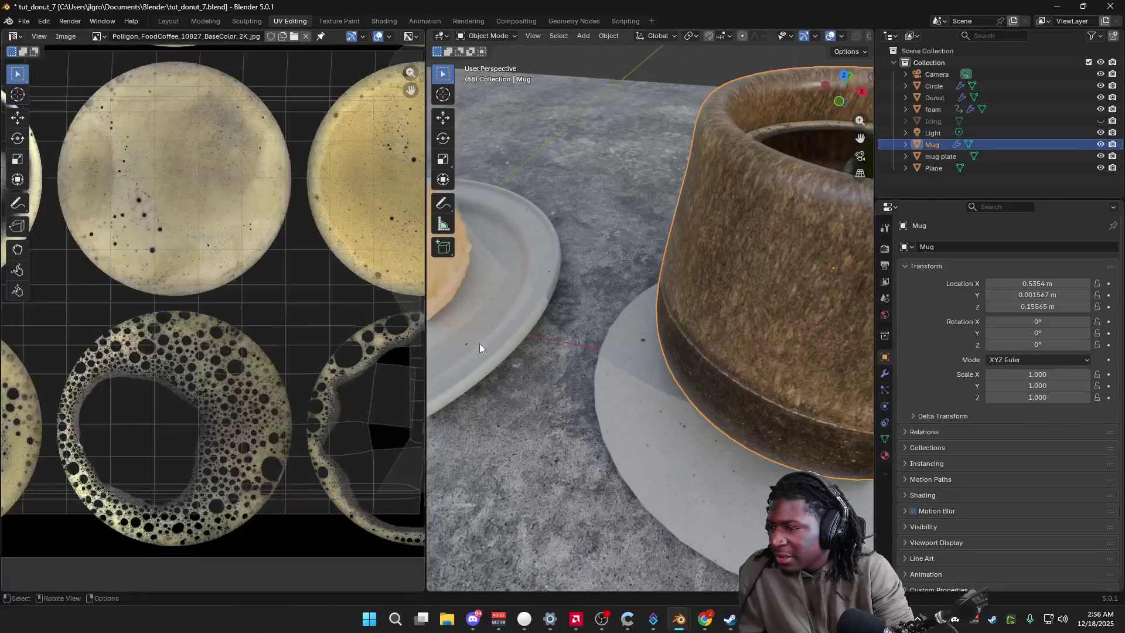
{"action": "scroll", "coordinate": [395, 343], "scroll_direction": "up", "scroll_amount": 3}
{"action": "mouse_move", "coordinate": [479, 344]}
{"action": "middle_mouse_down", "text": "shift"}
{"action": "mouse_move", "coordinate": [636, 397]}
{"action": "mouse_move", "coordinate": [652, 421]}
{"action": "mouse_move", "coordinate": [648, 327]}
{"action": "mouse_move", "coordinate": [641, 352]}
{"action": "mouse_move", "coordinate": [717, 427]}
{"action": "mouse_move", "coordinate": [586, 446]}
{"action": "mouse_move", "coordinate": [556, 429]}
{"action": "middle_mouse_up", "text": "shift"}
{"action": "scroll", "coordinate": [672, 393], "scroll_direction": "up", "scroll_amount": 4}
{"action": "scroll", "coordinate": [701, 430], "scroll_direction": "down", "scroll_amount": 5}
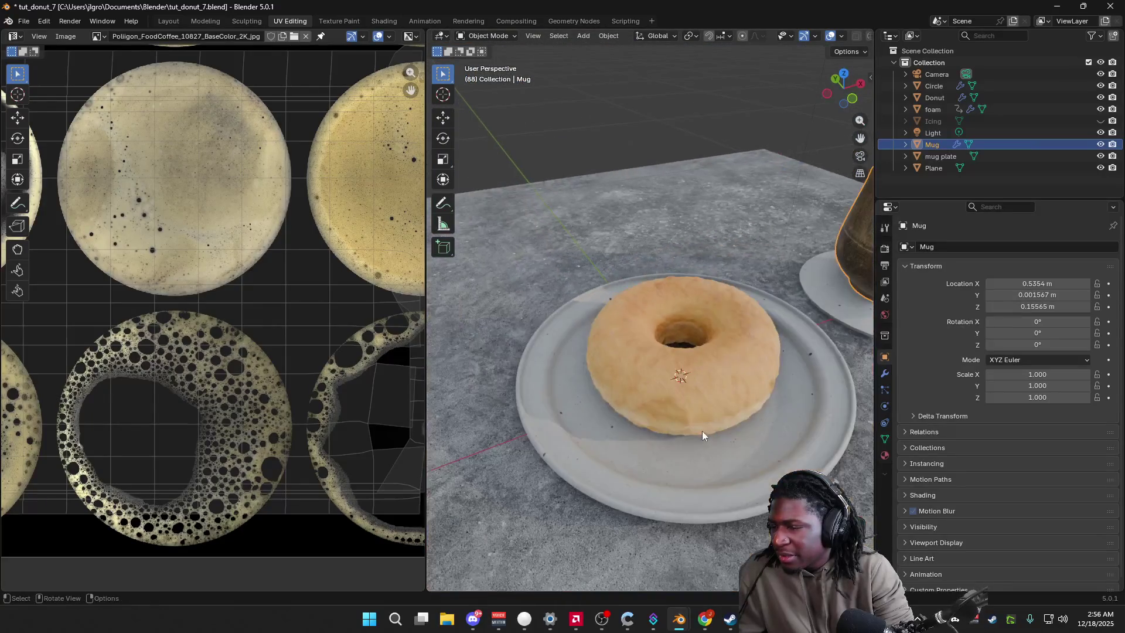
{"action": "scroll", "coordinate": [627, 434], "scroll_direction": "down", "scroll_amount": 3}
{"action": "scroll", "coordinate": [642, 389], "scroll_direction": "down", "scroll_amount": 2}
{"action": "middle_click_drag", "start_coordinate": [642, 389], "coordinate": [602, 398]}
{"action": "left_click", "coordinate": [622, 409]}
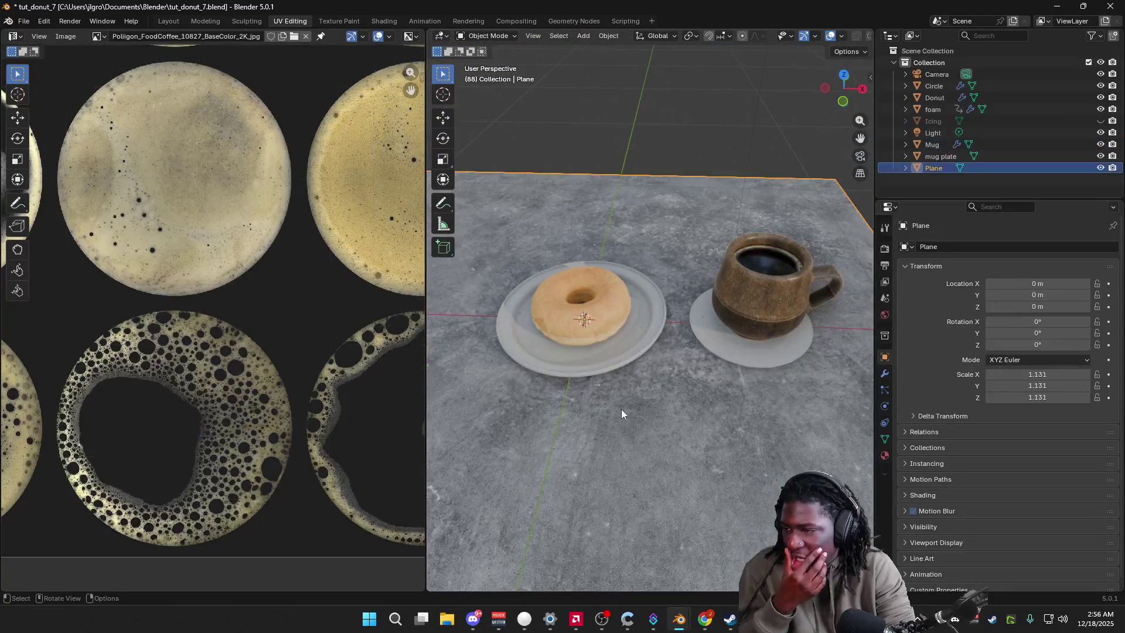
{"action": "left_click", "coordinate": [614, 71]}
{"action": "left_click", "coordinate": [24, 21]}
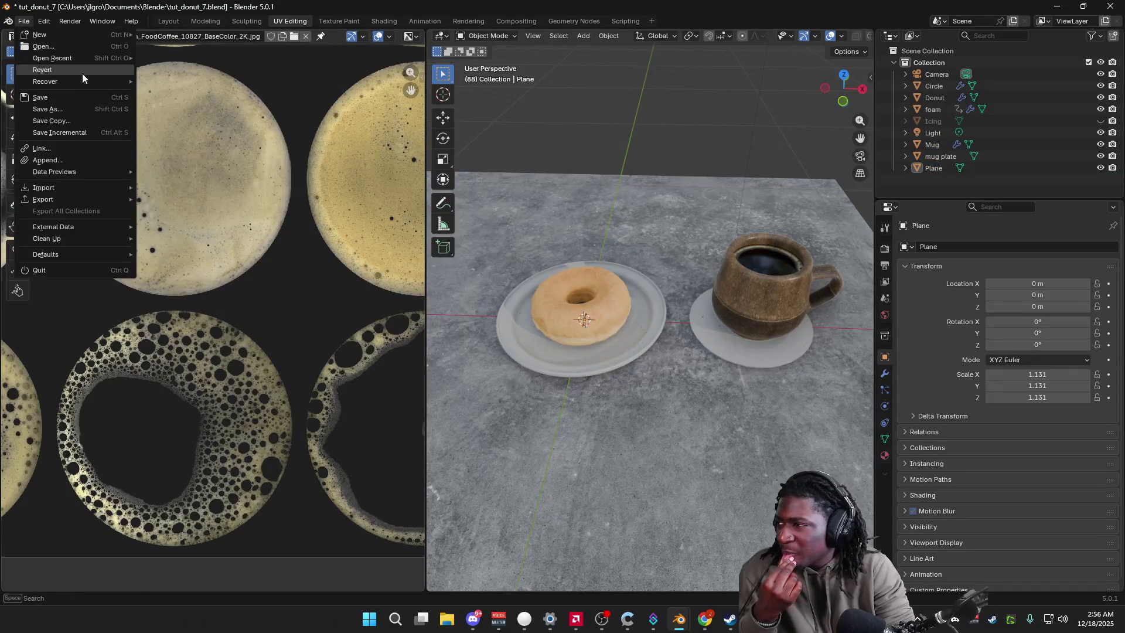
Step: Save the donut scene and reopen the recent mutini_5.blend cat file
{"action": "left_click", "coordinate": [200, 84]}
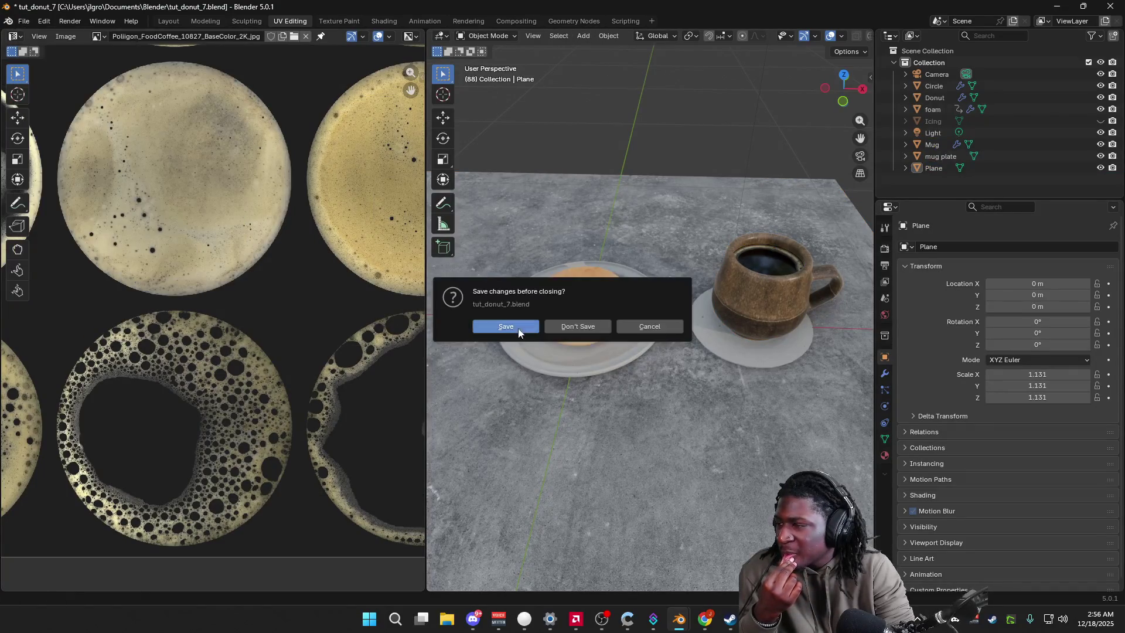
{"action": "left_click", "coordinate": [573, 326]}
{"action": "scroll", "coordinate": [684, 341], "scroll_direction": "down", "scroll_amount": 2}
{"action": "mouse_move", "coordinate": [685, 341]}
{"action": "middle_mouse_down"}
{"action": "mouse_move", "coordinate": [724, 349]}
{"action": "mouse_move", "coordinate": [484, 404]}
{"action": "mouse_move", "coordinate": [552, 424]}
{"action": "middle_mouse_up"}
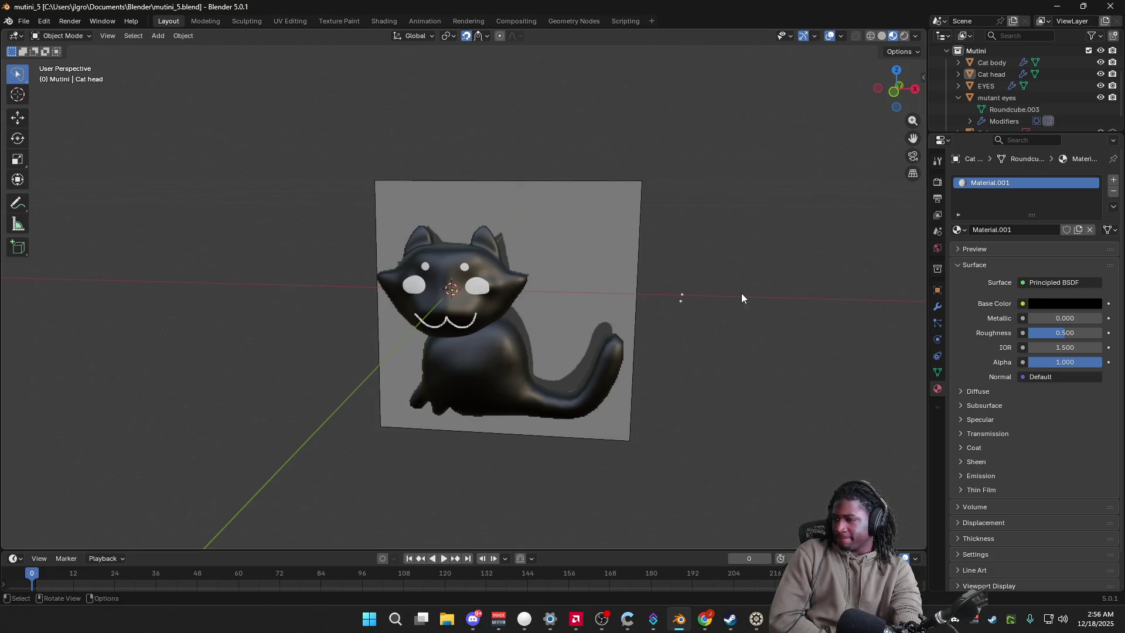
Step: View the black cat straight from the front, then close Blender
{"action": "middle_click_drag", "start_coordinate": [741, 295], "coordinate": [748, 272]}
{"action": "left_click", "coordinate": [888, 92]}
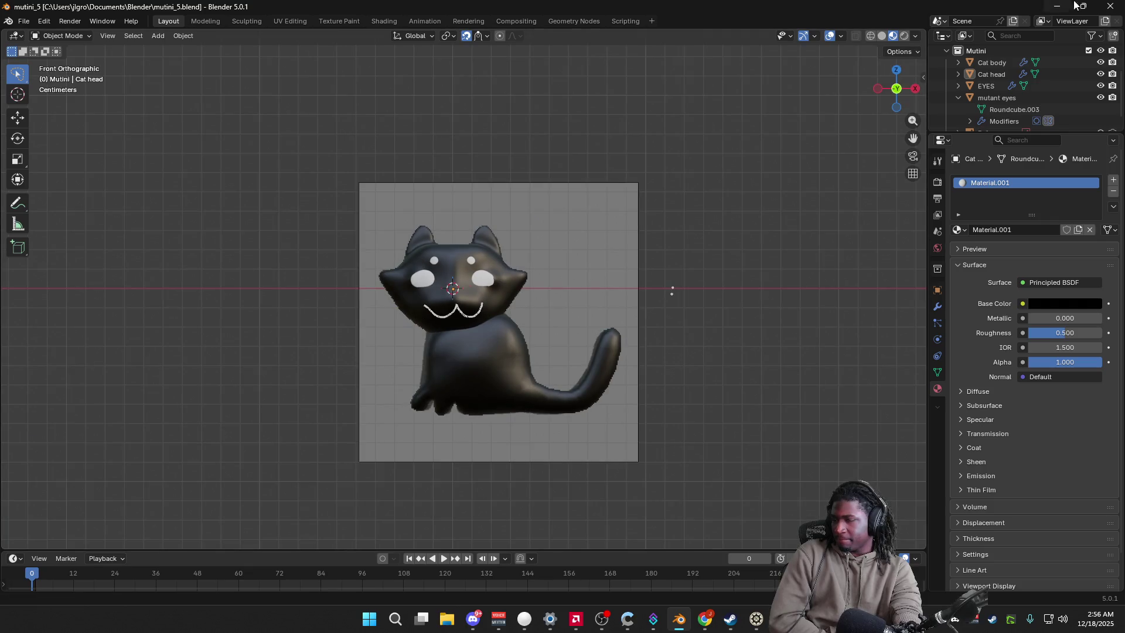
{"action": "left_click", "coordinate": [1109, 6]}
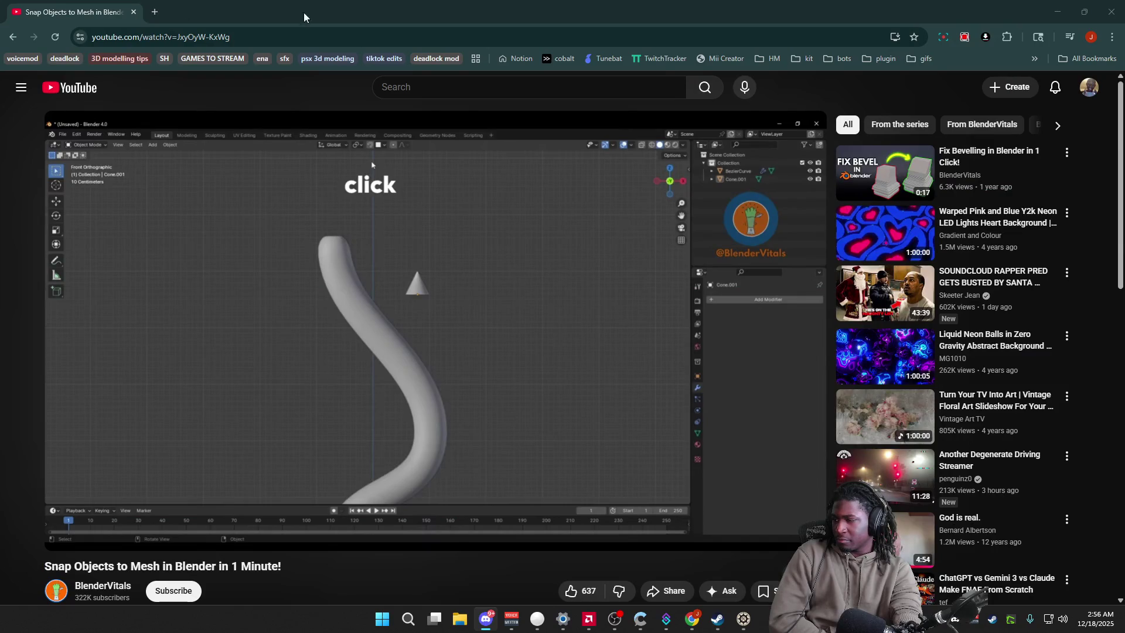
Step: Select the tutorial's web address and dismiss the address suggestions
{"action": "left_click", "coordinate": [335, 38]}
{"action": "right_click", "coordinate": [336, 37]}
{"action": "left_click", "coordinate": [425, 162]}
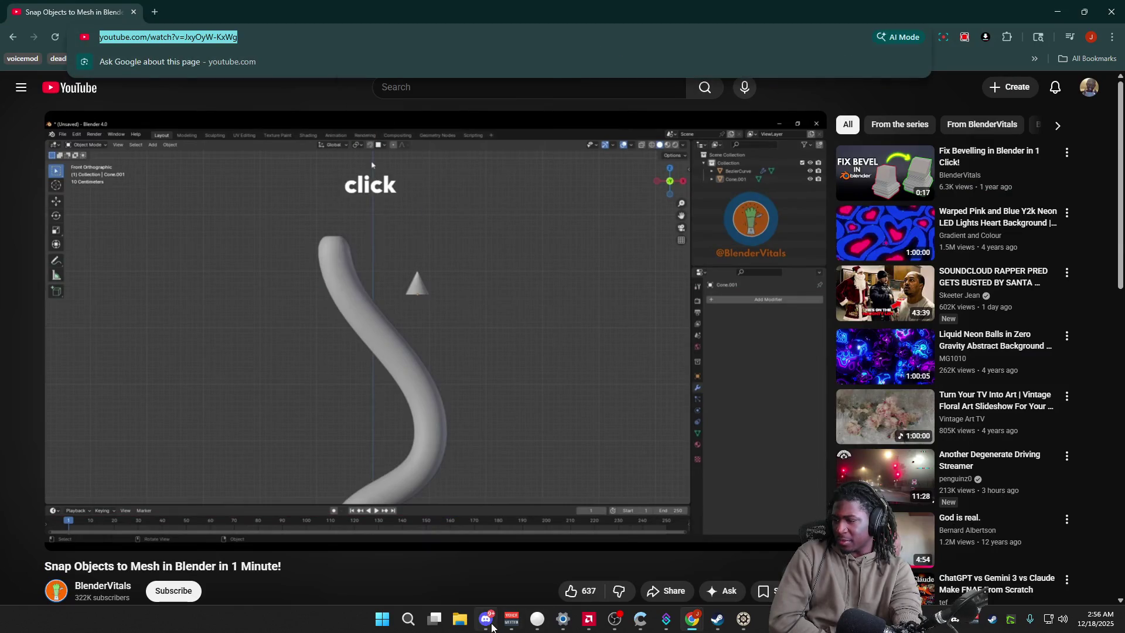
{"action": "left_click", "coordinate": [493, 625]}
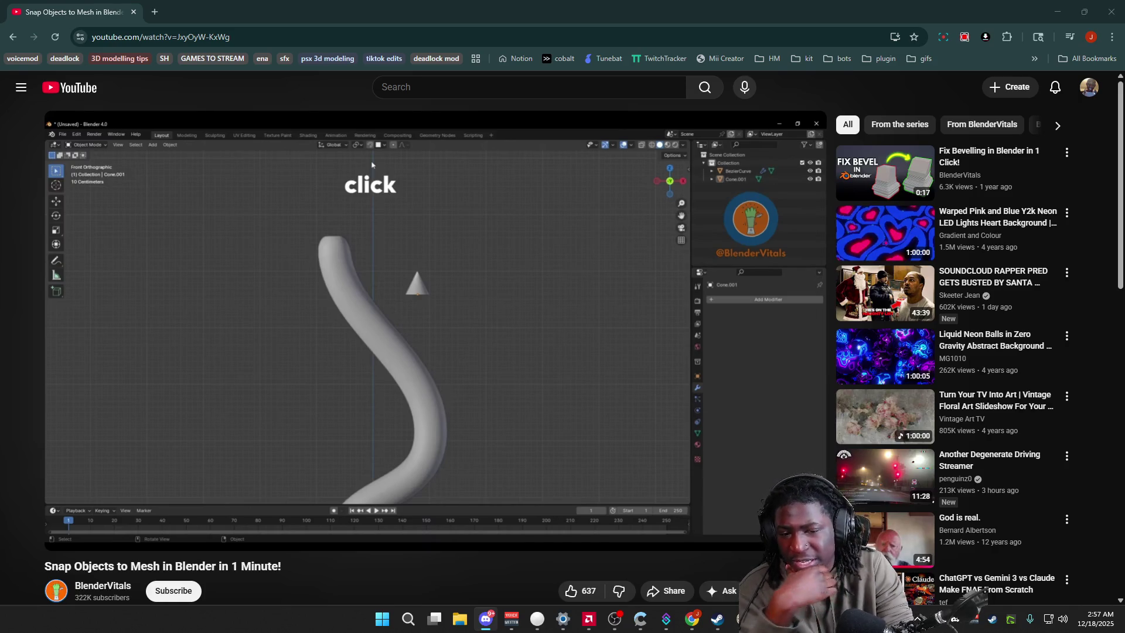
Step: Move the YouTube window aside and minimize it
{"action": "left_click_drag", "start_coordinate": [492, 12], "coordinate": [732, 5]}
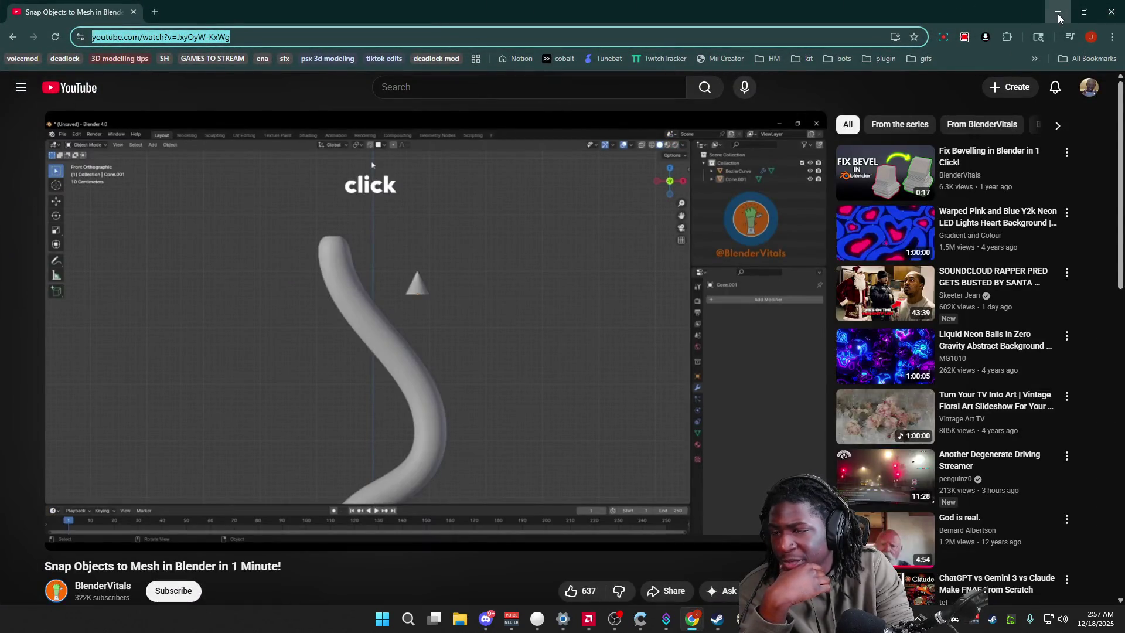
{"action": "left_click", "coordinate": [1057, 14]}
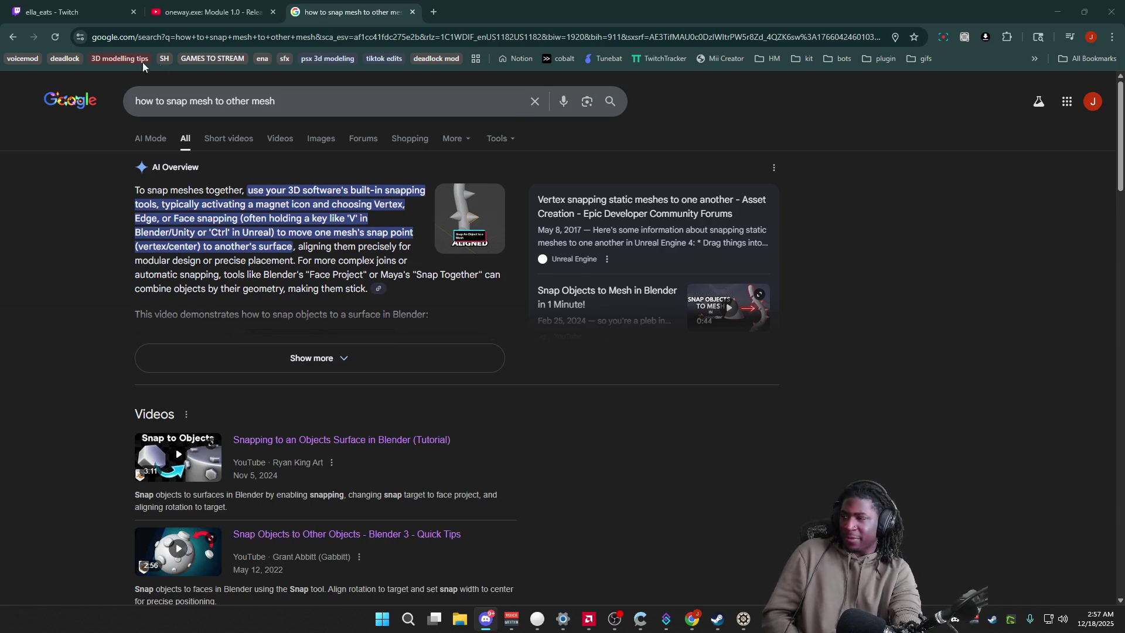
Step: Switch to the offline Twitch channel page and bring up the account menu
{"action": "left_click", "coordinate": [140, 10]}
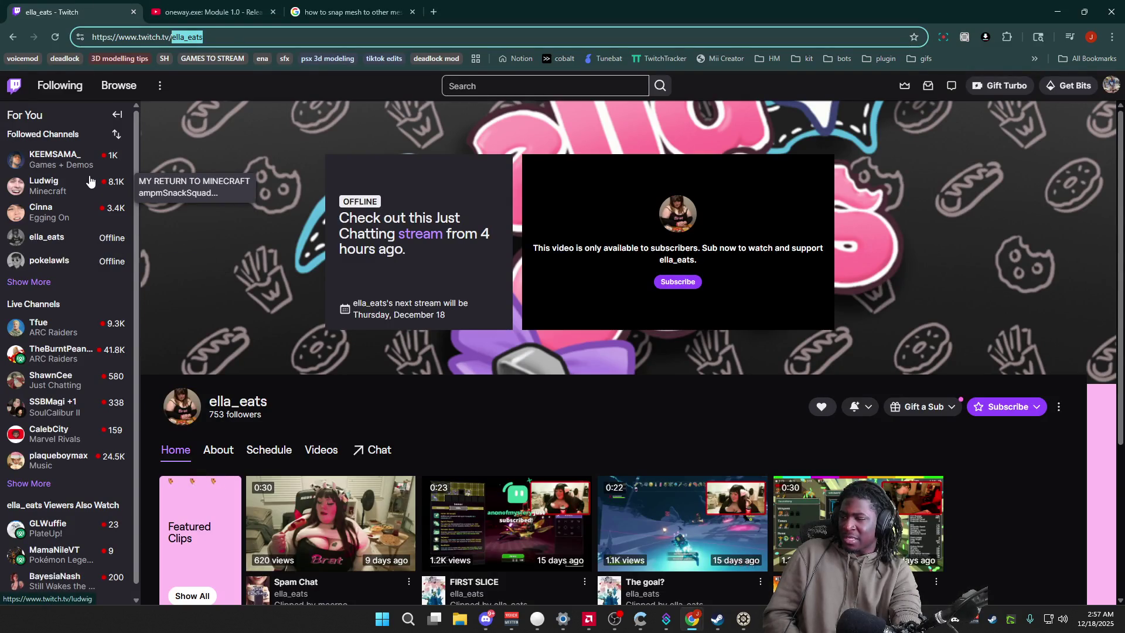
{"action": "scroll", "coordinate": [340, 339], "scroll_direction": "down", "scroll_amount": 3}
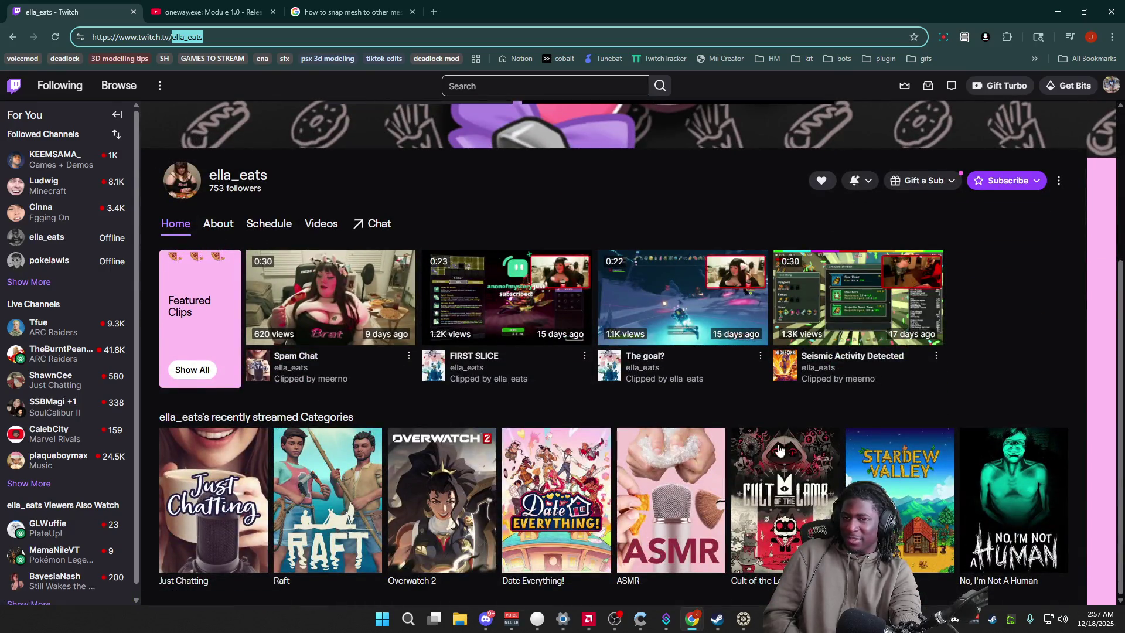
{"action": "scroll", "coordinate": [643, 416], "scroll_direction": "up", "scroll_amount": 3}
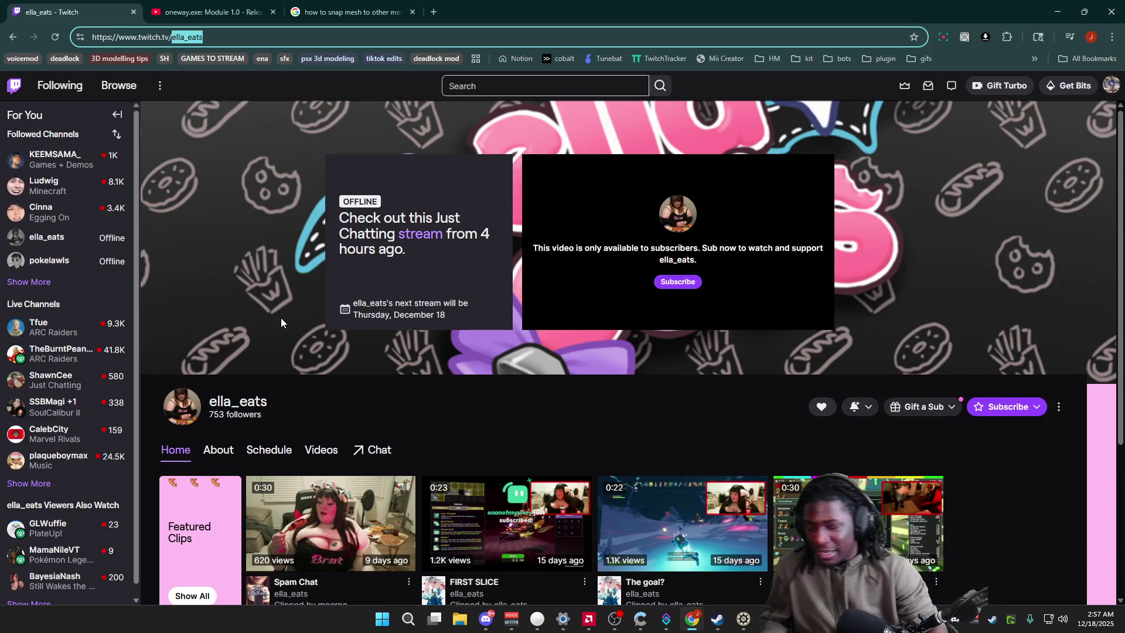
{"action": "left_click", "coordinate": [294, 97]}
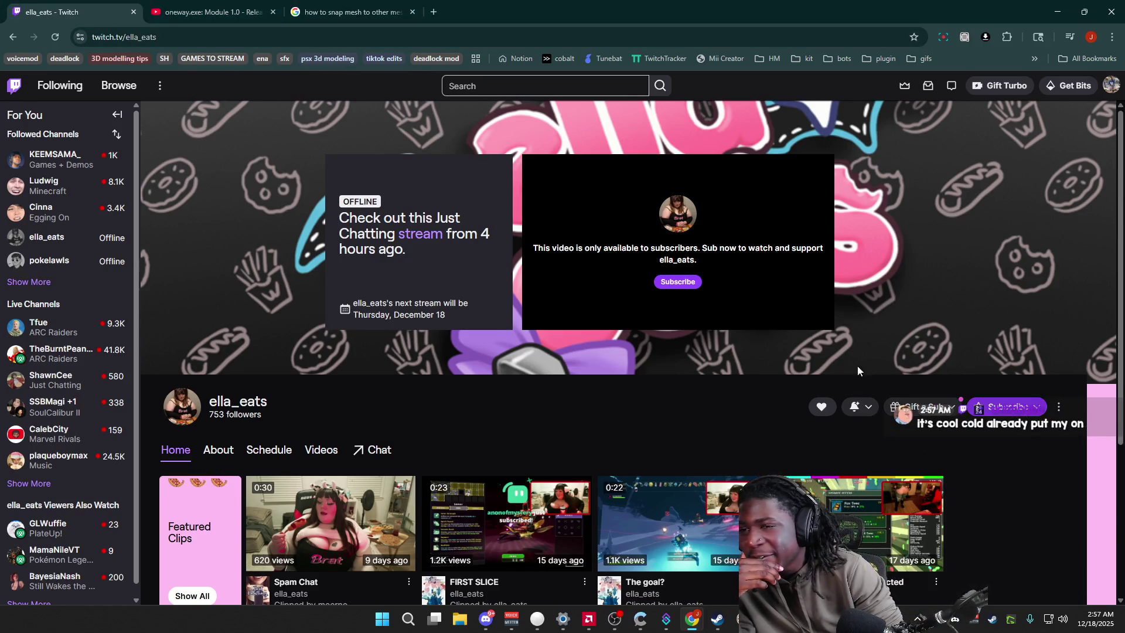
{"action": "left_click", "coordinate": [1111, 86]}
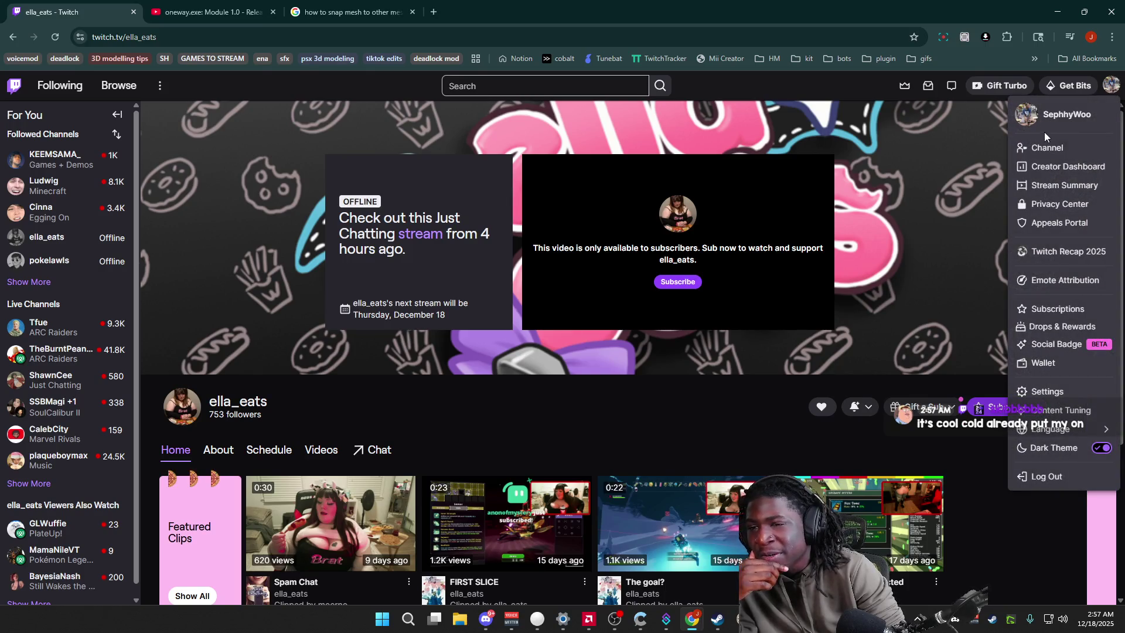
Step: Open a followed live channel in a new tab and switch to it
{"action": "middle_click", "coordinate": [1053, 155]}
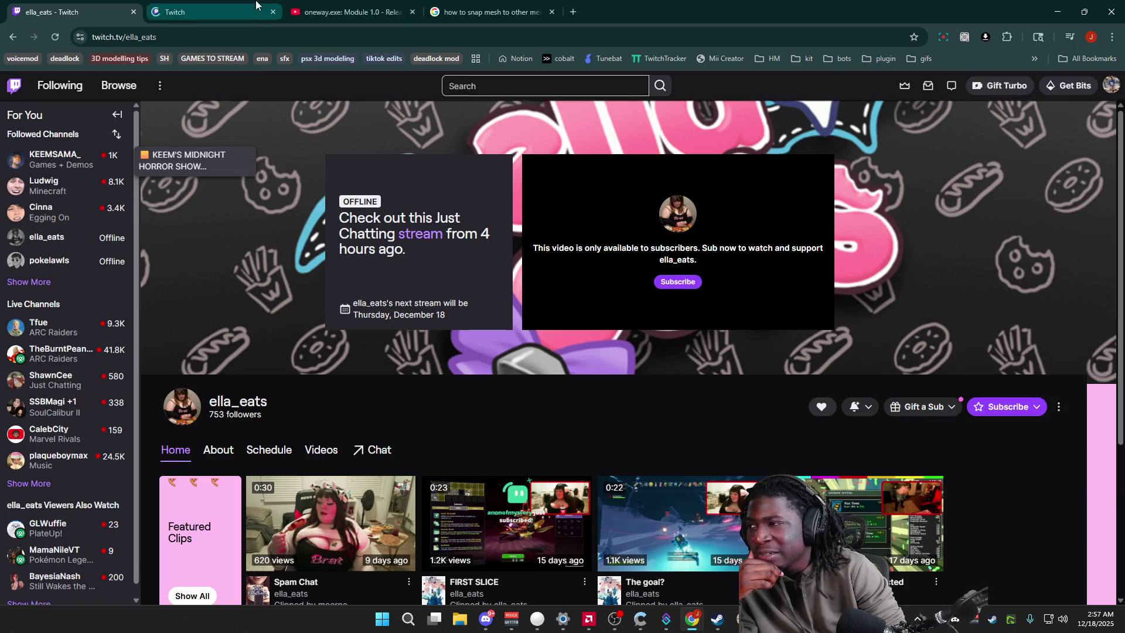
{"action": "left_click", "coordinate": [256, 7]}
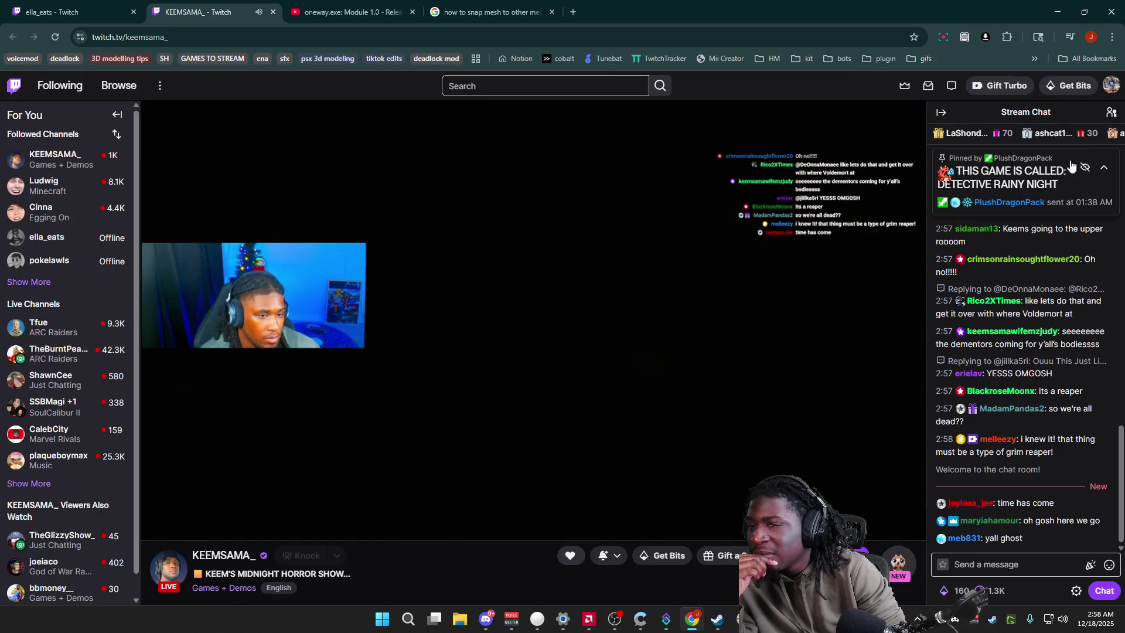
Step: Search Google for the game title selected from the stream's pinned chat message
{"action": "left_click_drag", "start_coordinate": [1071, 191], "coordinate": [963, 188]}
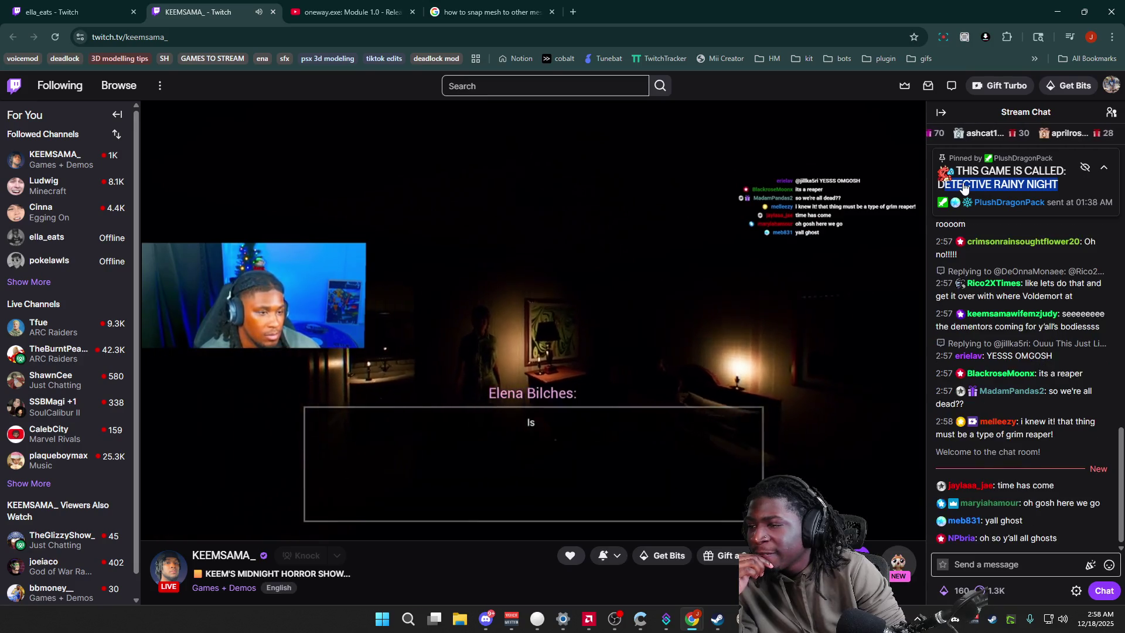
{"action": "right_click", "coordinate": [965, 187]}
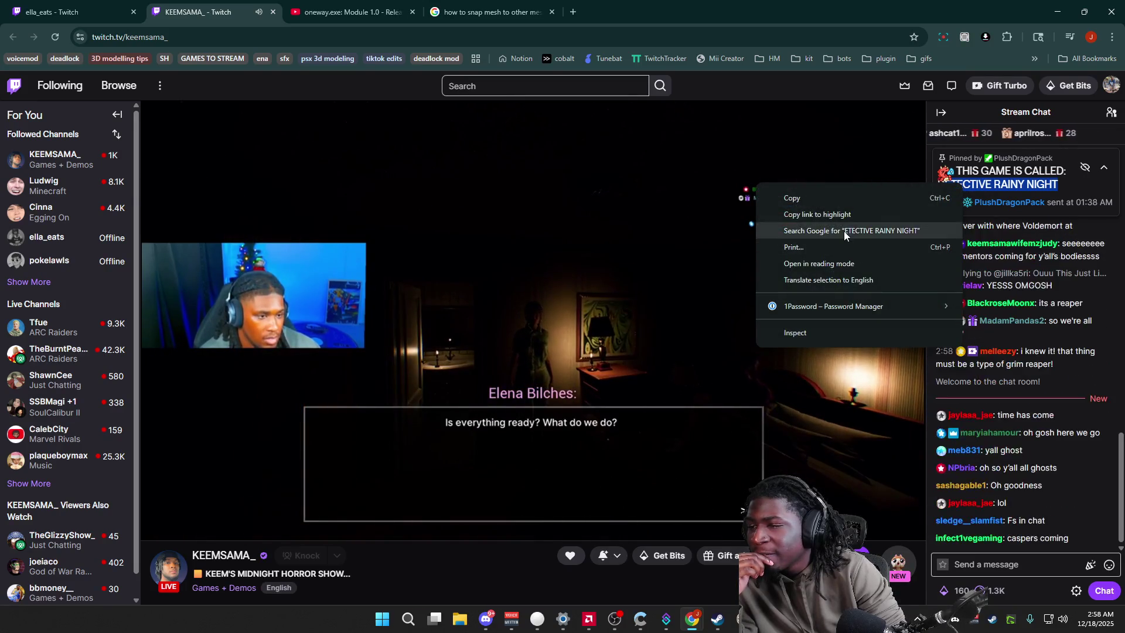
{"action": "left_click", "coordinate": [843, 232]}
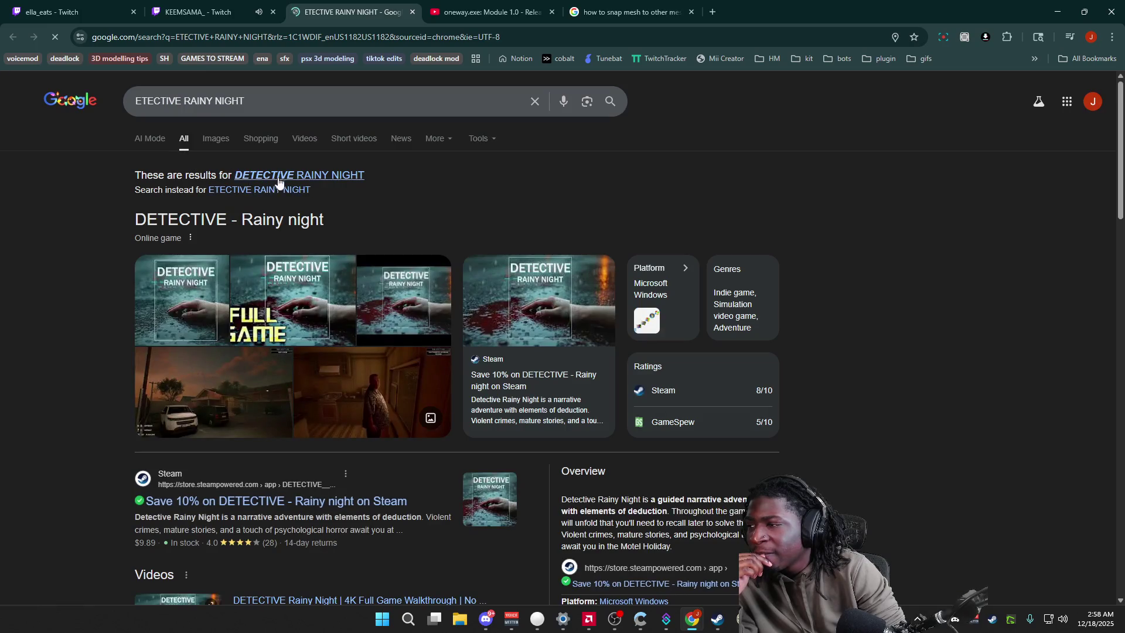
Step: Browse the DETECTIVE - Rainy night screenshots on Steam, then close the store tab
{"action": "left_click", "coordinate": [298, 177]}
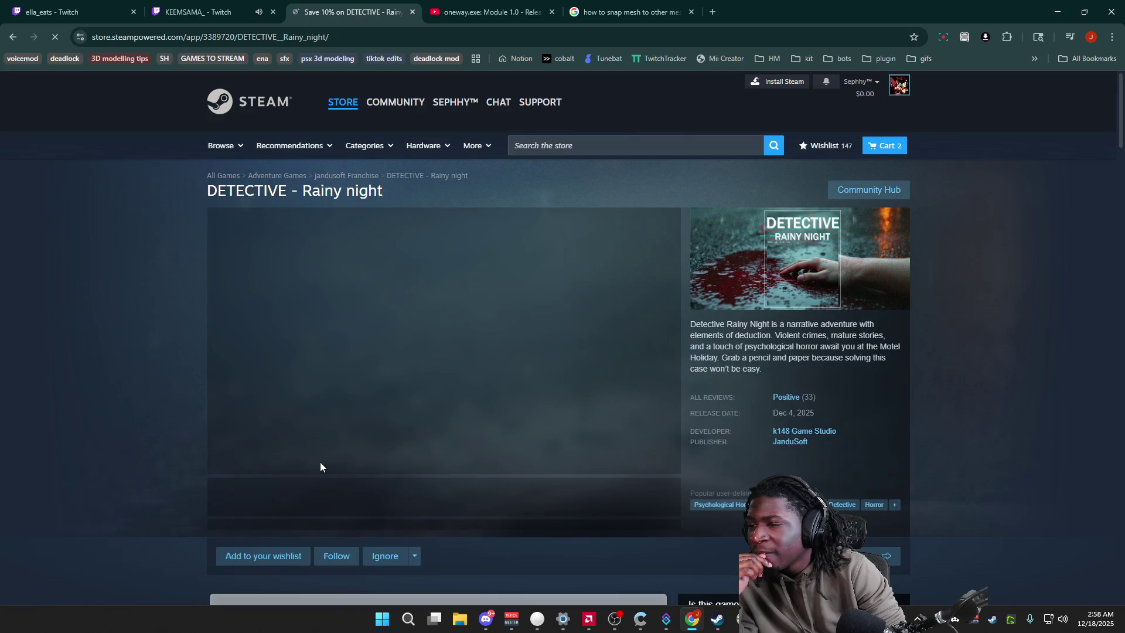
{"action": "left_click", "coordinate": [341, 493]}
{"action": "left_click", "coordinate": [396, 499]}
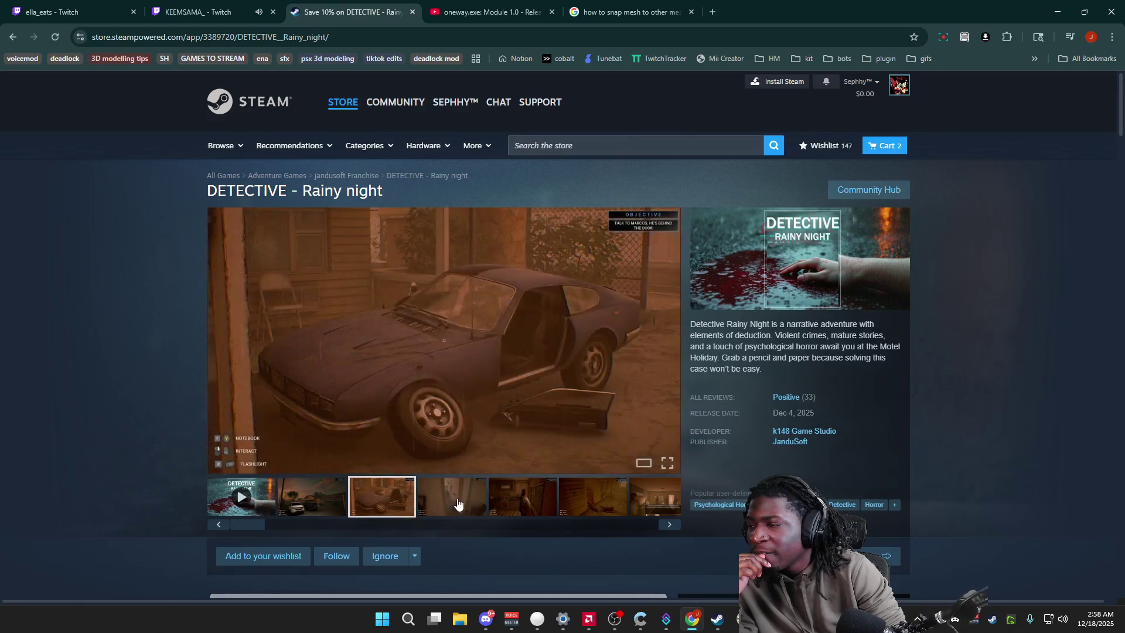
{"action": "left_click", "coordinate": [549, 507]}
{"action": "left_click", "coordinate": [669, 524]}
{"action": "left_click", "coordinate": [669, 523]}
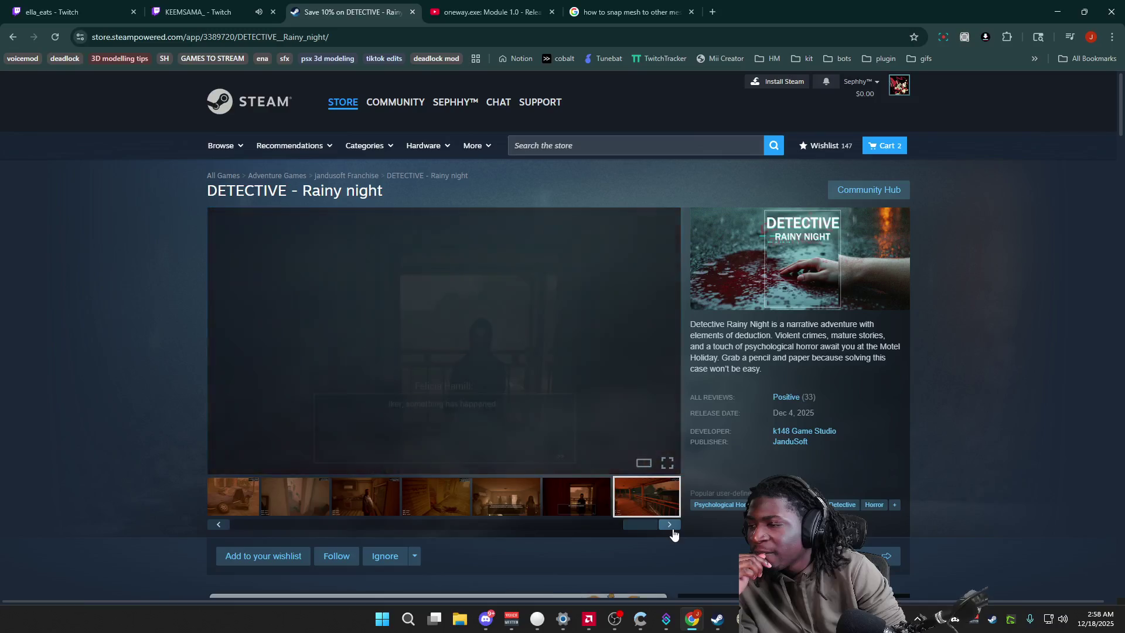
{"action": "left_click", "coordinate": [410, 12]}
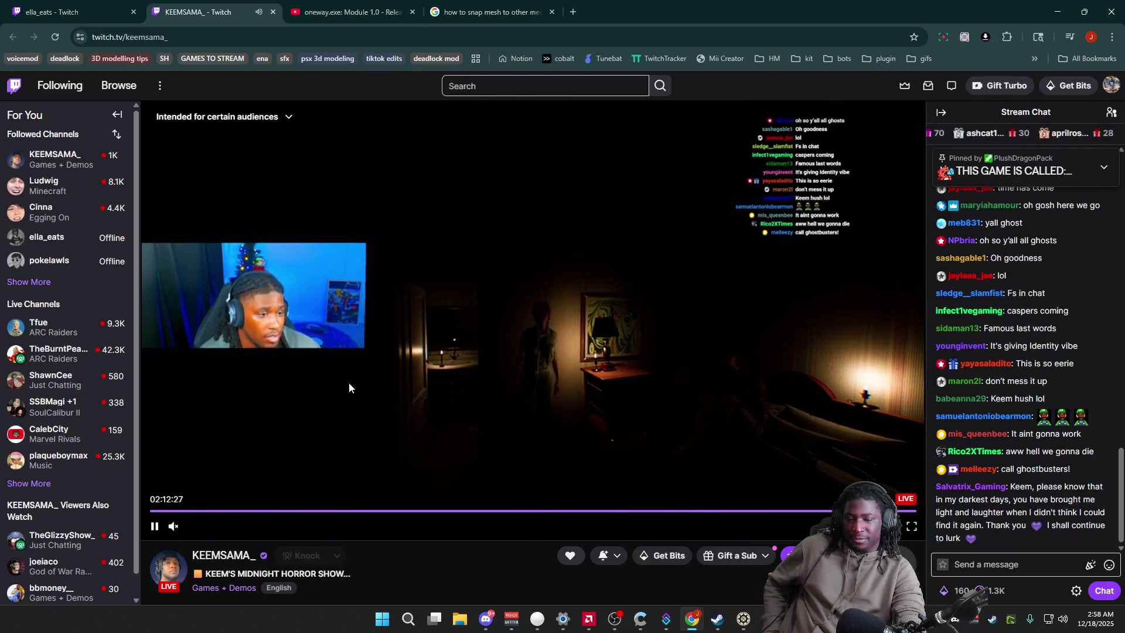
Step: Switch back to ella_eats's offline channel tab
{"action": "left_click", "coordinate": [53, 13]}
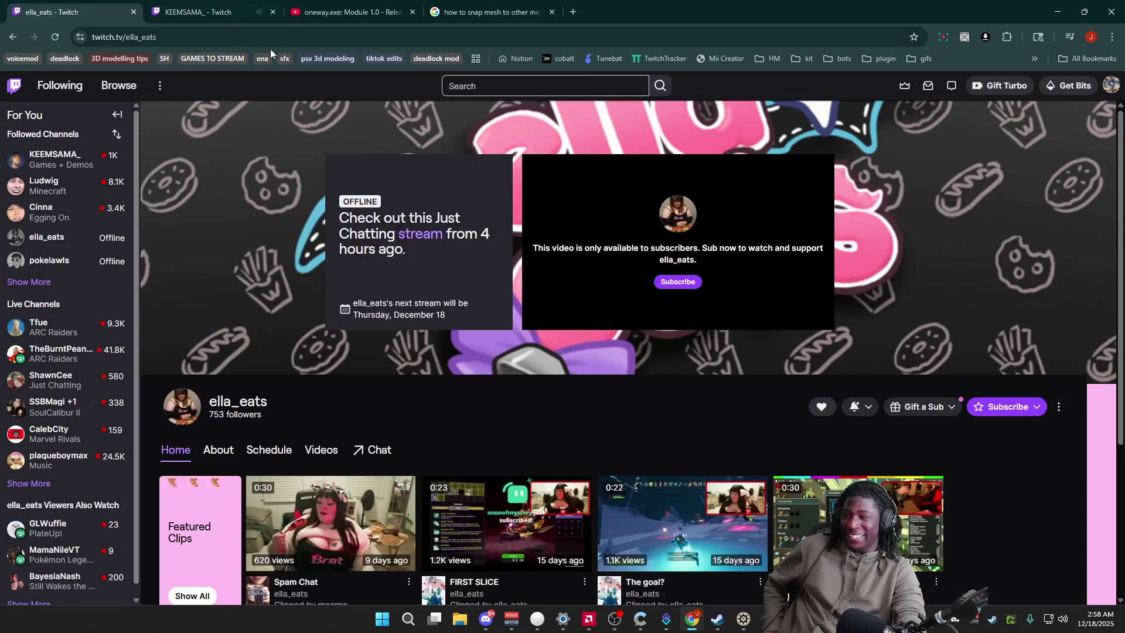